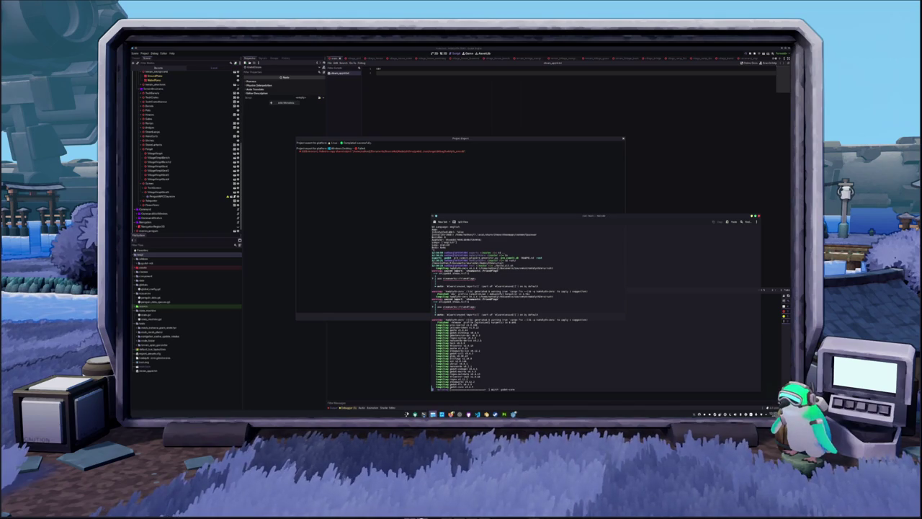
Run cargo build, then cargo run, on the Rust GDExtension in the build terminal.
{"action": "left_click", "coordinate": [425, 386]}
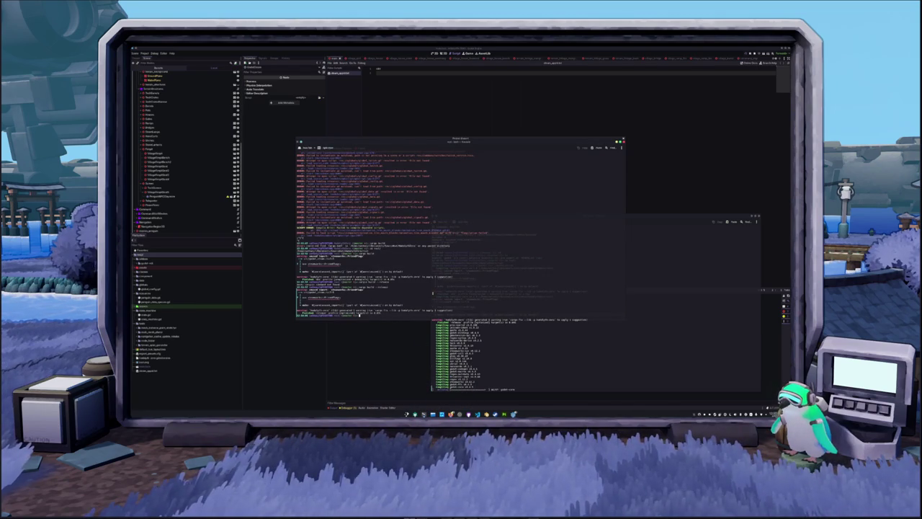
{"action": "type", "text": "cargo"}
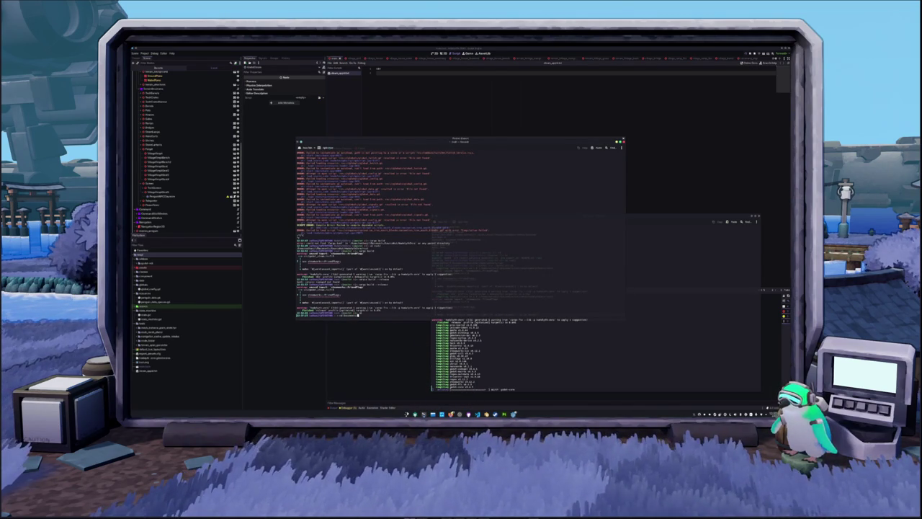
{"action": "type", "text": " build"}
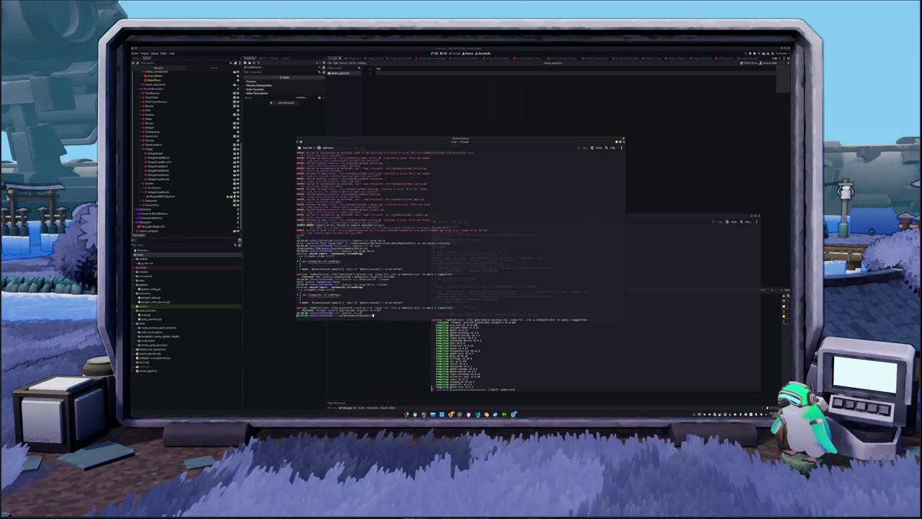
{"action": "key", "text": "Return"}
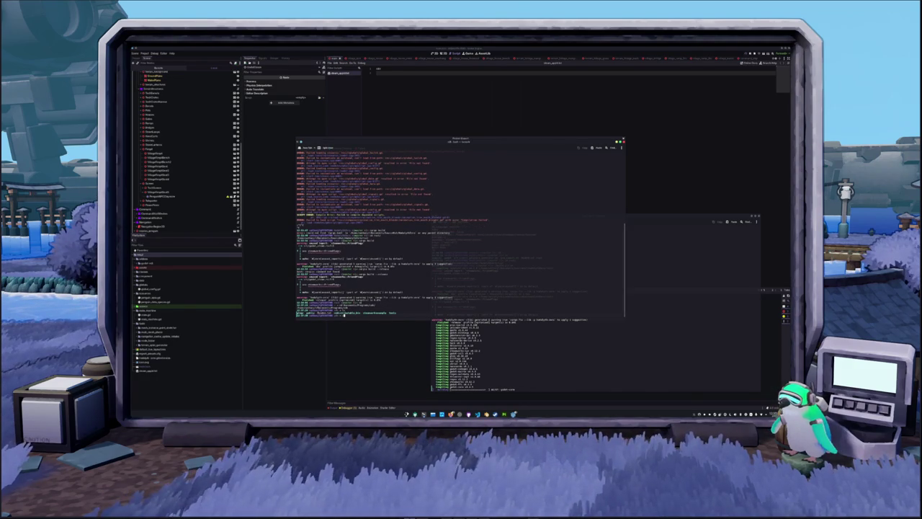
{"action": "type", "text": "cargo run"}
{"action": "key", "text": "Return"}
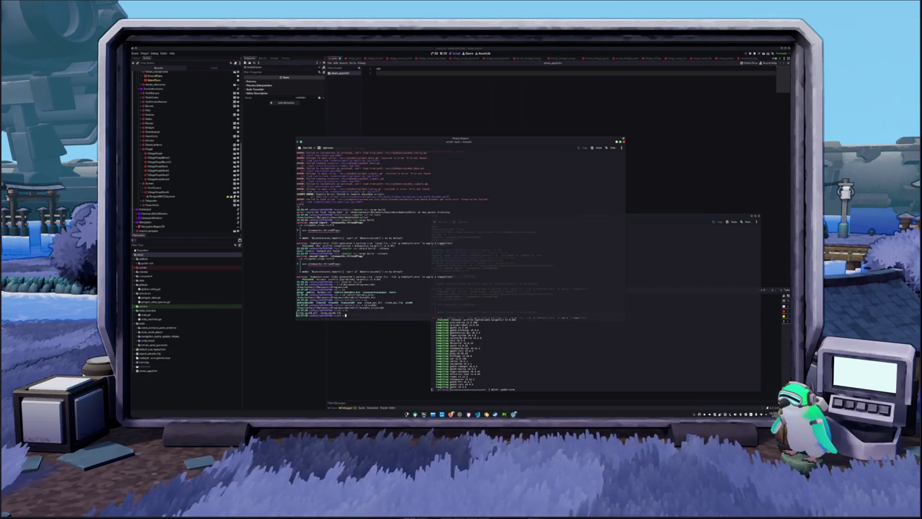
Rerun the build from command history, clearing the terminal before the final rebuild.
{"action": "key", "text": "Up"}
{"action": "key", "text": "Return"}
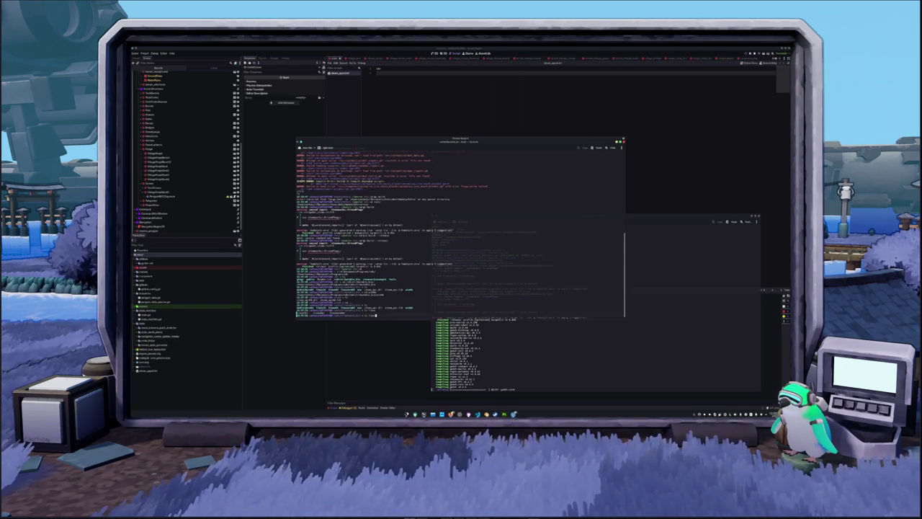
{"action": "key", "text": "Return"}
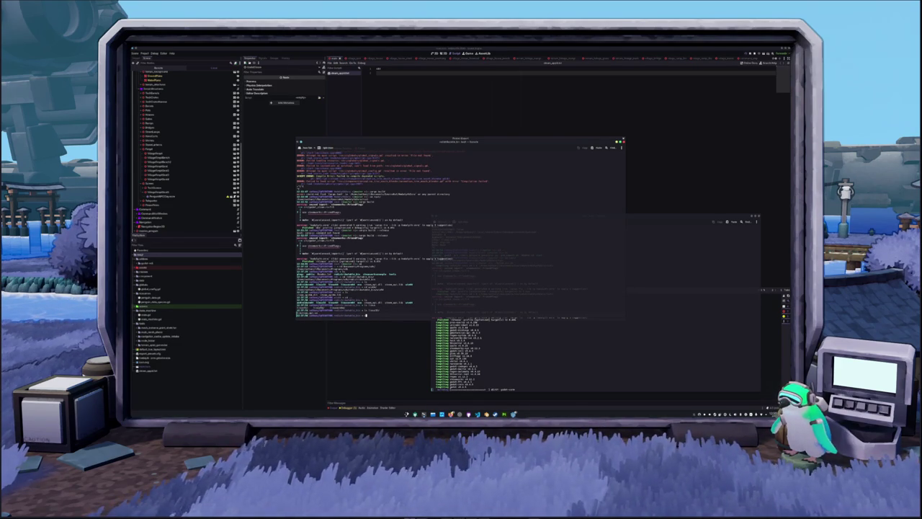
{"action": "key", "text": "Return"}
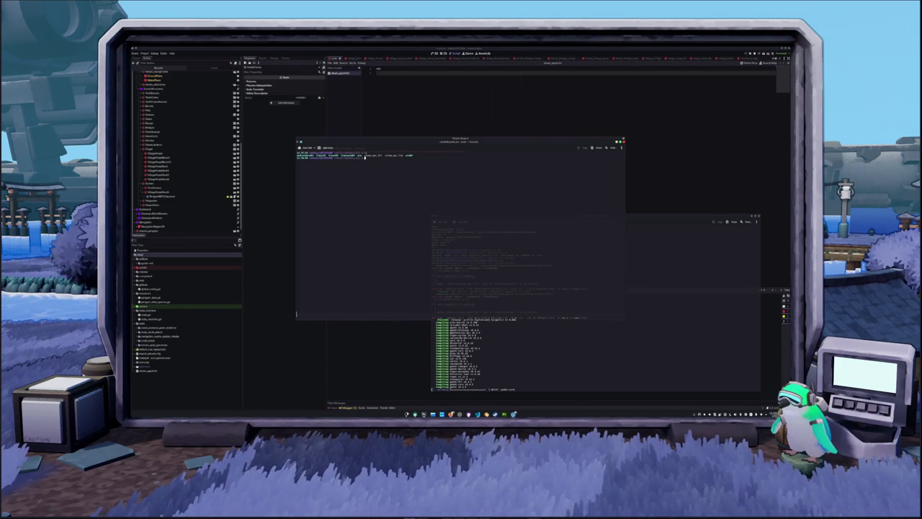
{"action": "key", "text": "Return"}
{"action": "key", "text": "Return"}
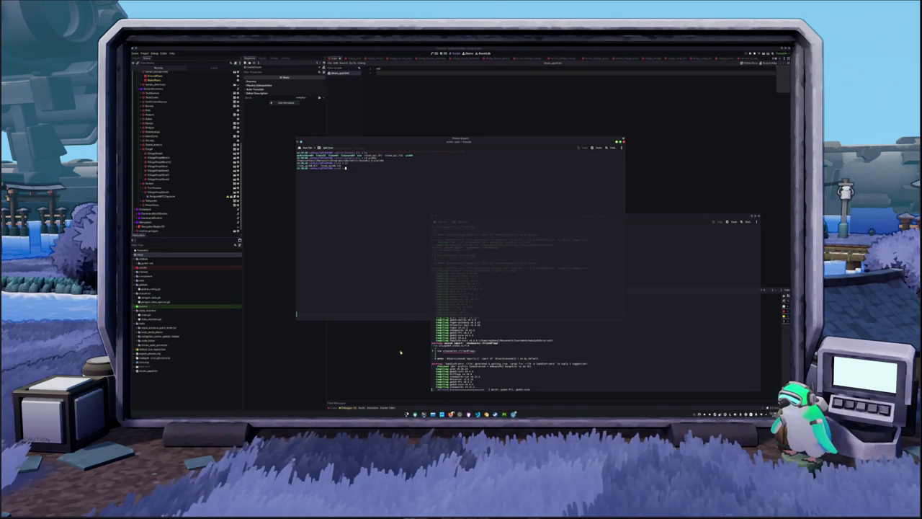
Dismiss the export error report and retry Export Project, saving the exported file.
{"action": "left_click", "coordinate": [460, 317]}
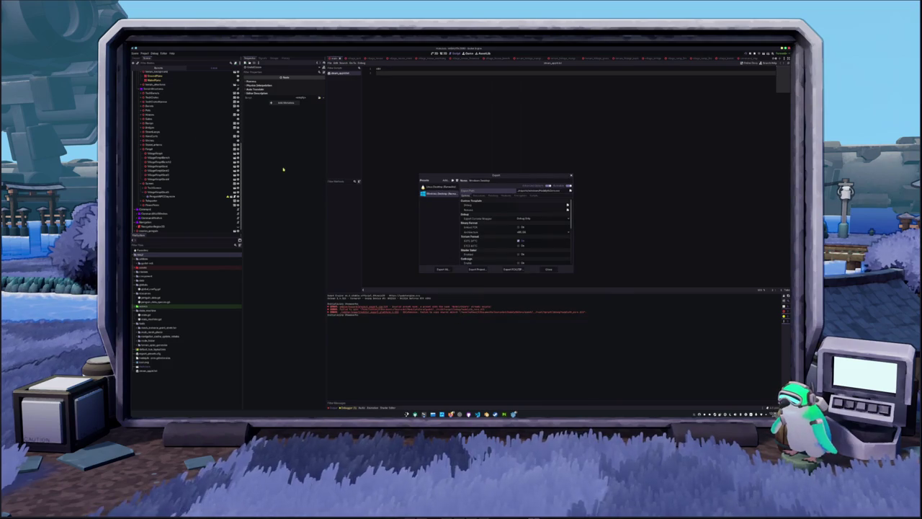
{"action": "left_click", "coordinate": [478, 269]}
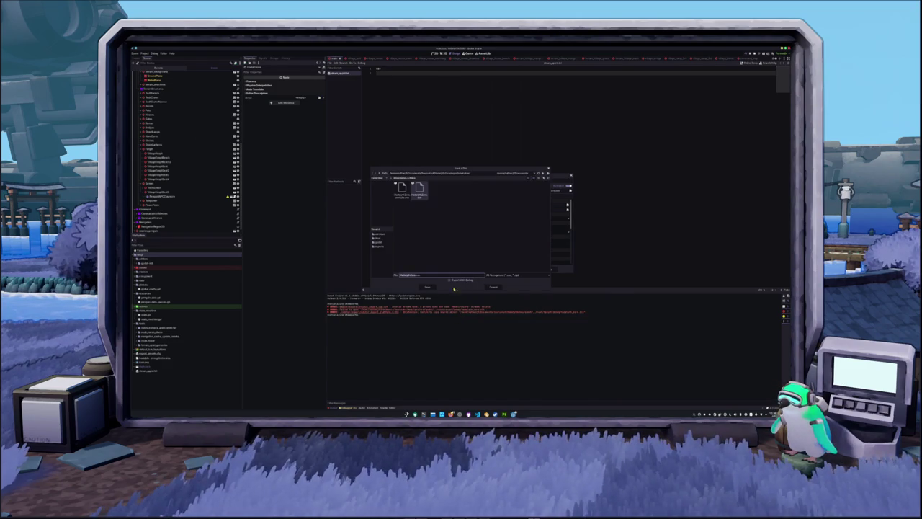
{"action": "left_click", "coordinate": [428, 288]}
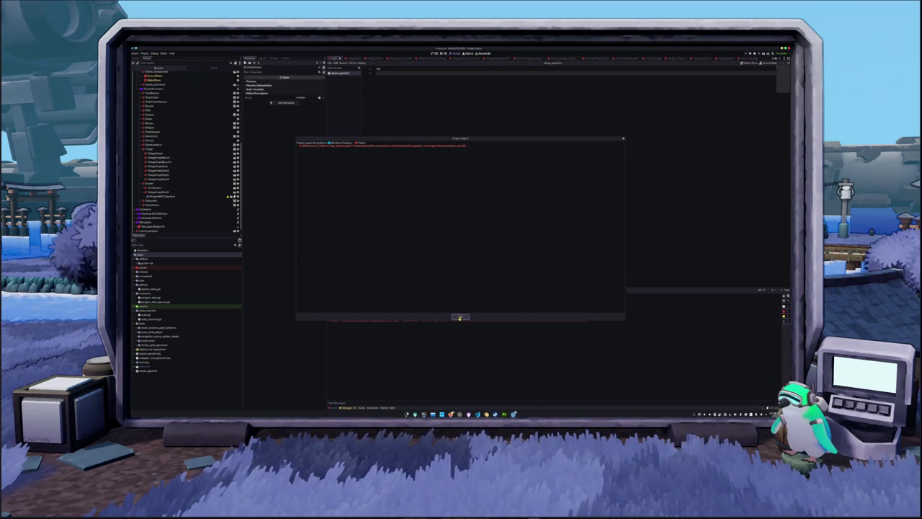
Dismiss the new export errors and select the Linux Desktop export preset.
{"action": "left_click", "coordinate": [460, 317]}
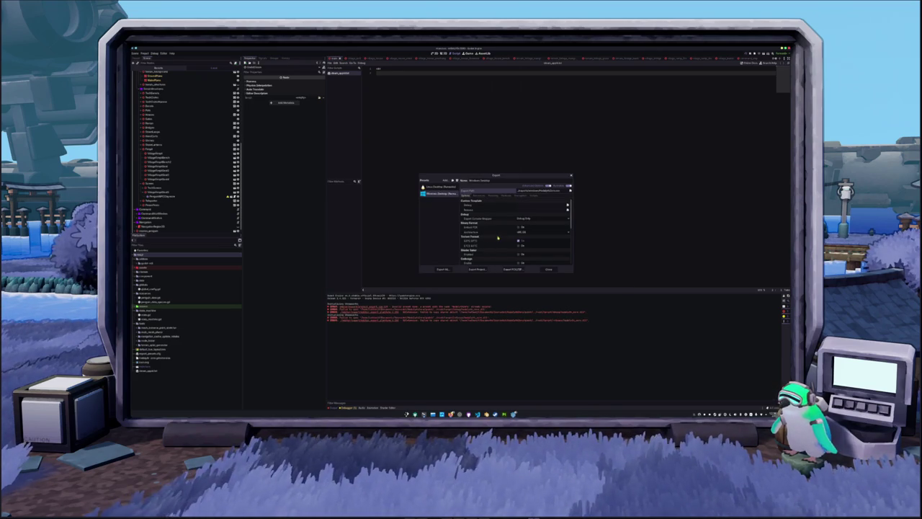
{"action": "left_click", "coordinate": [438, 186]}
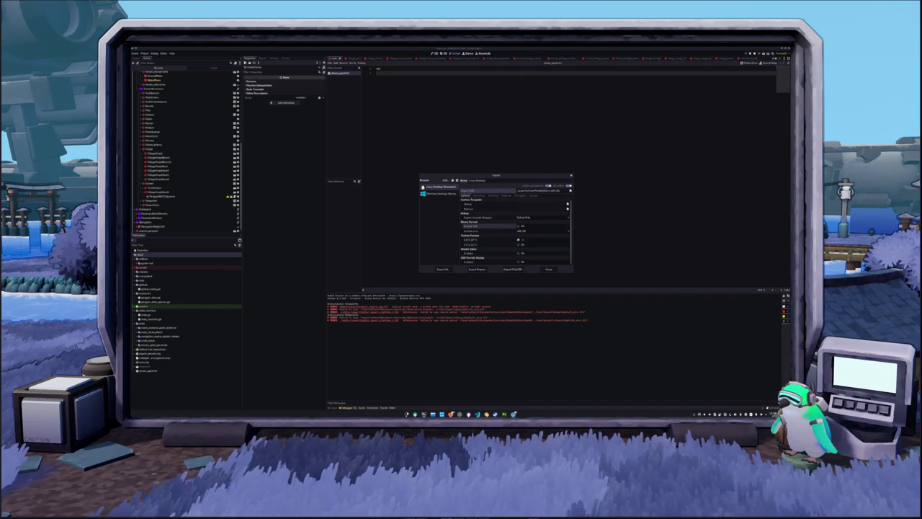
{"action": "key", "text": "alt+Tab"}
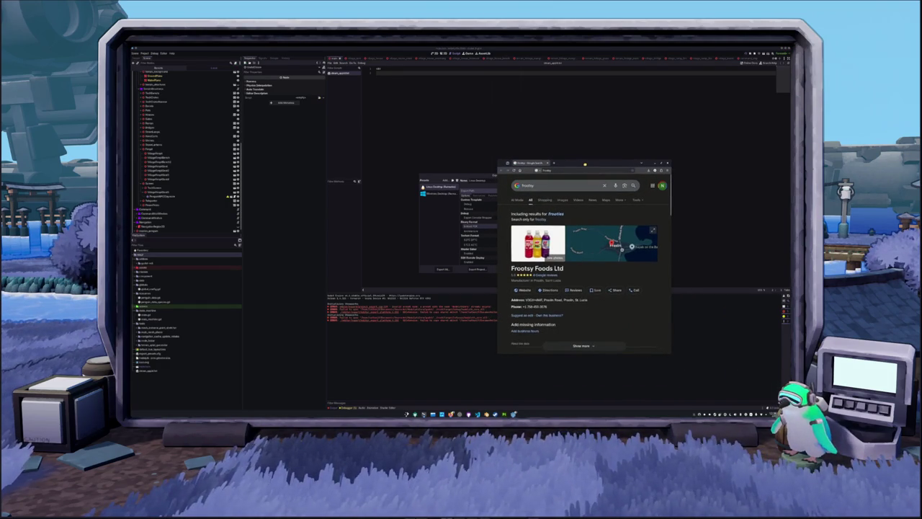
Extend the Google search with 'twitch' and open the streamer's Twitch channel result.
{"action": "left_click_drag", "start_coordinate": [583, 164], "coordinate": [588, 167]}
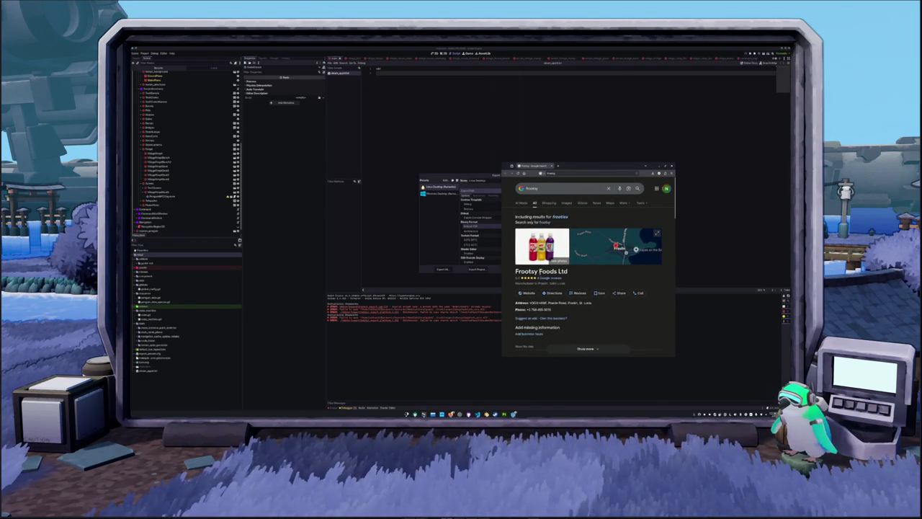
{"action": "left_click", "coordinate": [570, 188]}
{"action": "type", "text": "twitch"}
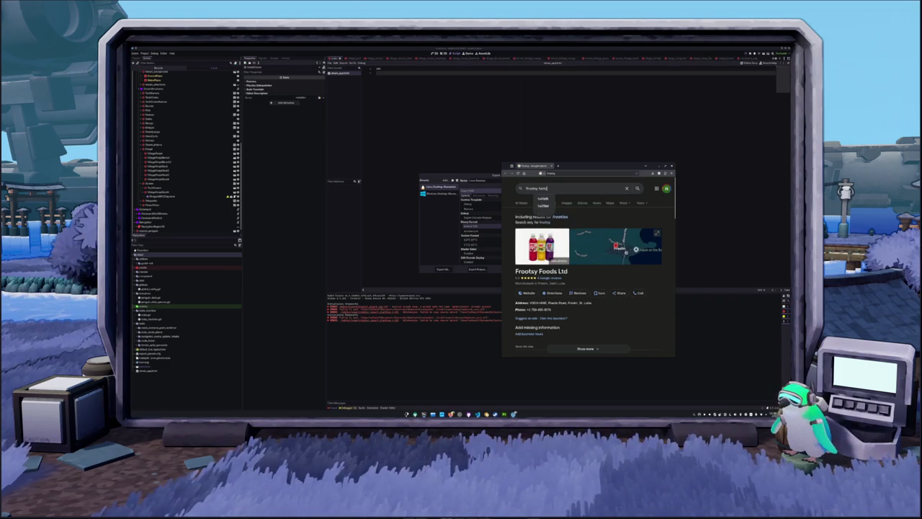
{"action": "left_click", "coordinate": [543, 198]}
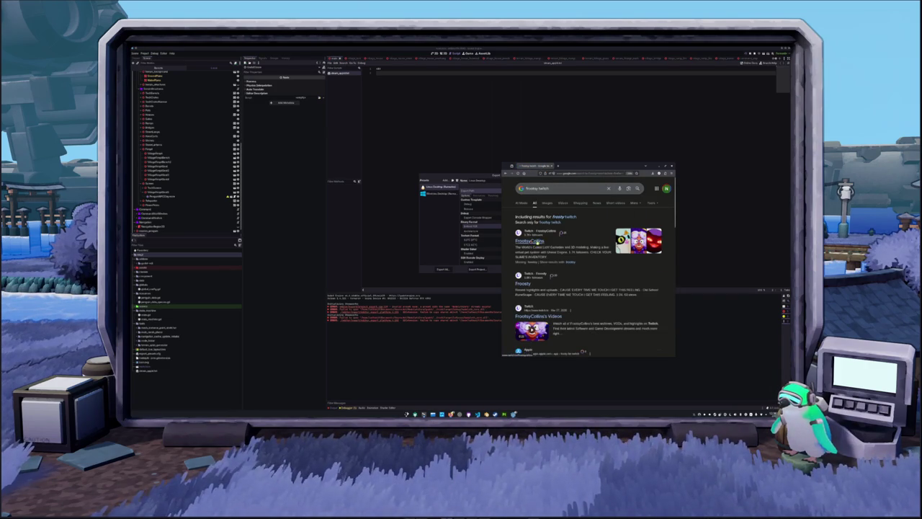
{"action": "left_click", "coordinate": [539, 241]}
{"action": "mouse_move", "coordinate": [499, 163]}
{"action": "left_mouse_down"}
{"action": "mouse_move", "coordinate": [573, 155]}
{"action": "mouse_move", "coordinate": [473, 76]}
{"action": "left_mouse_up"}
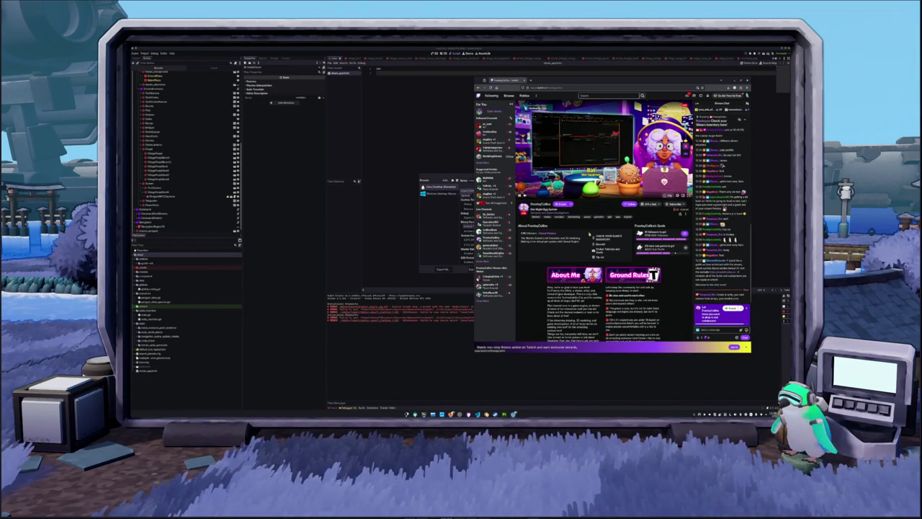
Scroll through the Twitch channel's About panels to read the PC specs.
{"action": "scroll", "coordinate": [541, 266], "scroll_direction": "down", "scroll_amount": 2}
{"action": "scroll", "coordinate": [542, 265], "scroll_direction": "down", "scroll_amount": 3}
{"action": "scroll", "coordinate": [541, 266], "scroll_direction": "down", "scroll_amount": 3}
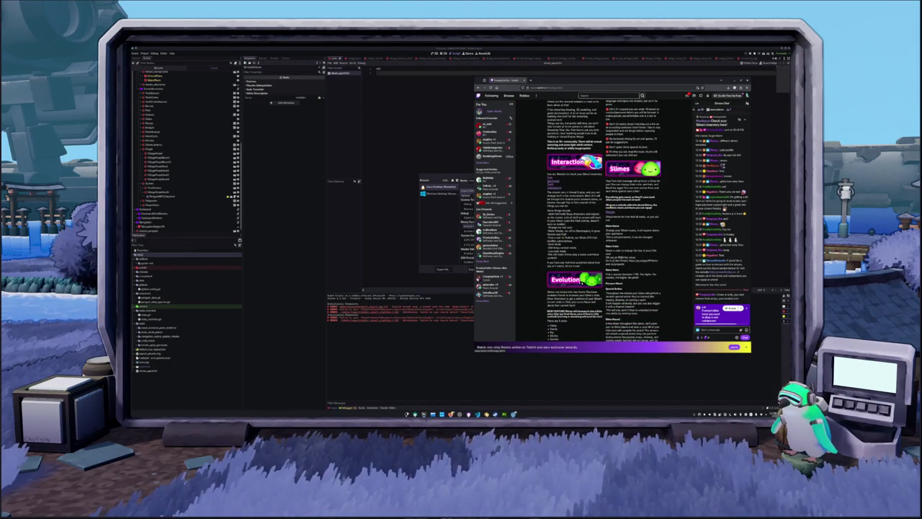
{"action": "scroll", "coordinate": [541, 266], "scroll_direction": "down", "scroll_amount": 2}
{"action": "scroll", "coordinate": [541, 266], "scroll_direction": "down", "scroll_amount": 4}
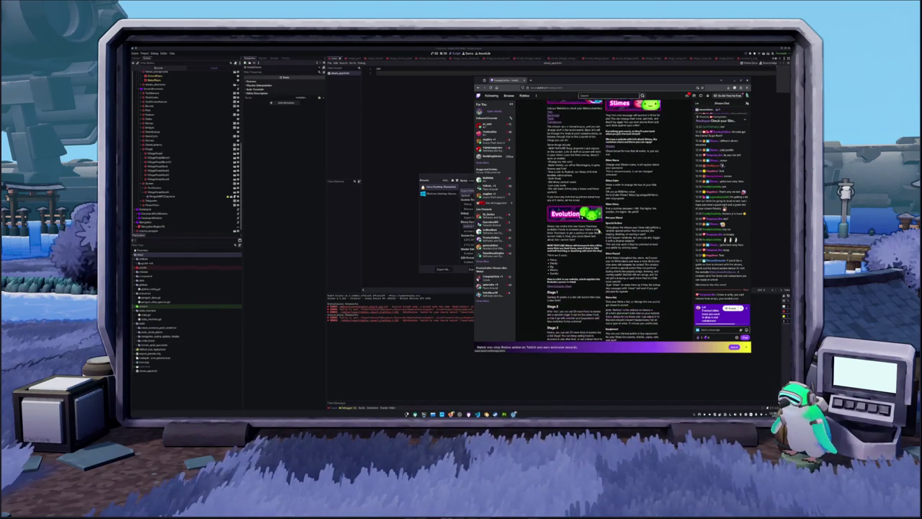
{"action": "scroll", "coordinate": [605, 240], "scroll_direction": "down", "scroll_amount": 5}
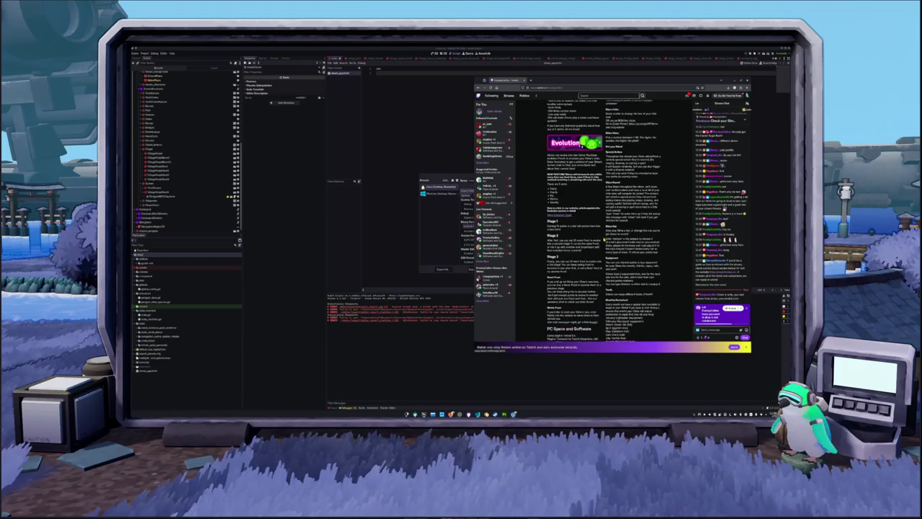
{"action": "scroll", "coordinate": [604, 238], "scroll_direction": "down", "scroll_amount": 7}
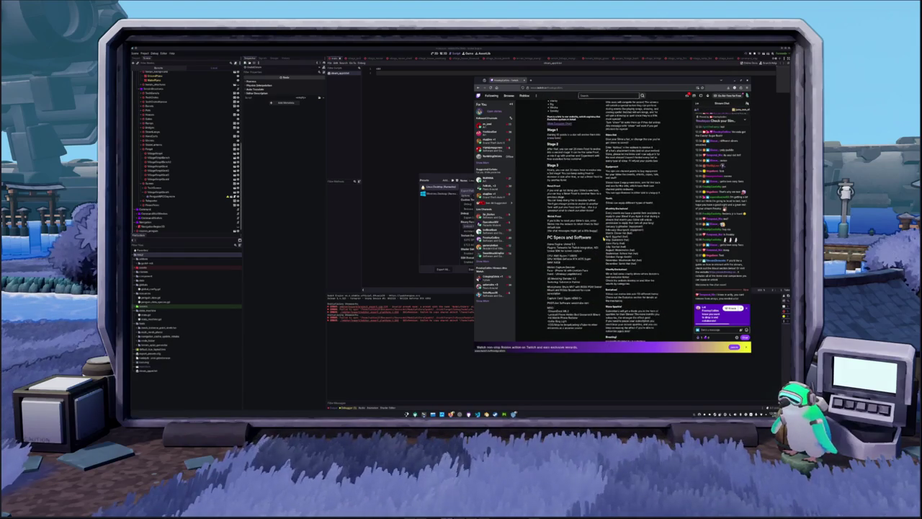
{"action": "scroll", "coordinate": [604, 238], "scroll_direction": "up", "scroll_amount": 1}
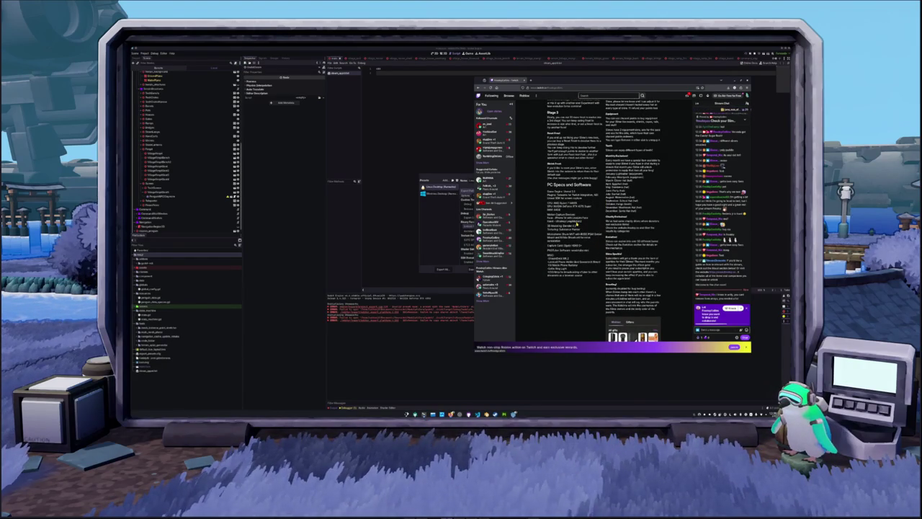
{"action": "left_click", "coordinate": [464, 261]}
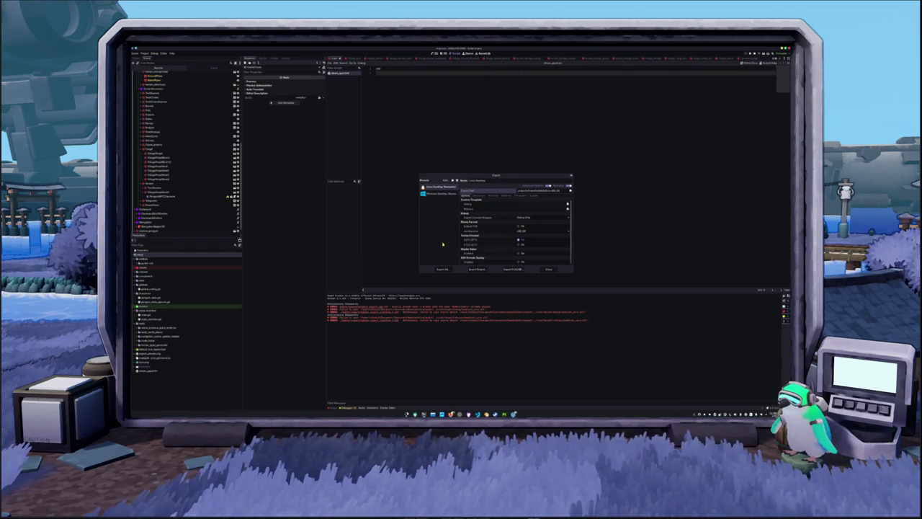
Toggle between the Windows Desktop and Linux Desktop presets, then run Export All as Release.
{"action": "left_click_drag", "start_coordinate": [505, 176], "coordinate": [516, 183]}
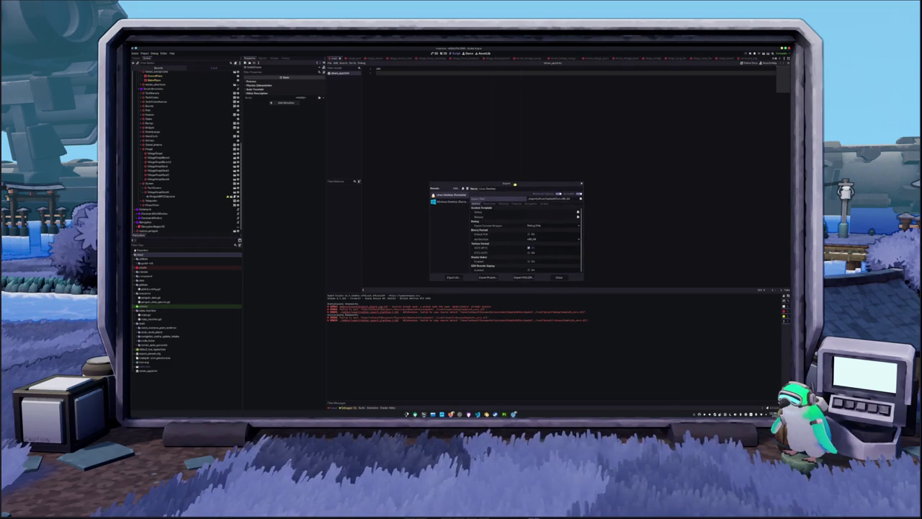
{"action": "left_click", "coordinate": [452, 200]}
{"action": "left_click", "coordinate": [454, 194]}
{"action": "left_click", "coordinate": [455, 201]}
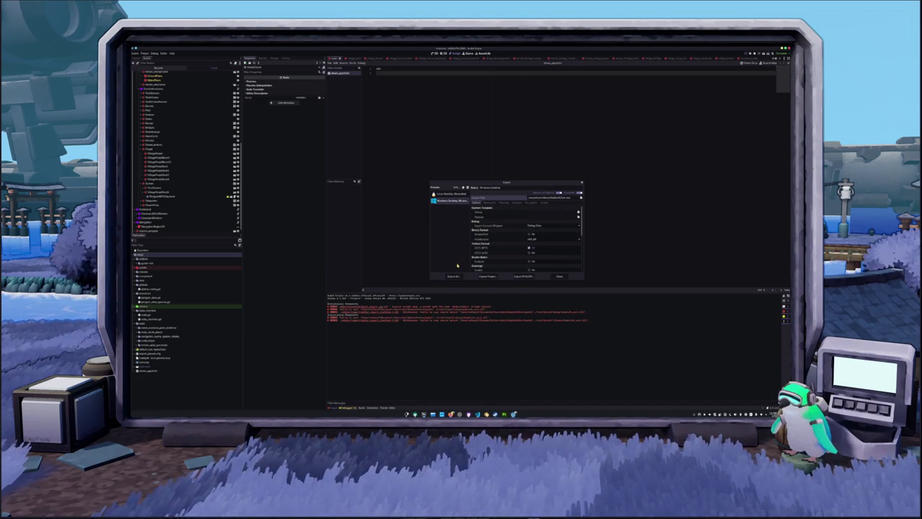
{"action": "left_click", "coordinate": [454, 194]}
{"action": "left_click", "coordinate": [454, 201]}
{"action": "left_click", "coordinate": [455, 195]}
{"action": "left_click", "coordinate": [453, 201]}
{"action": "left_click", "coordinate": [454, 194]}
{"action": "left_click", "coordinate": [453, 201]}
{"action": "left_click", "coordinate": [454, 194]}
{"action": "left_click", "coordinate": [453, 276]}
{"action": "left_click", "coordinate": [477, 234]}
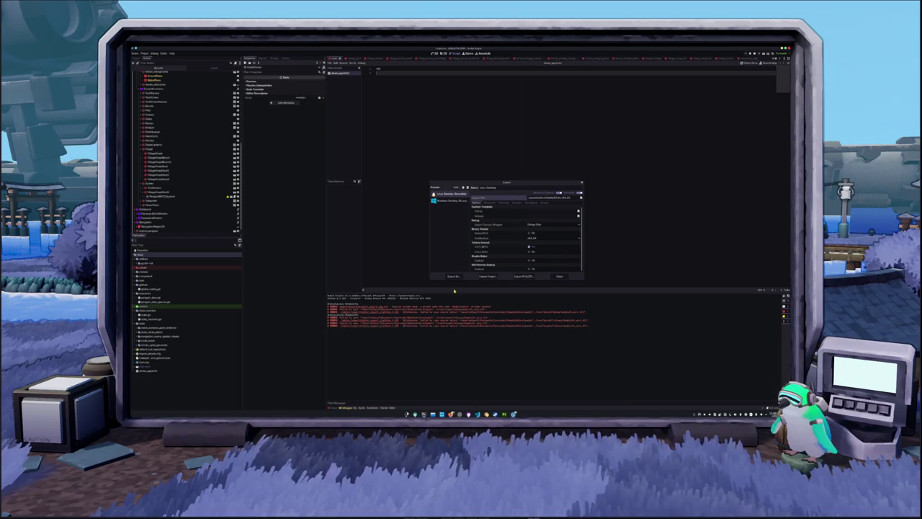
Preview a file in the exports folder, then go up to its parent folder.
{"action": "key", "text": "ctrl+alt+t"}
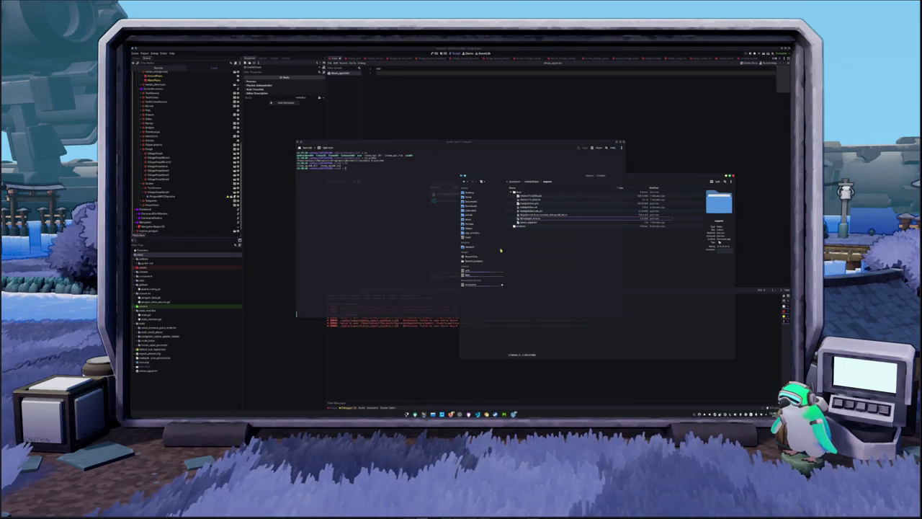
{"action": "left_click", "coordinate": [533, 222]}
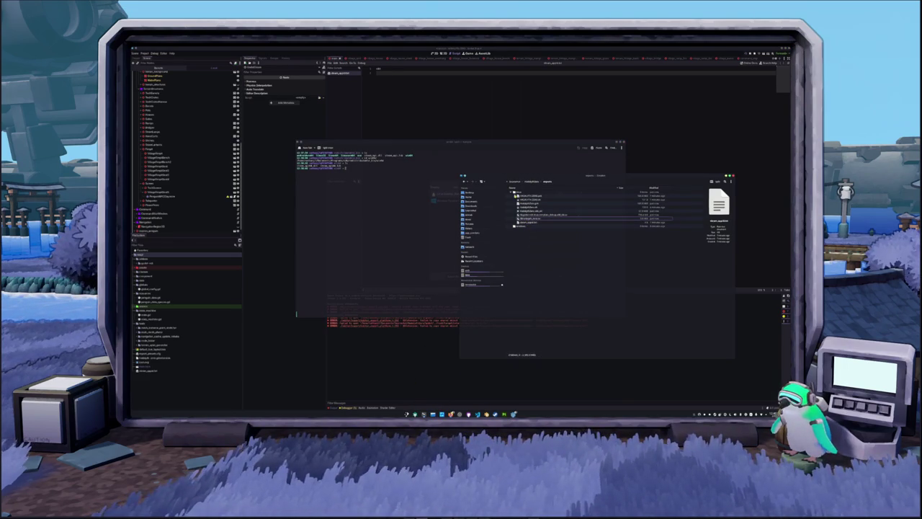
{"action": "left_click", "coordinate": [513, 193]}
{"action": "double_click", "coordinate": [513, 193]}
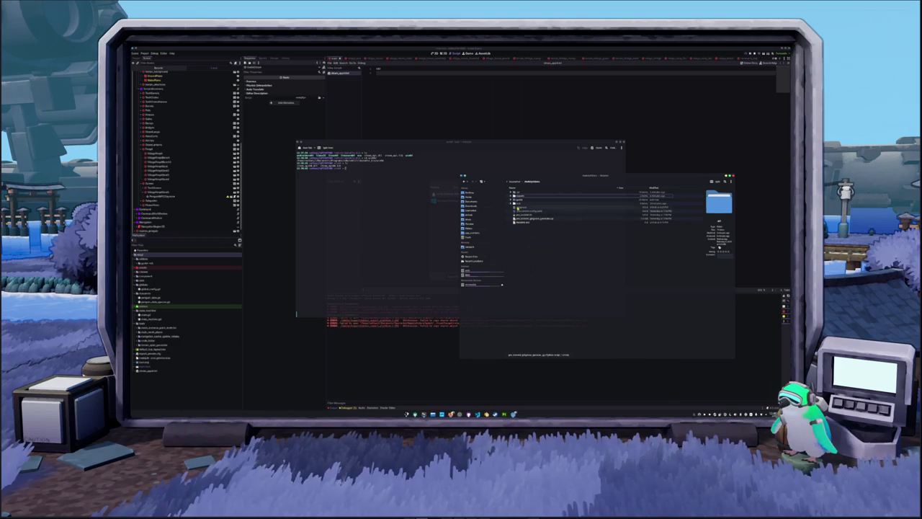
Expand the project's nested subfolders in the tree and rename the selected folder with F2.
{"action": "left_click", "coordinate": [513, 203]}
{"action": "left_click", "coordinate": [515, 210]}
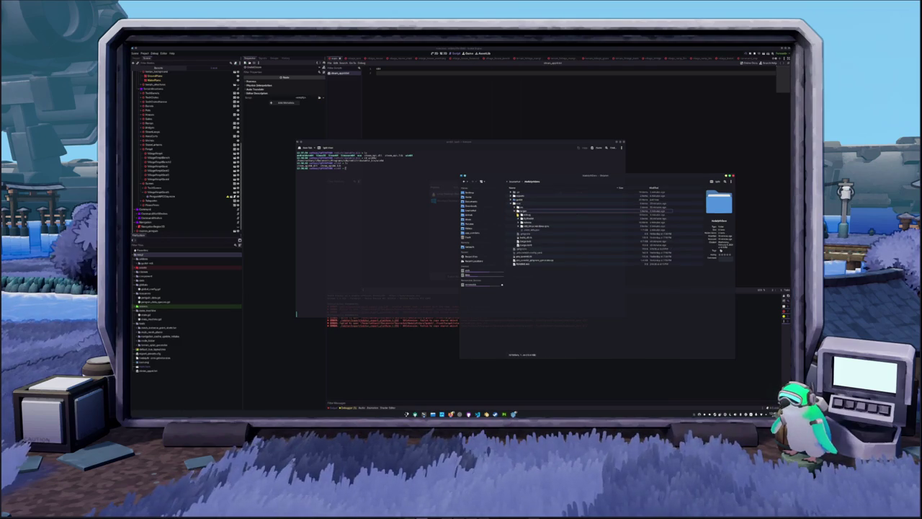
{"action": "left_click", "coordinate": [520, 227]}
{"action": "left_click", "coordinate": [530, 231]}
{"action": "left_click", "coordinate": [542, 227]}
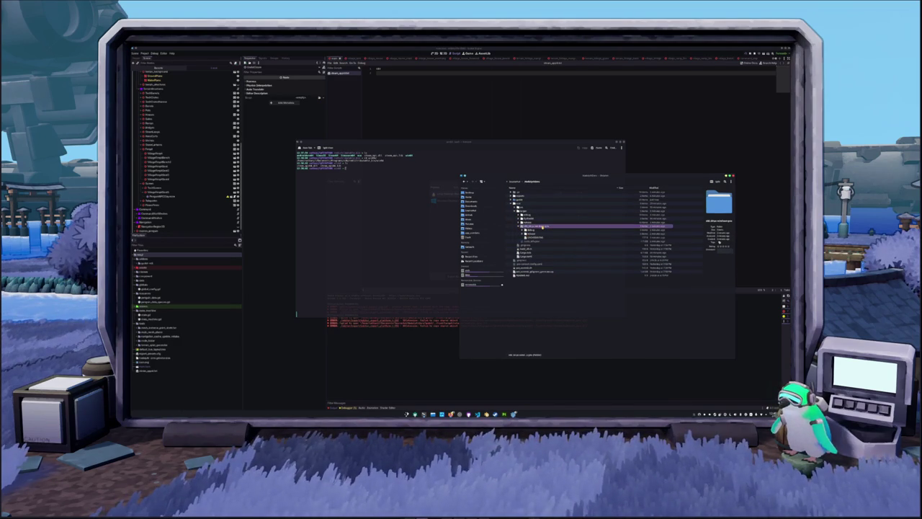
{"action": "key", "text": "F2"}
{"action": "key", "text": "Return"}
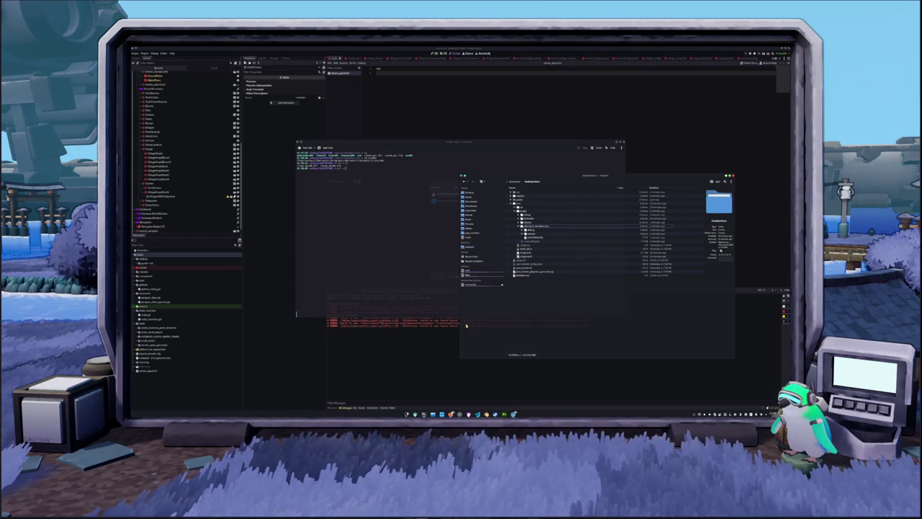
In hadalyth-zero.gdextension, insert x86_64-pc-windows-gnu/ after target/ in the windows.debug and windows.release paths.
{"action": "key", "text": "alt+Tab"}
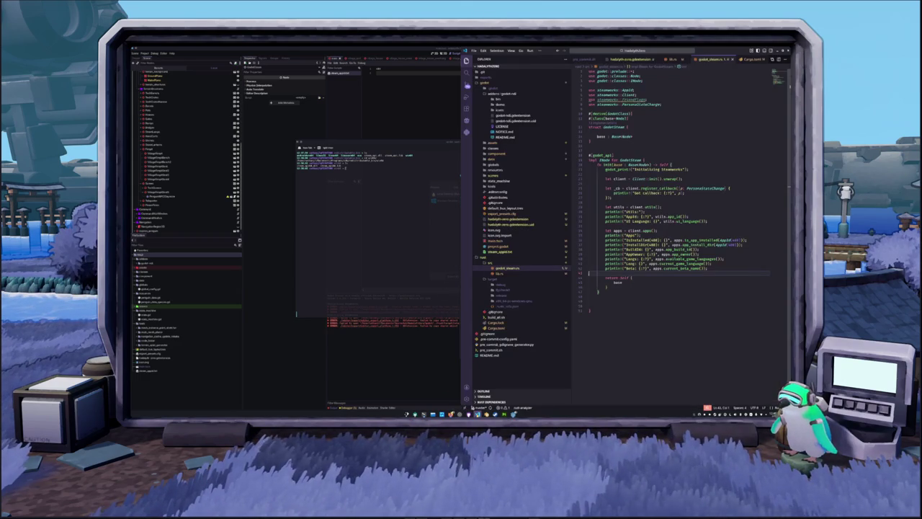
{"action": "left_click", "coordinate": [498, 219]}
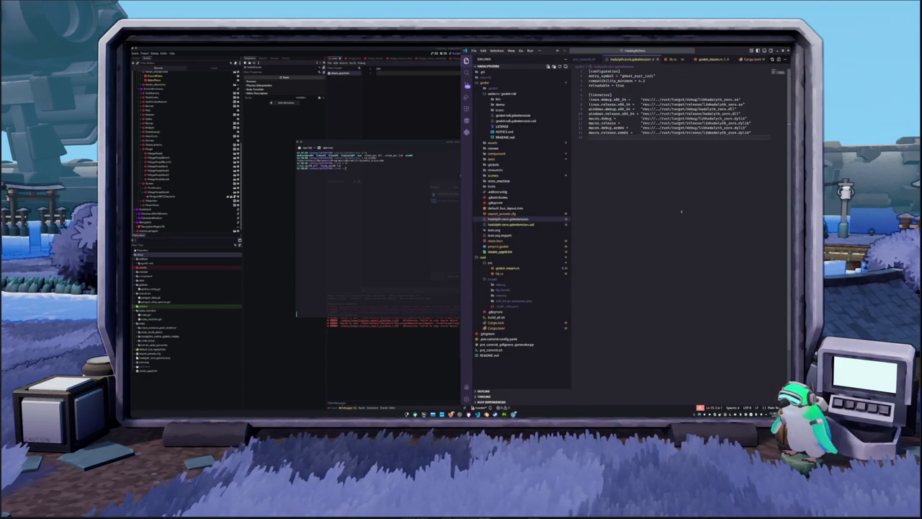
{"action": "double_click", "coordinate": [677, 123]}
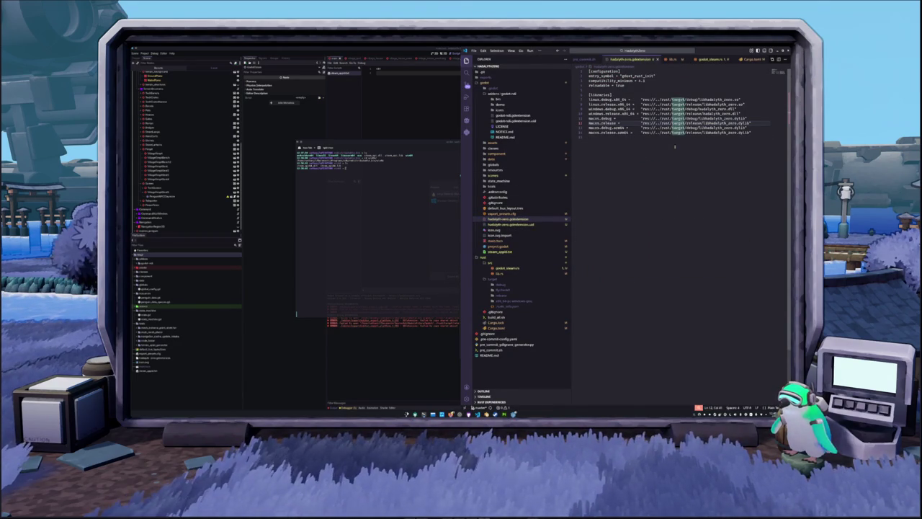
{"action": "type", "text": "target/x86_64-pc-windows-gnu"}
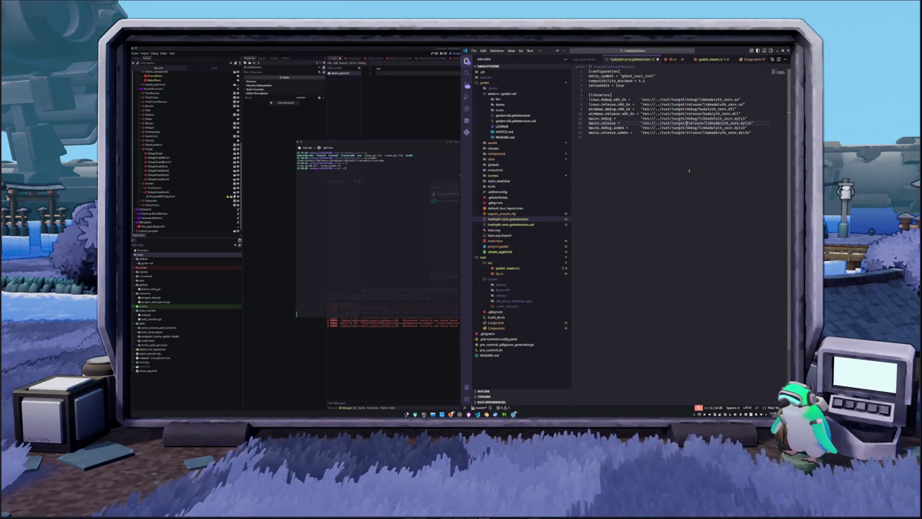
{"action": "key", "text": "ctrl+shift+Left"}
{"action": "key", "text": "ctrl+shift+Left"}
{"action": "key", "text": "ctrl+shift+Left"}
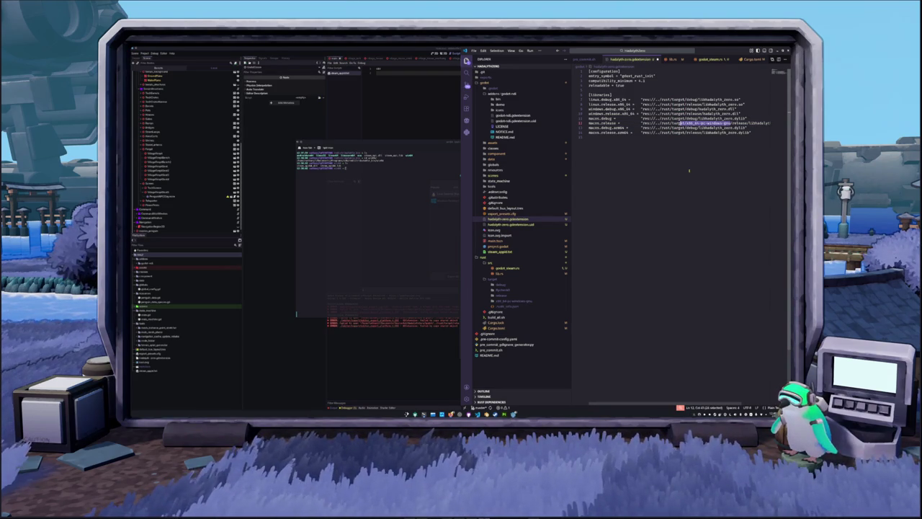
{"action": "key", "text": "ctrl+c"}
{"action": "key", "text": "Up"}
{"action": "key", "text": "Up"}
{"action": "key", "text": "Up"}
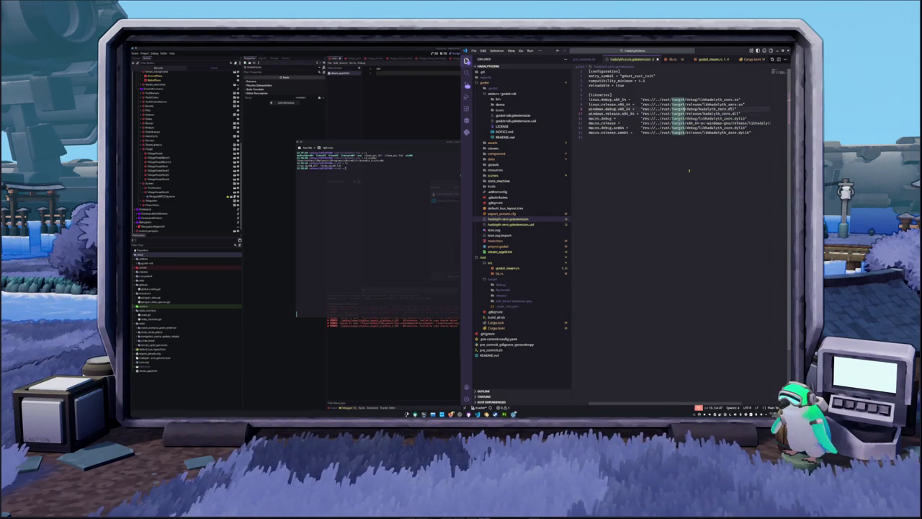
{"action": "key", "text": "ctrl+v"}
{"action": "key", "text": "Down"}
{"action": "key", "text": "ctrl+Left"}
{"action": "key", "text": "ctrl+Left"}
{"action": "key", "text": "ctrl+Left"}
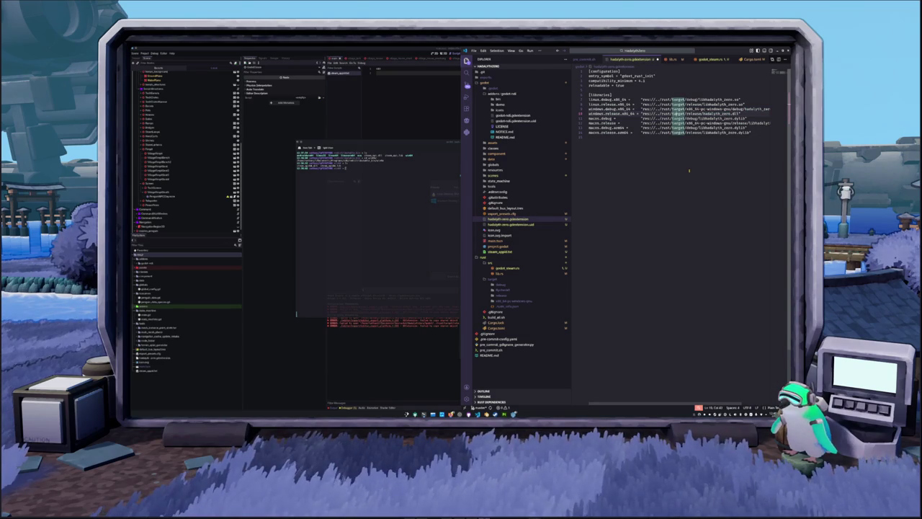
{"action": "key", "text": "ctrl+v"}
{"action": "key", "text": "Down"}
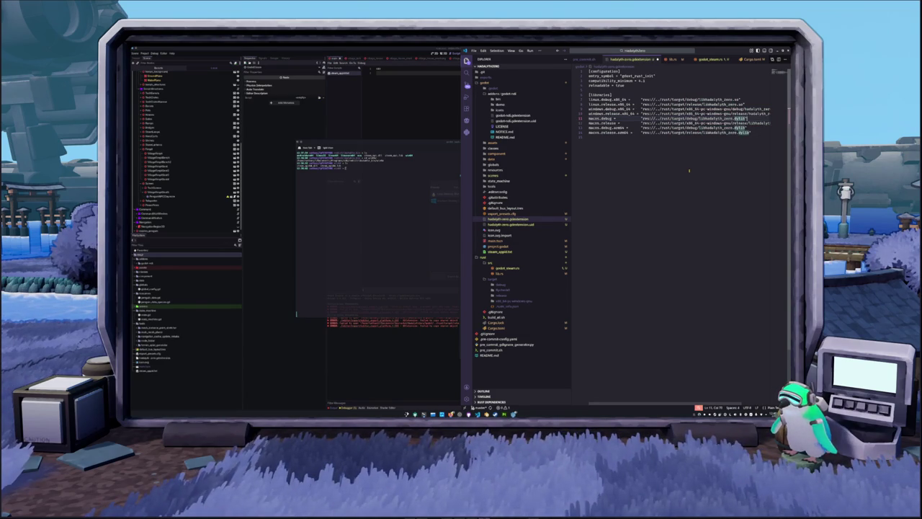
Delete the four macOS library entries from the file.
{"action": "key", "text": "ctrl+Left"}
{"action": "key", "text": "ctrl+Left"}
{"action": "key", "text": "ctrl+Left"}
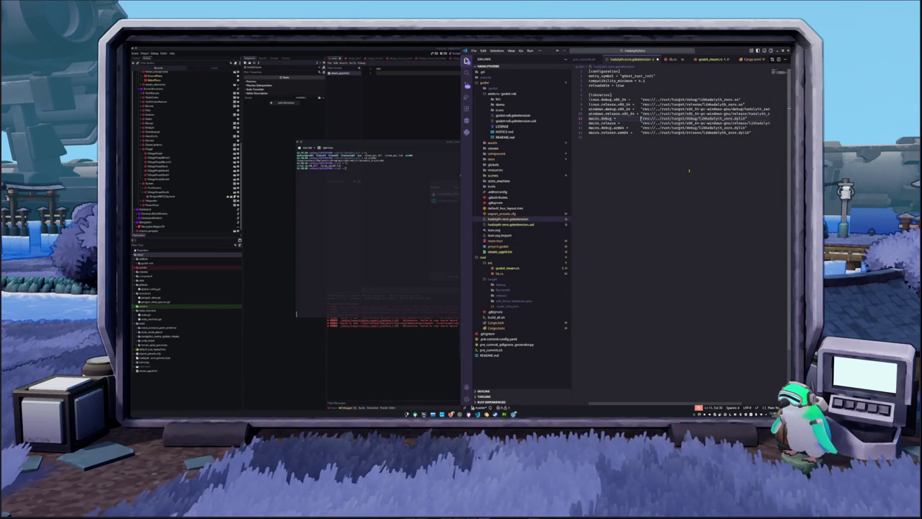
{"action": "key", "text": "shift+Down"}
{"action": "key", "text": "shift+Down"}
{"action": "key", "text": "shift+Down"}
{"action": "key", "text": "BackSpace"}
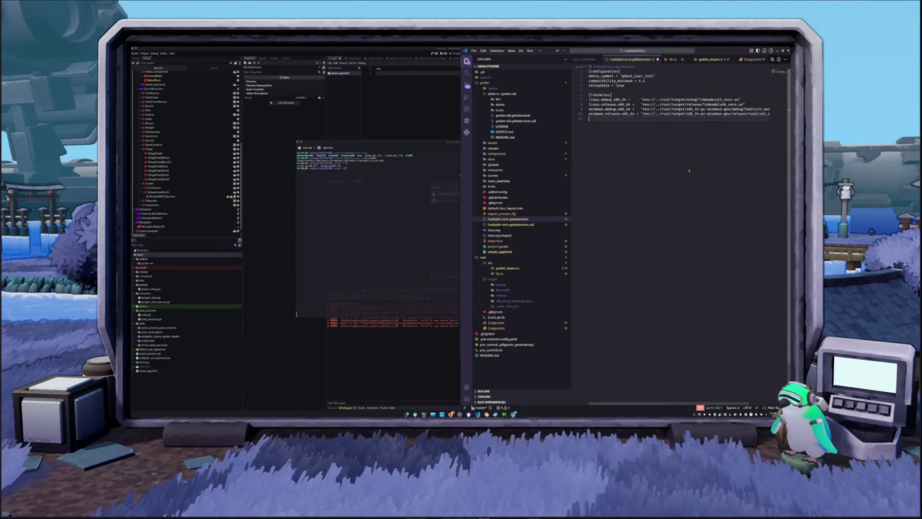
Run Export All in Debug mode and close the Export window once it finishes.
{"action": "left_click", "coordinate": [401, 366]}
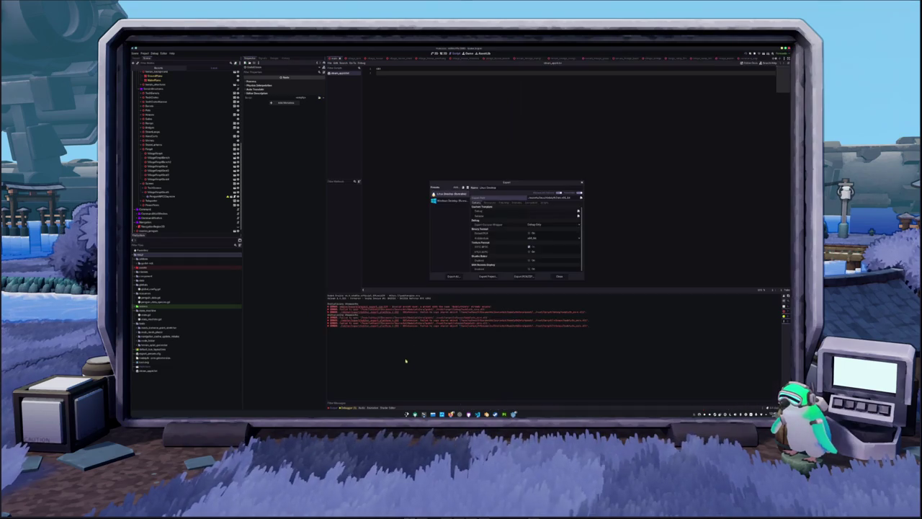
{"action": "left_click", "coordinate": [452, 276]}
{"action": "left_click", "coordinate": [456, 233]}
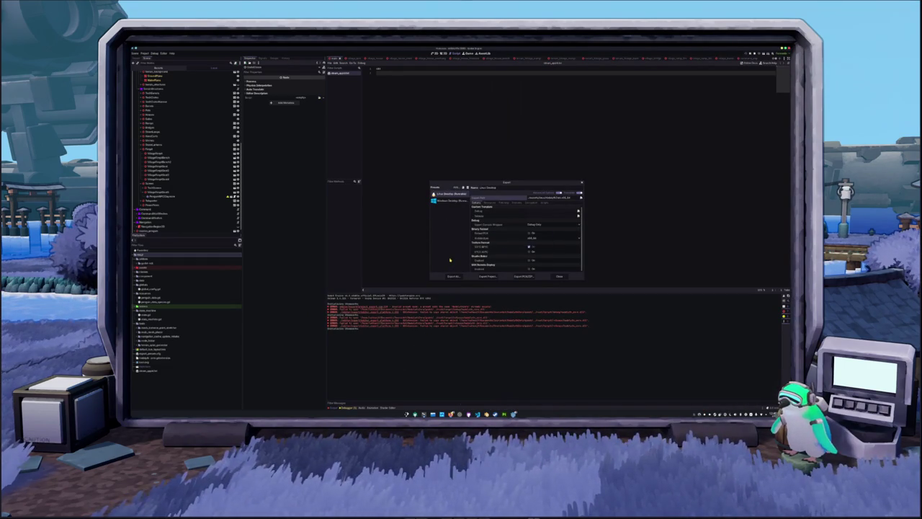
{"action": "left_click", "coordinate": [558, 276]}
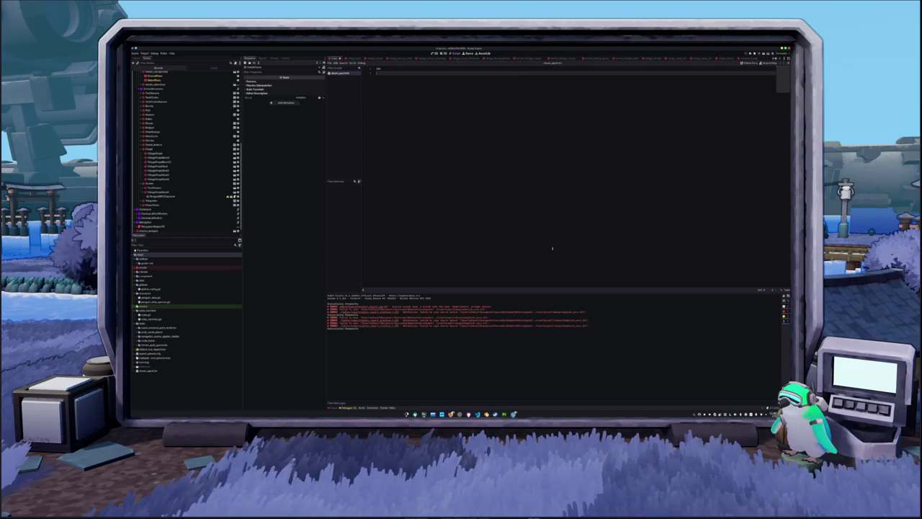
{"action": "key", "text": "F5"}
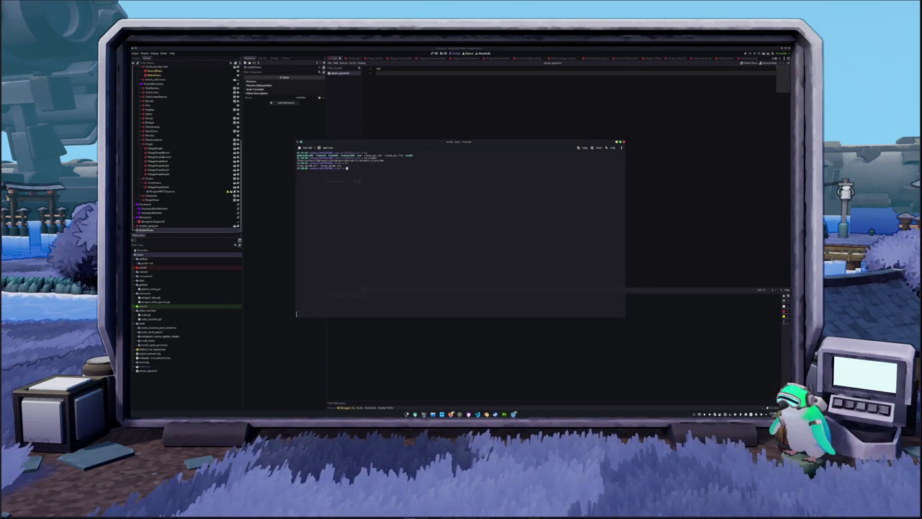
Move into Godot/, the project folder and its src folder, listing each folder's contents.
{"action": "type", "text": "cd "}
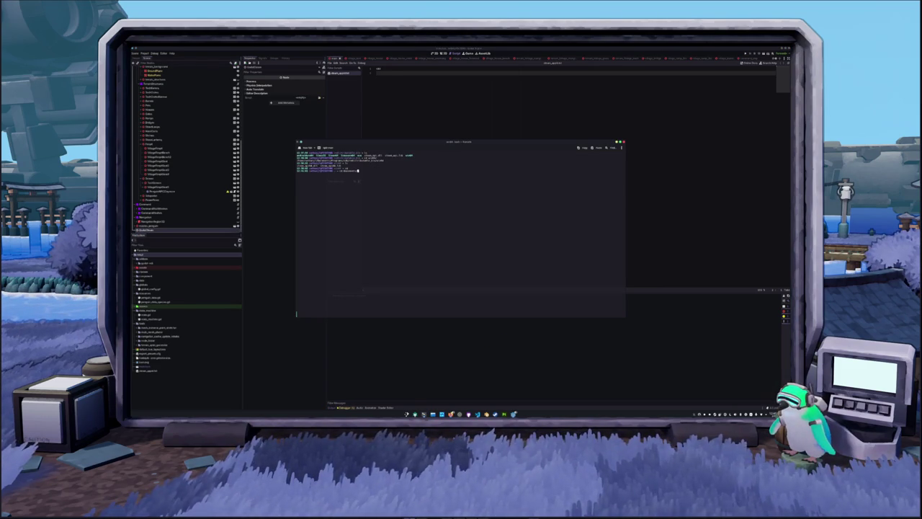
{"action": "type", "text": "Godot/"}
{"action": "key", "text": "Return"}
{"action": "type", "text": "ls"}
{"action": "key", "text": "Return"}
{"action": "type", "text": "cd Godot/"}
{"action": "key", "text": "Return"}
{"action": "type", "text": "ls"}
{"action": "key", "text": "Return"}
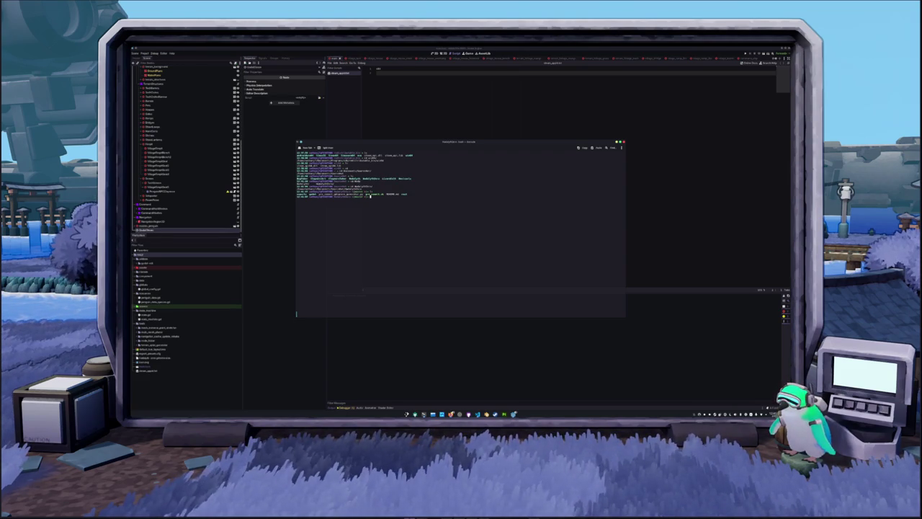
{"action": "type", "text": "cd src"}
{"action": "key", "text": "Return"}
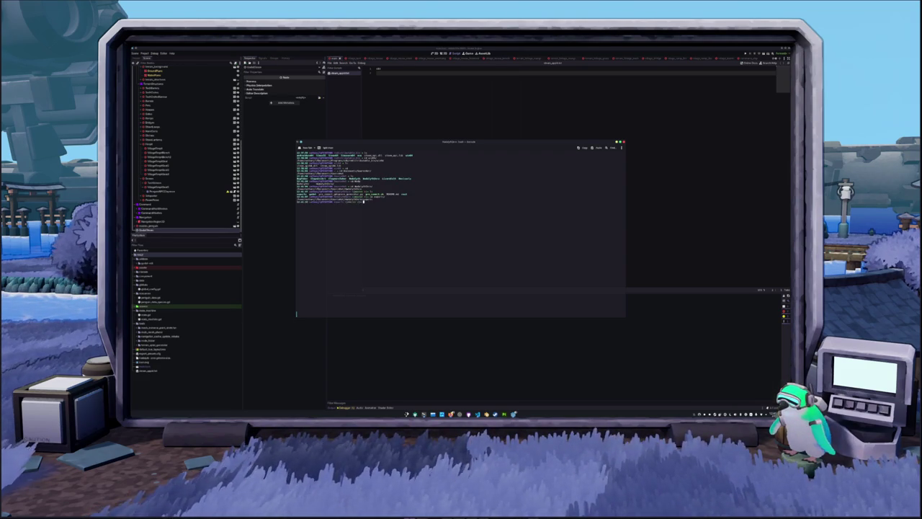
{"action": "type", "text": "ls"}
{"action": "key", "text": "Return"}
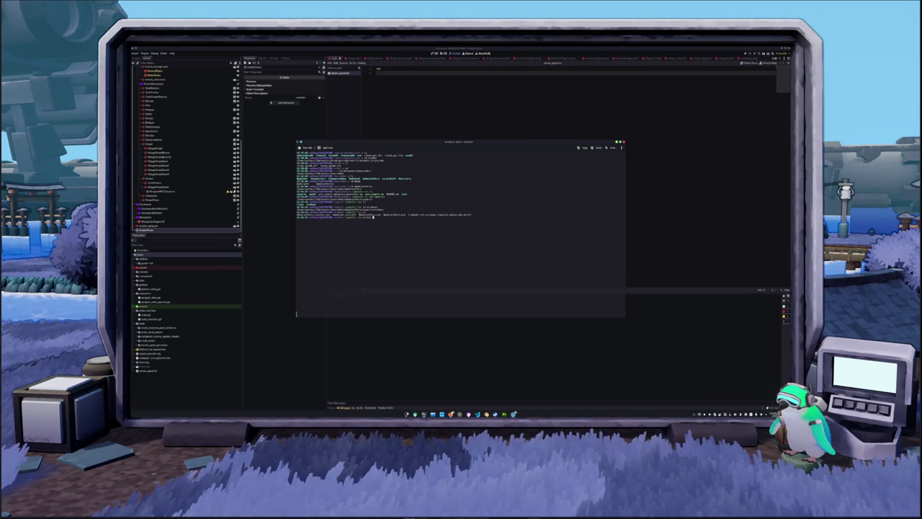
Compose a protontricks-launch command with Tab completion for the file name and run it.
{"action": "type", "text": "python3 ModelsFSHro"}
{"action": "key", "text": "Tab"}
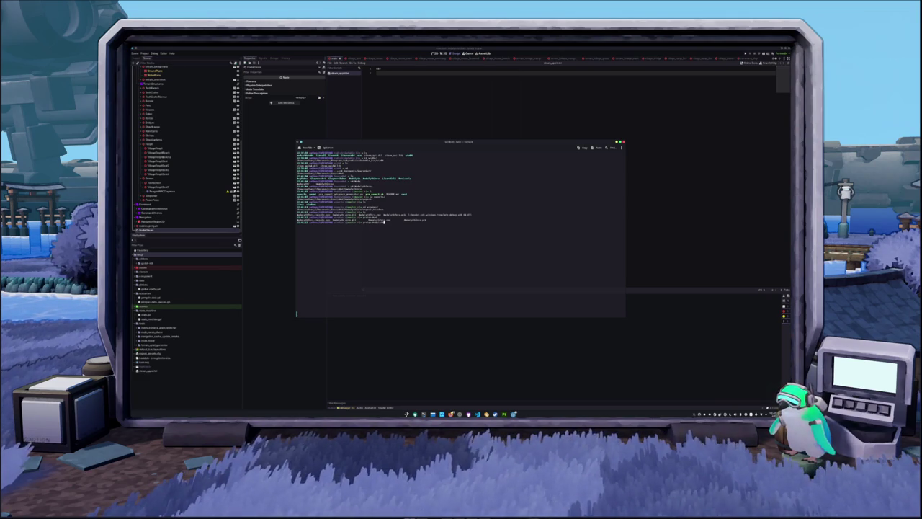
{"action": "key", "text": "Tab"}
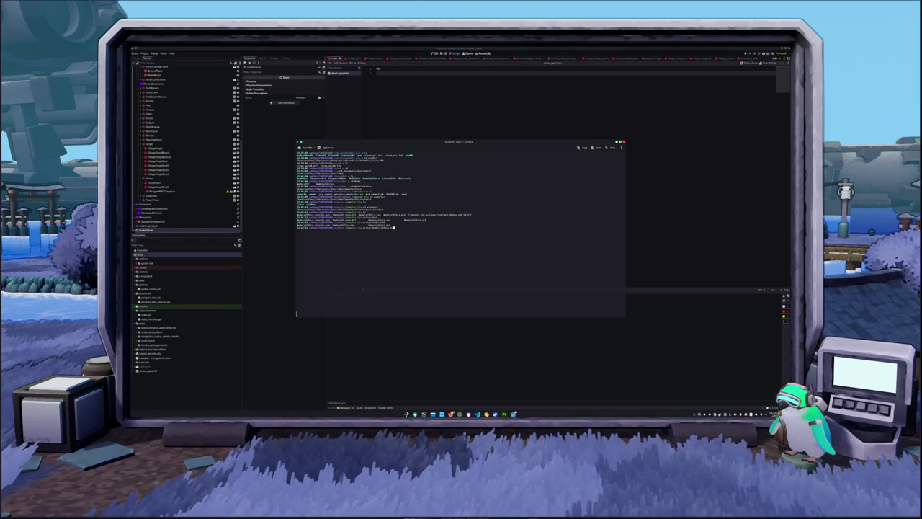
{"action": "key", "text": "Tab"}
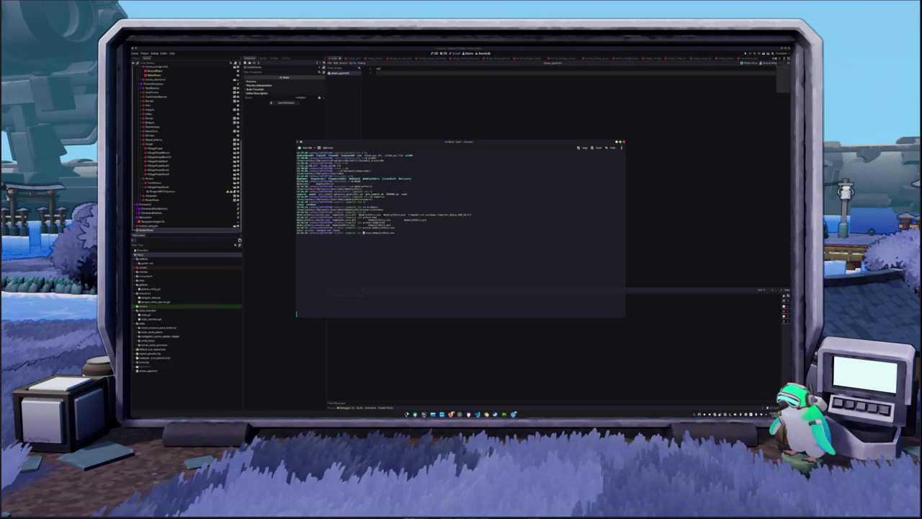
{"action": "type", "text": "essntricks-launch"}
{"action": "key", "text": "Return"}
Recall the protontricks-launch command, fix its arguments and rerun it.
{"action": "key", "text": "Up"}
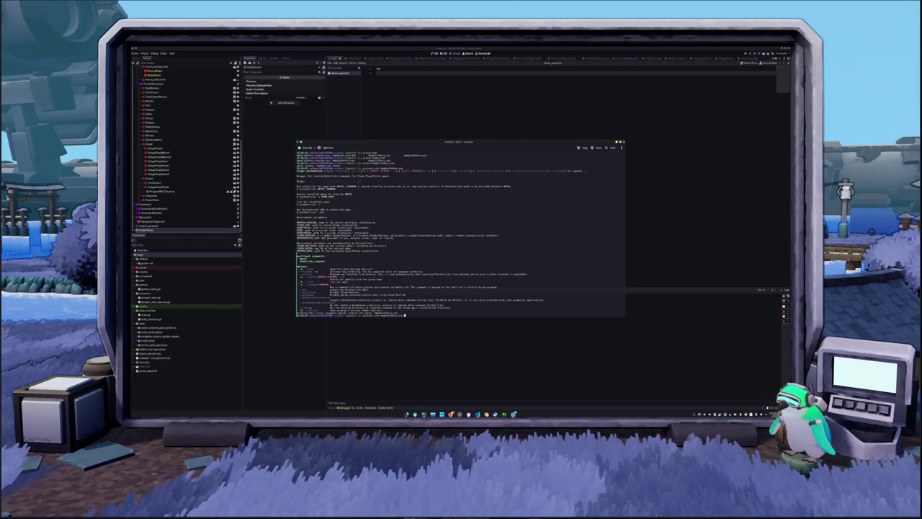
{"action": "key", "text": "Return"}
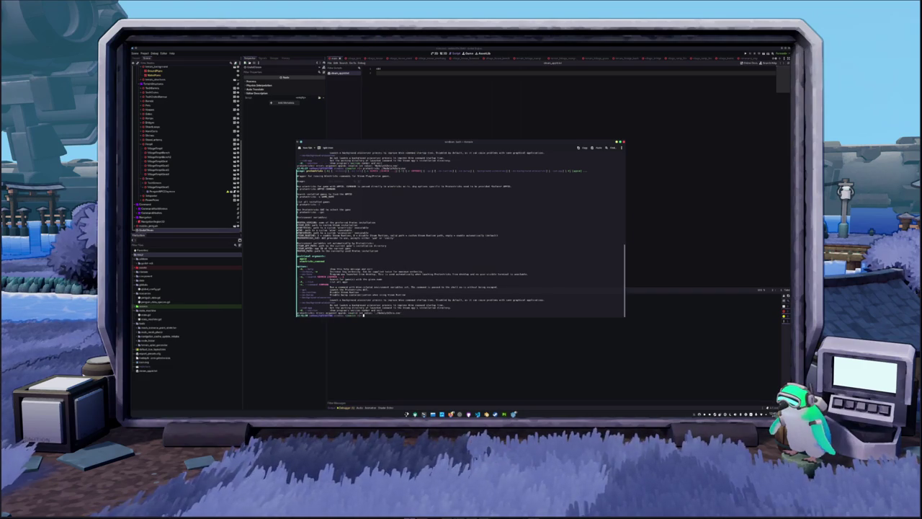
{"action": "key", "text": "Up"}
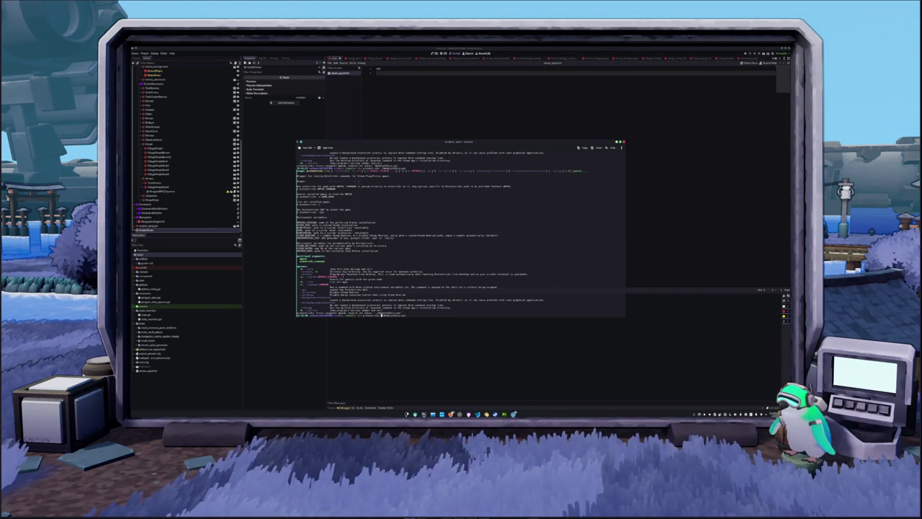
{"action": "key", "text": "Left"}
{"action": "key", "text": "Left"}
{"action": "key", "text": "Left"}
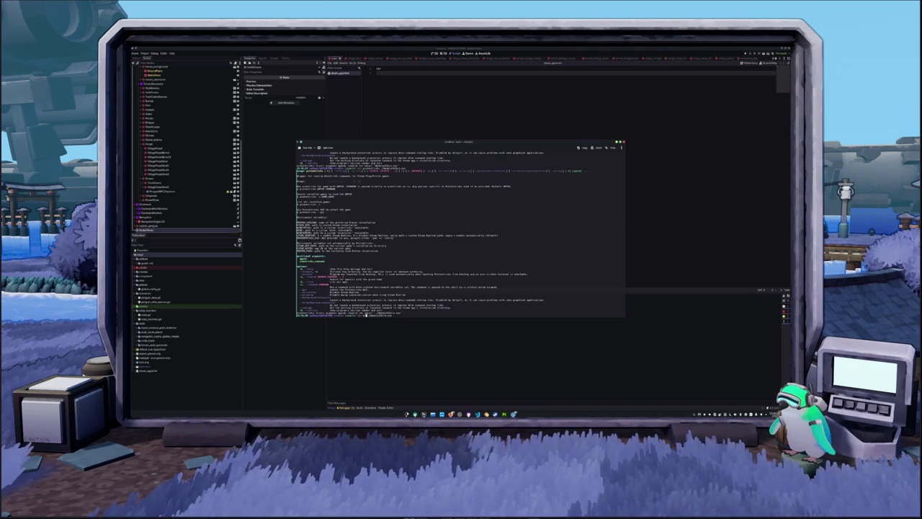
{"action": "key", "text": "Return"}
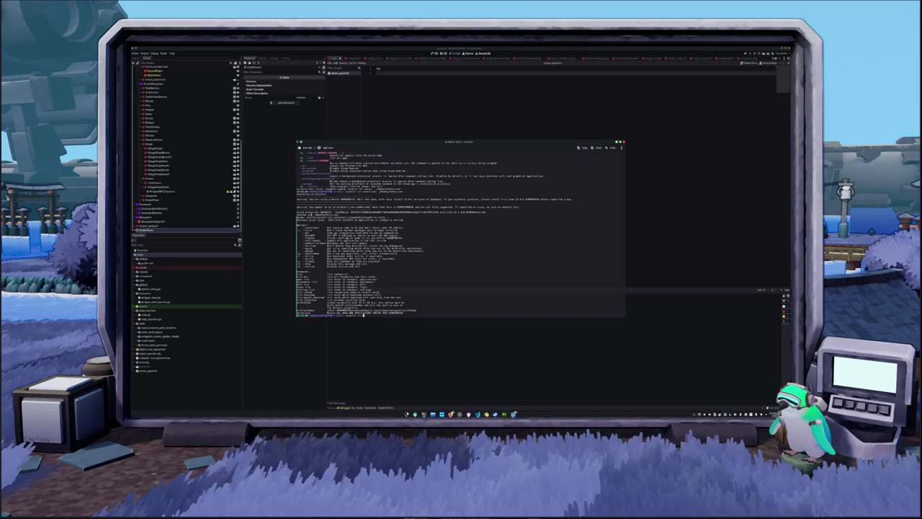
Paste and run a command that opens Dolphin on the exports folder, then select the game file.
{"action": "key", "text": "ctrl+v"}
{"action": "key", "text": "BackSpace"}
{"action": "key", "text": "BackSpace"}
{"action": "key", "text": "BackSpace"}
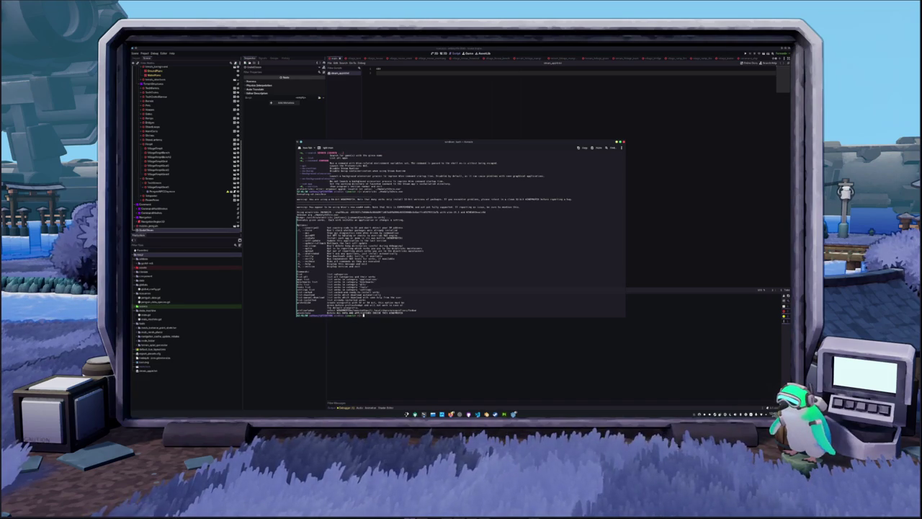
{"action": "key", "text": "Return"}
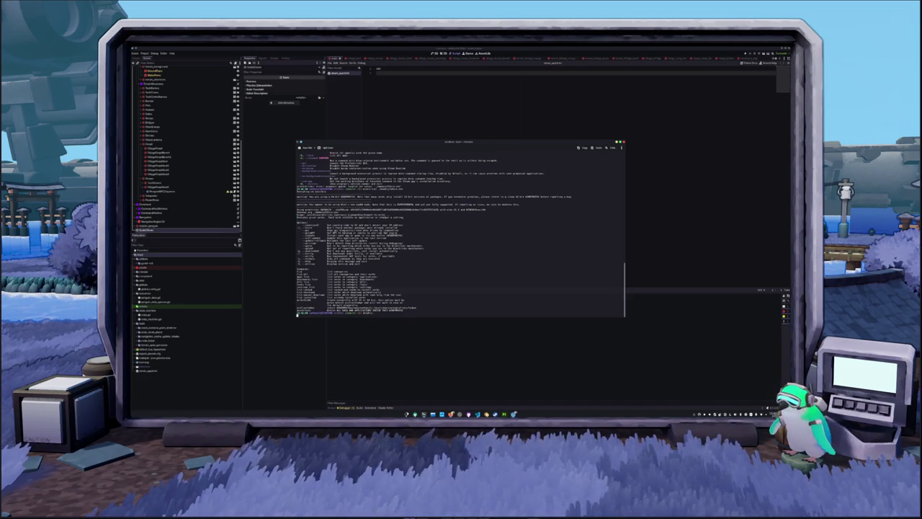
{"action": "left_click", "coordinate": [390, 168]}
Confirm the Protontricks prompt and launch the last exported file in the Dolphin list.
{"action": "right_click", "coordinate": [390, 167]}
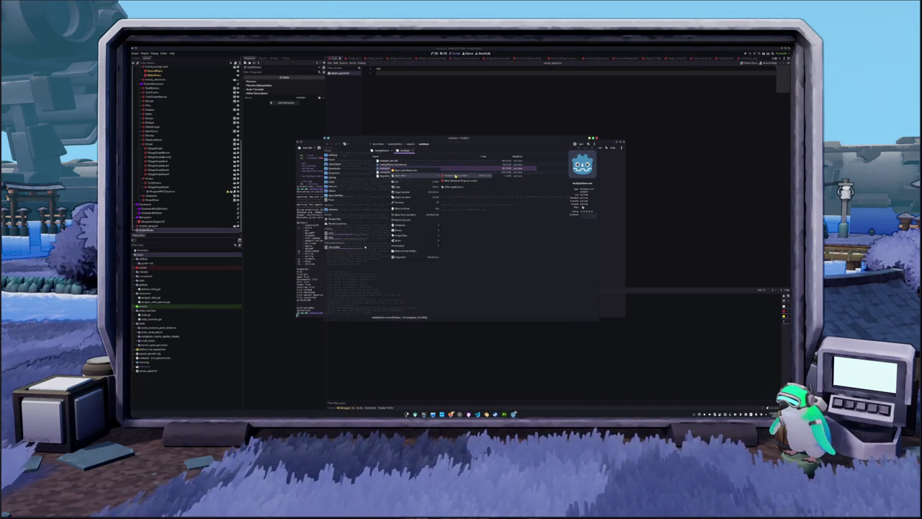
{"action": "left_click", "coordinate": [455, 176]}
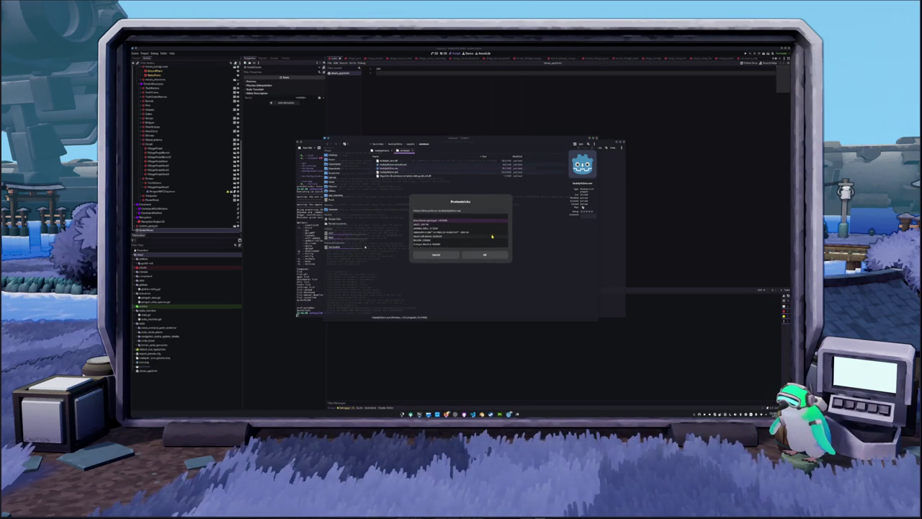
{"action": "scroll", "coordinate": [453, 236], "scroll_direction": "down", "scroll_amount": 5}
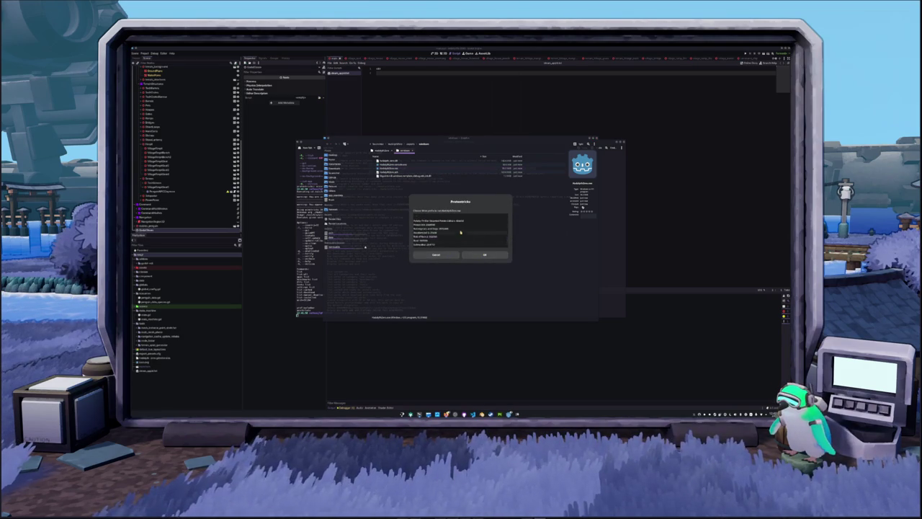
{"action": "left_click", "coordinate": [483, 256]}
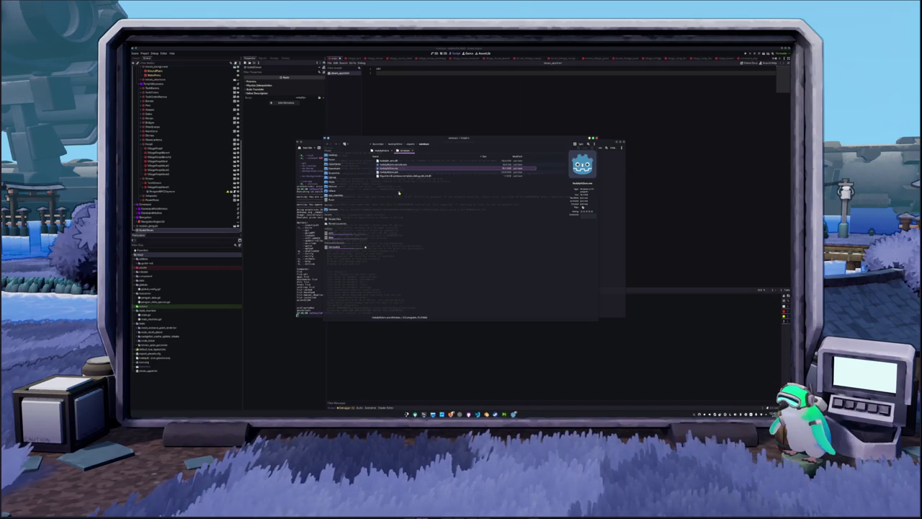
{"action": "double_click", "coordinate": [400, 176]}
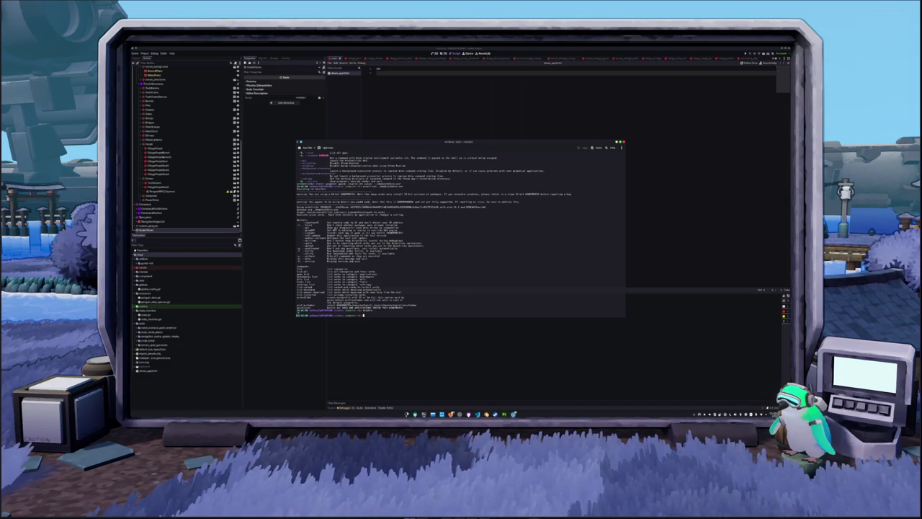
Launch the game with the tab-completed scoop command; it ends in a Wine crash dialog.
{"action": "type", "text": "scoop"}
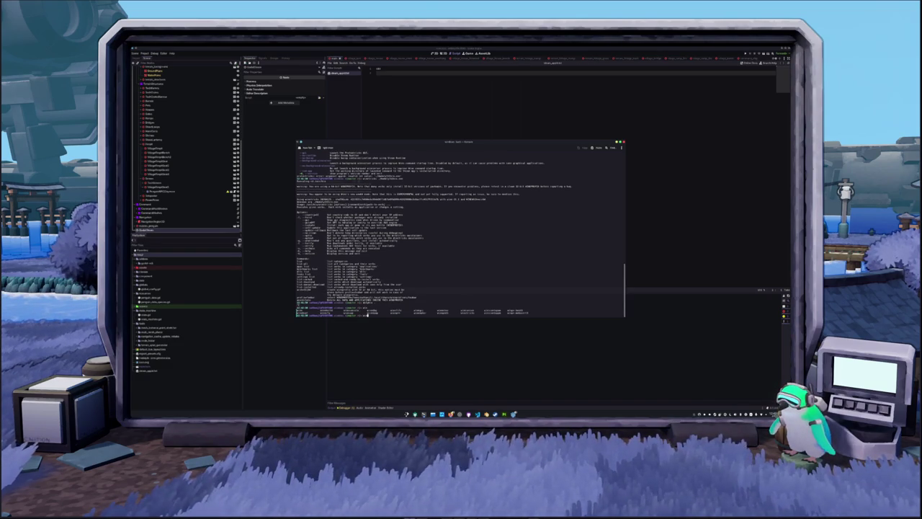
{"action": "key", "text": "Tab"}
{"action": "key", "text": "Tab"}
{"action": "type", "text": "e"}
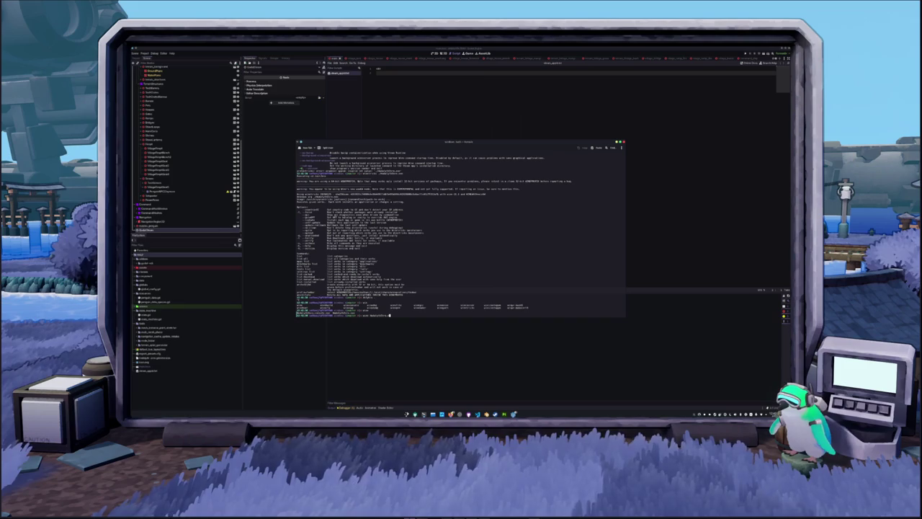
{"action": "key", "text": "Return"}
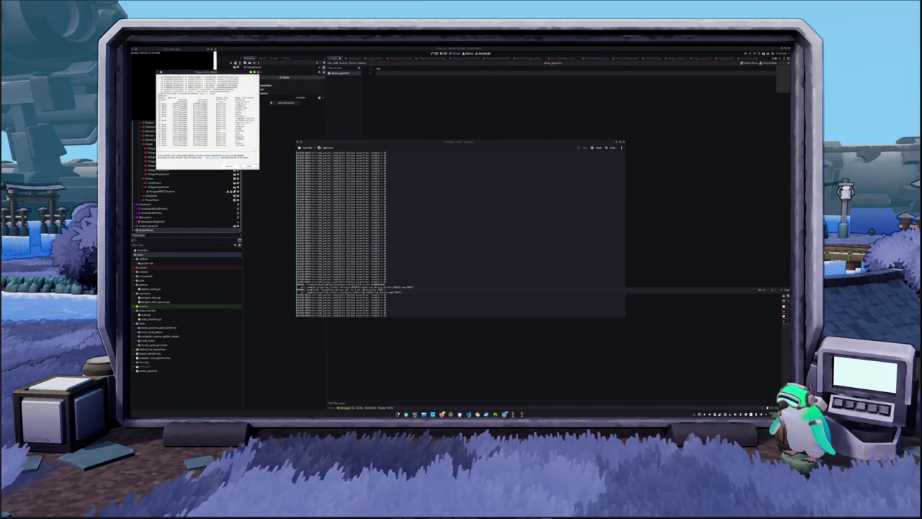
Close the crash report, clear the terminal with Ctrl+L, and list the files.
{"action": "left_click", "coordinate": [249, 167]}
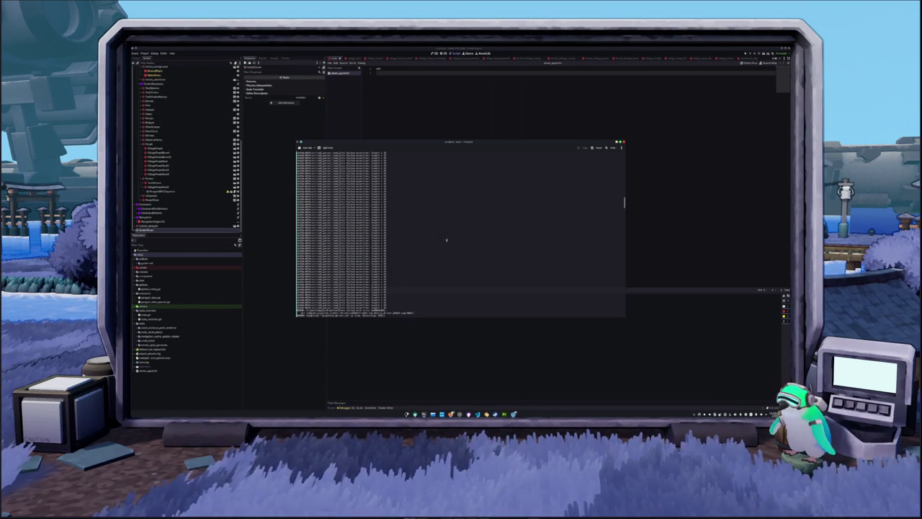
{"action": "key", "text": "ctrl+l"}
{"action": "type", "text": "ls"}
{"action": "key", "text": "Return"}
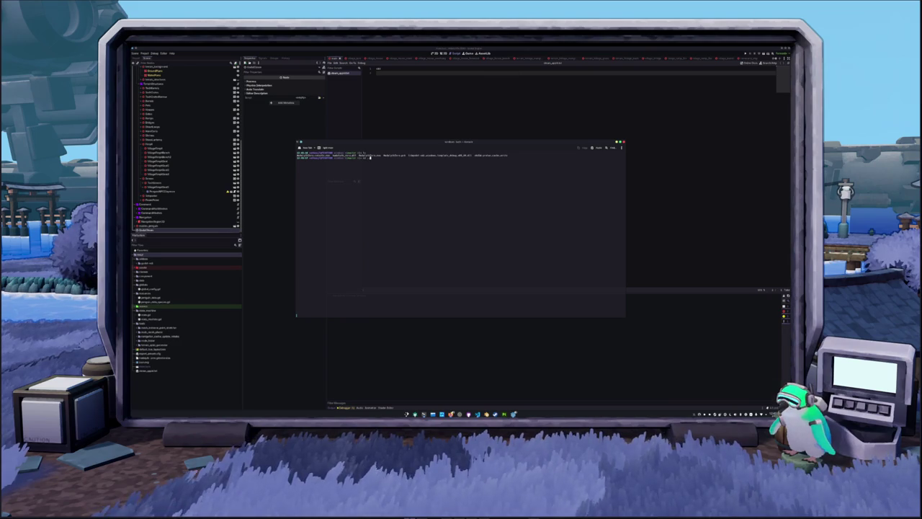
Rerun ls a few more times, then bring the browser window forward.
{"action": "key", "text": "Return"}
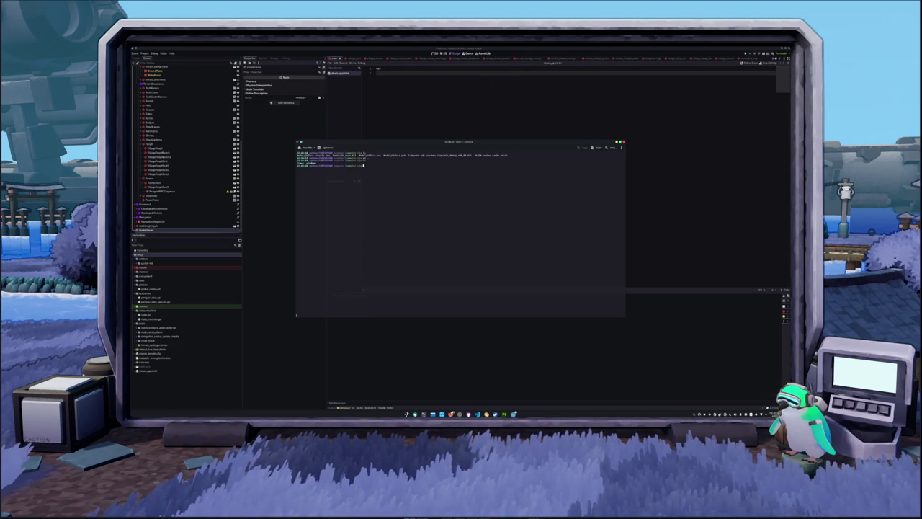
{"action": "type", "text": "ls"}
{"action": "key", "text": "Return"}
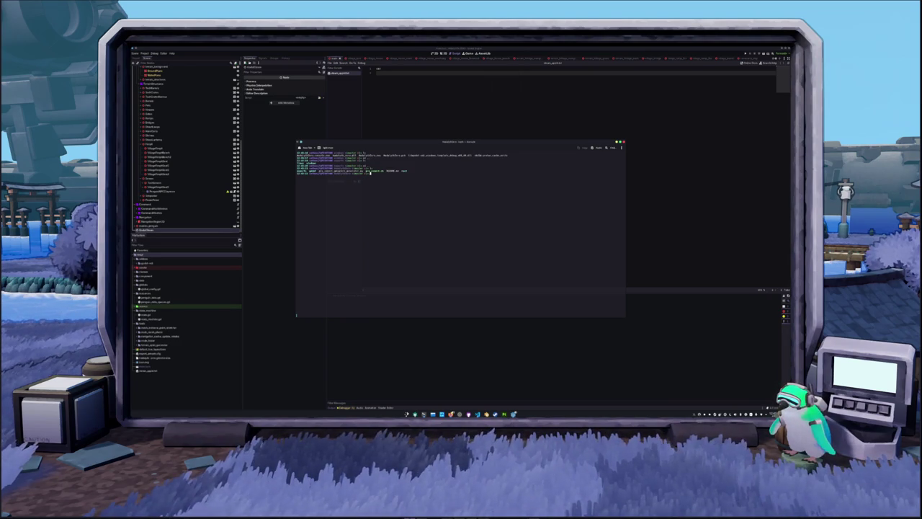
{"action": "type", "text": "ls"}
{"action": "key", "text": "Return"}
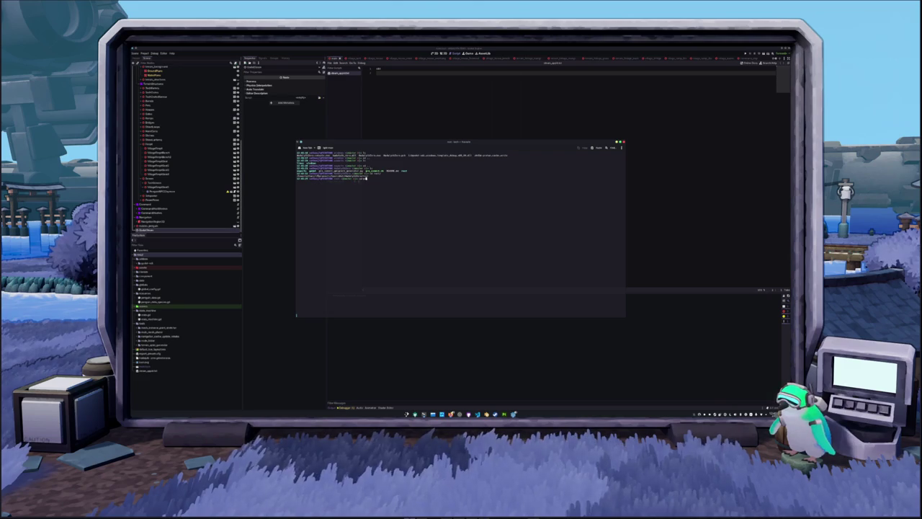
{"action": "key", "text": "Return"}
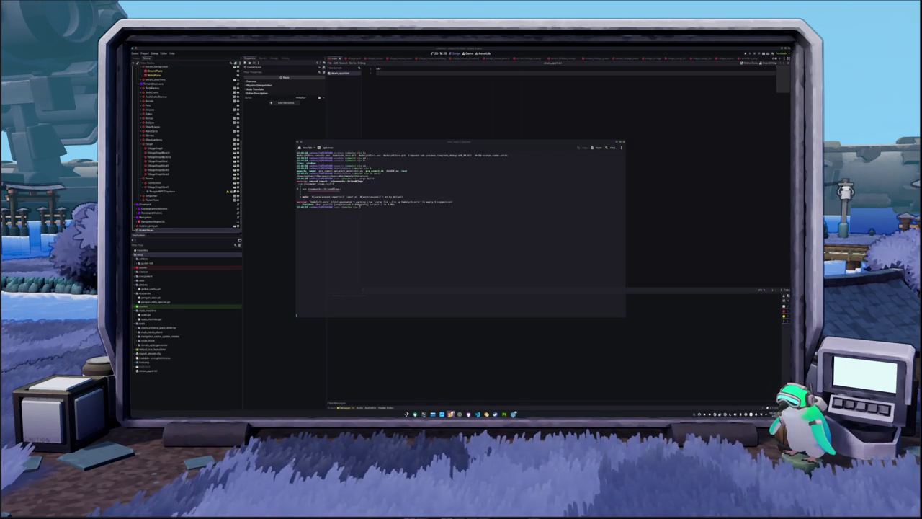
{"action": "key", "text": "alt+Tab"}
{"action": "key", "text": "alt+Tab"}
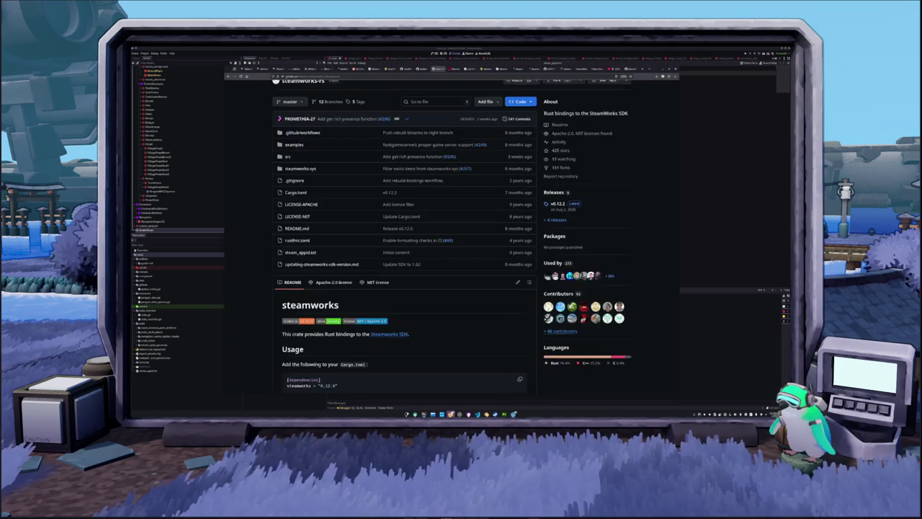
Read the steamworks-rs README down to 'Help, I can't run my game!', then open Dolphin.
{"action": "scroll", "coordinate": [438, 323], "scroll_direction": "down", "scroll_amount": 3}
{"action": "scroll", "coordinate": [341, 232], "scroll_direction": "down", "scroll_amount": 10}
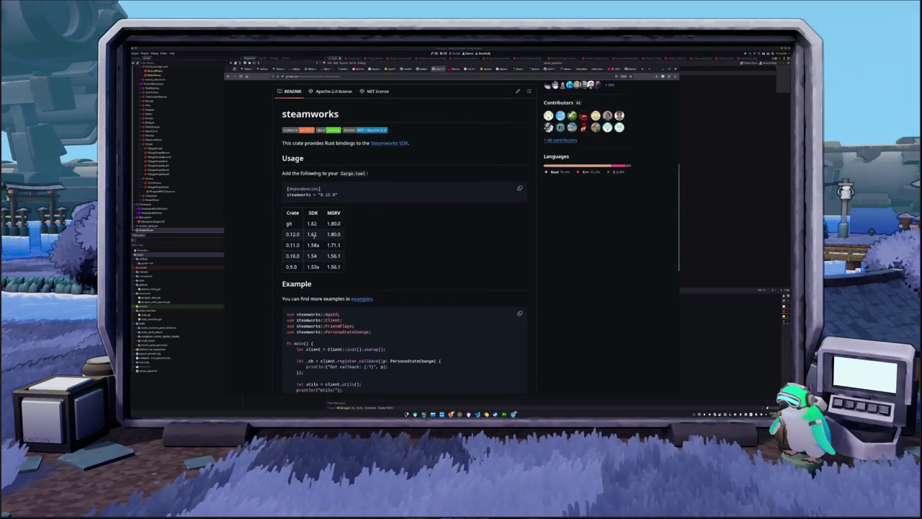
{"action": "scroll", "coordinate": [266, 258], "scroll_direction": "down", "scroll_amount": 1}
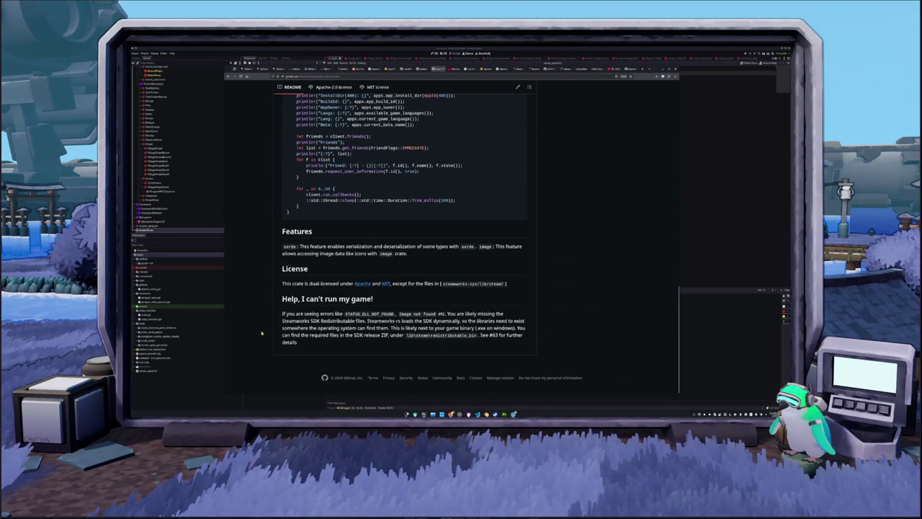
{"action": "scroll", "coordinate": [261, 333], "scroll_direction": "up", "scroll_amount": 3}
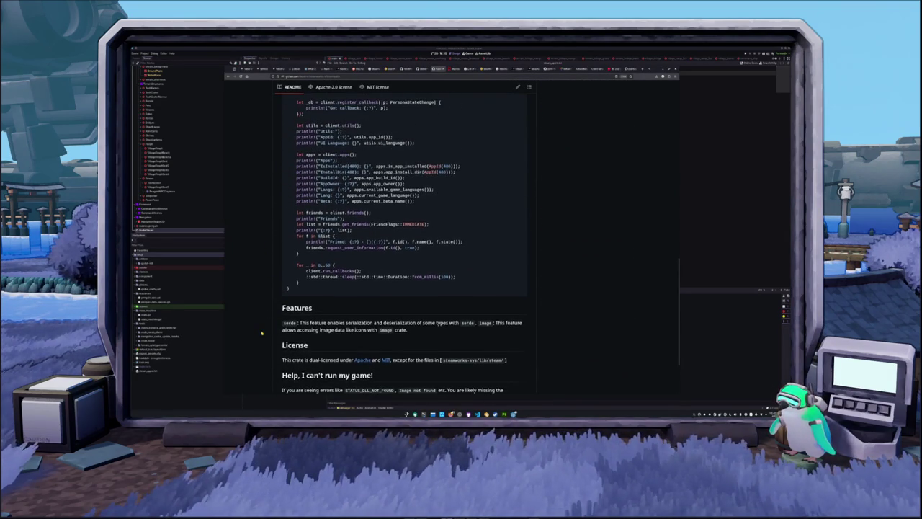
{"action": "scroll", "coordinate": [262, 333], "scroll_direction": "down", "scroll_amount": 3}
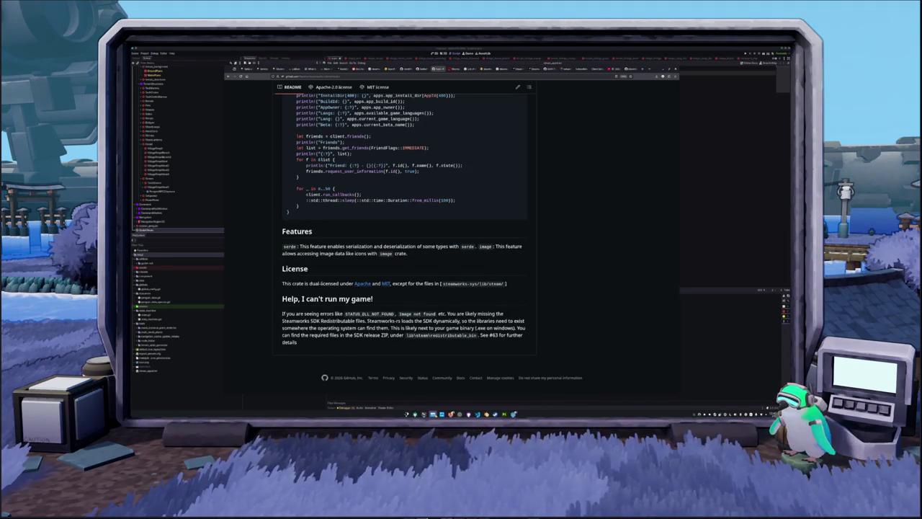
{"action": "left_click", "coordinate": [434, 414]}
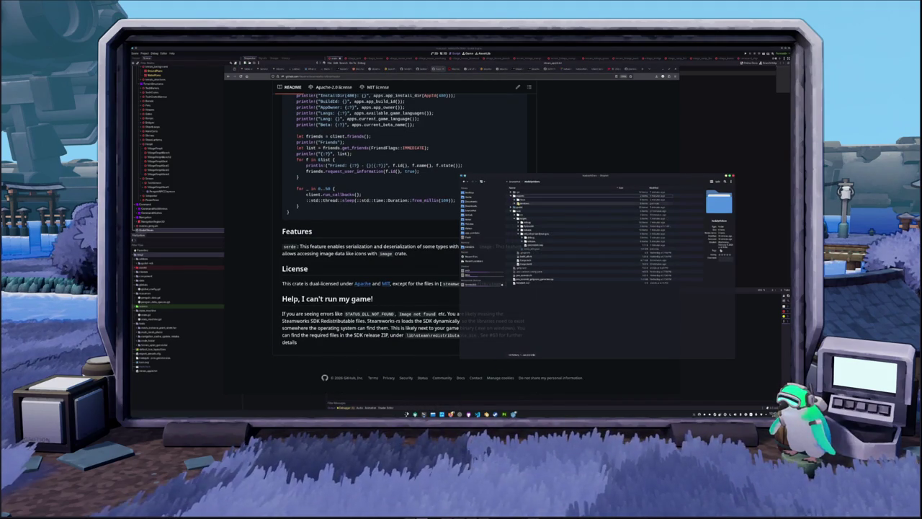
Open a project folder in a second Dolphin window and copy a needed file into the other project folder.
{"action": "left_click", "coordinate": [516, 204]}
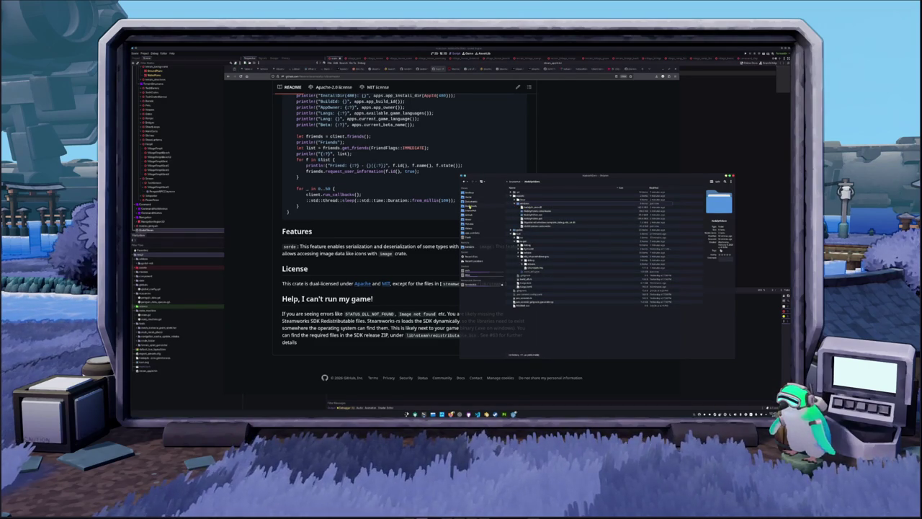
{"action": "right_click", "coordinate": [478, 204]}
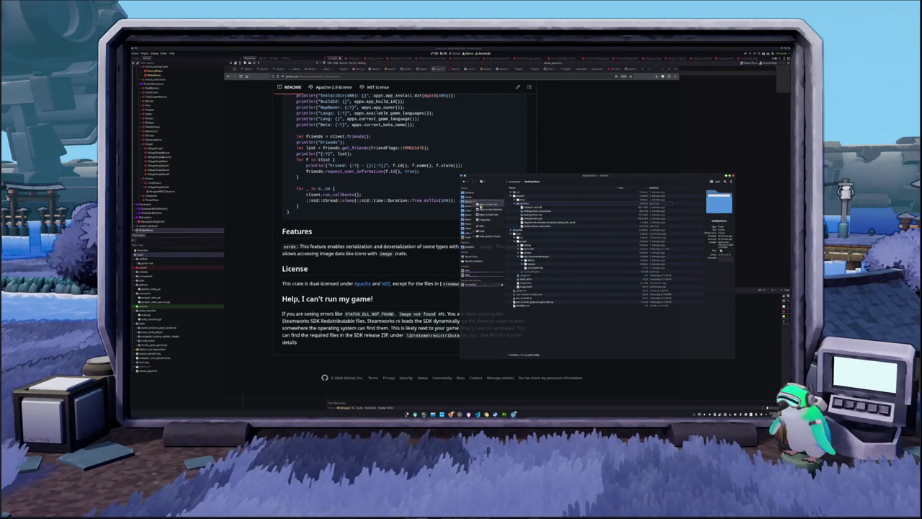
{"action": "left_click", "coordinate": [486, 209]}
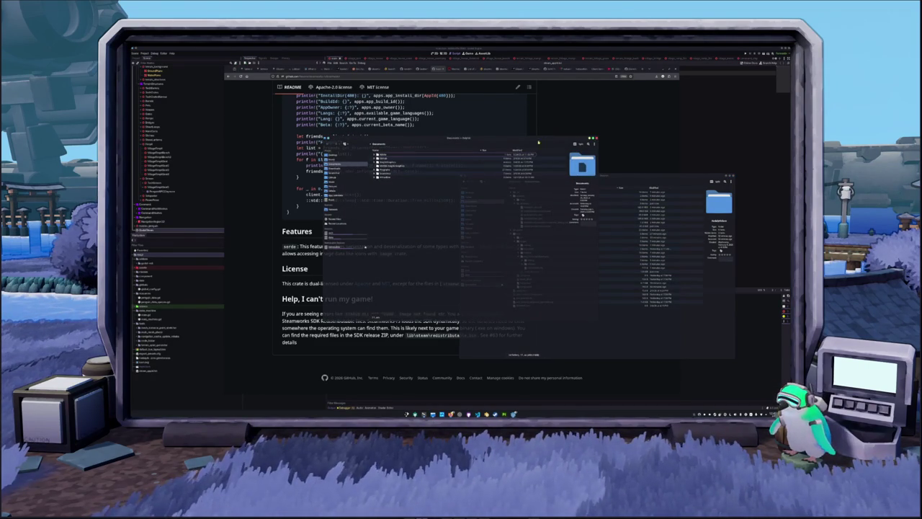
{"action": "left_click_drag", "start_coordinate": [435, 142], "coordinate": [321, 165]}
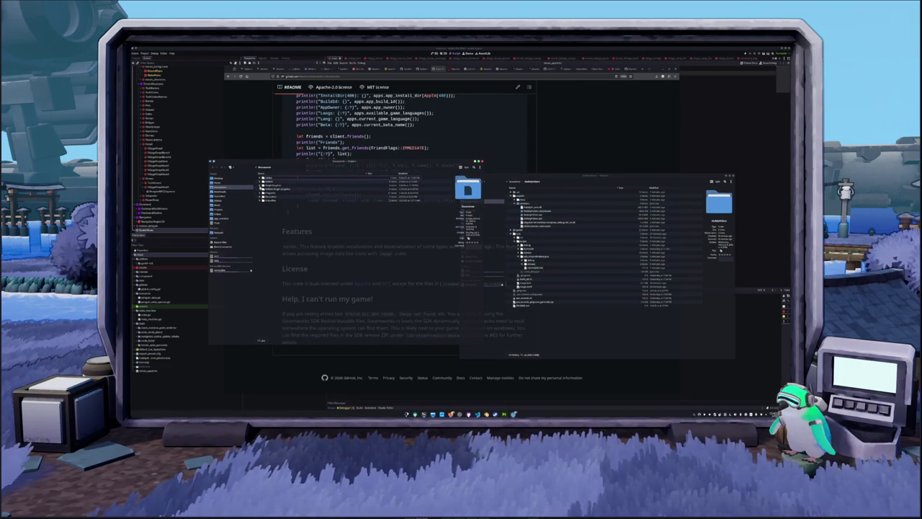
{"action": "left_click", "coordinate": [262, 192]}
{"action": "left_click", "coordinate": [267, 214]}
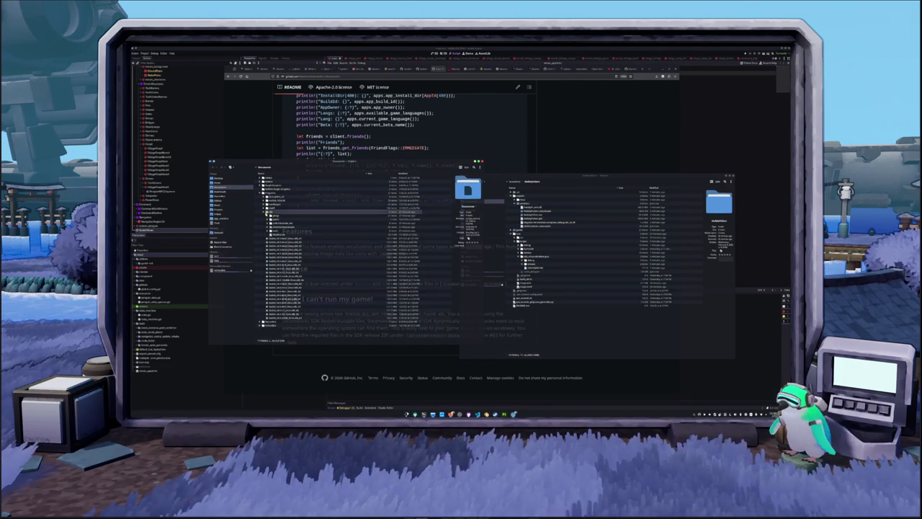
{"action": "left_click", "coordinate": [269, 225]}
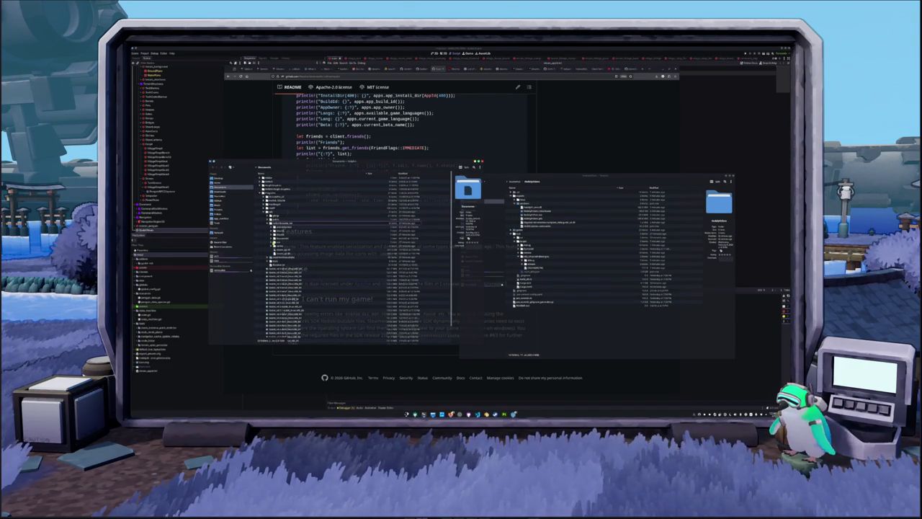
{"action": "left_click", "coordinate": [285, 251]}
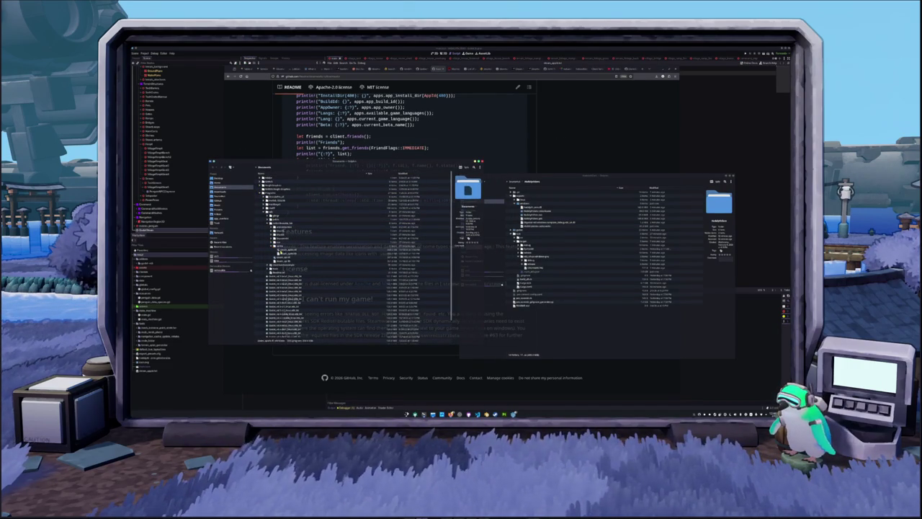
{"action": "mouse_move", "coordinate": [285, 251]}
{"action": "left_mouse_down"}
{"action": "mouse_move", "coordinate": [554, 324]}
{"action": "mouse_move", "coordinate": [558, 222]}
{"action": "mouse_move", "coordinate": [529, 207]}
{"action": "left_mouse_up"}
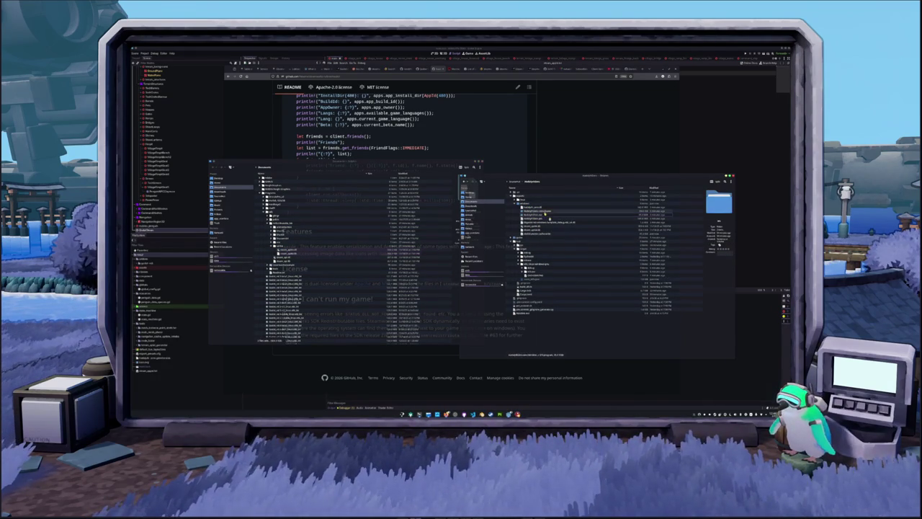
Try opening the Godot project file, then create a new file from a template.
{"action": "left_click", "coordinate": [549, 216]}
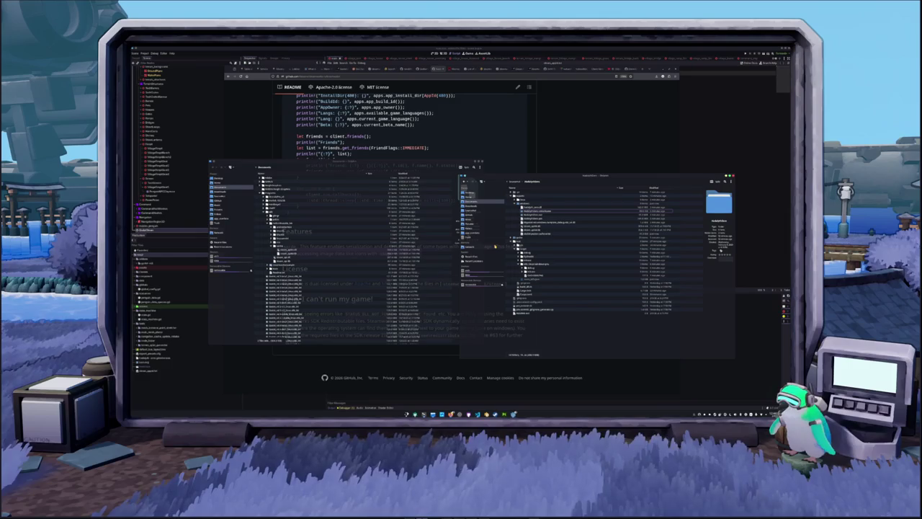
{"action": "left_click", "coordinate": [537, 211]}
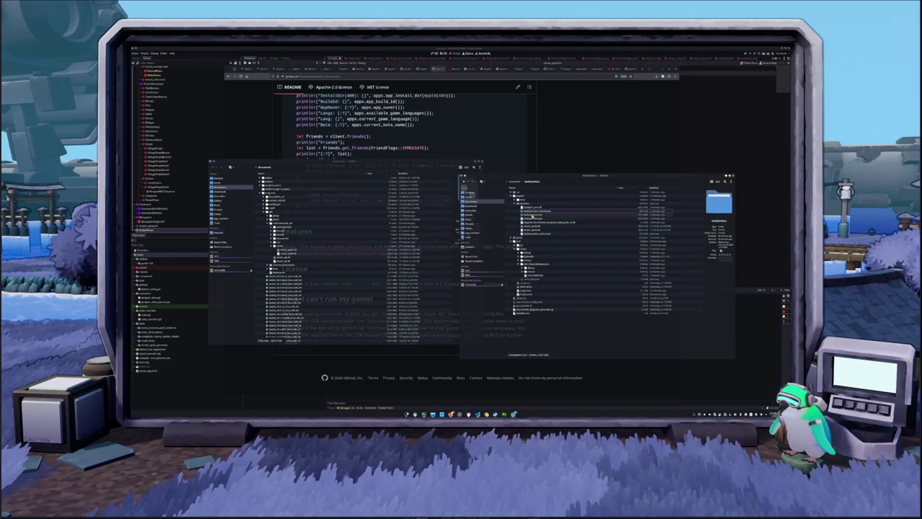
{"action": "double_click", "coordinate": [538, 211]}
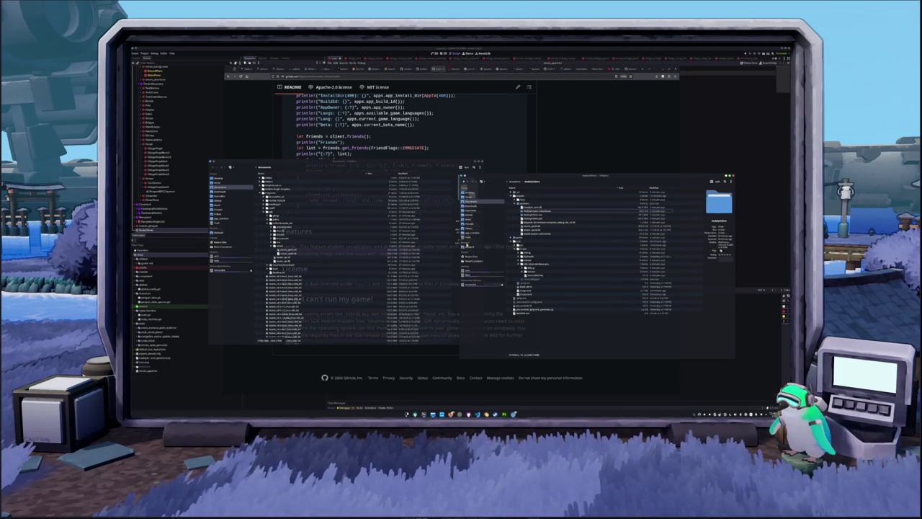
{"action": "double_click", "coordinate": [541, 210]}
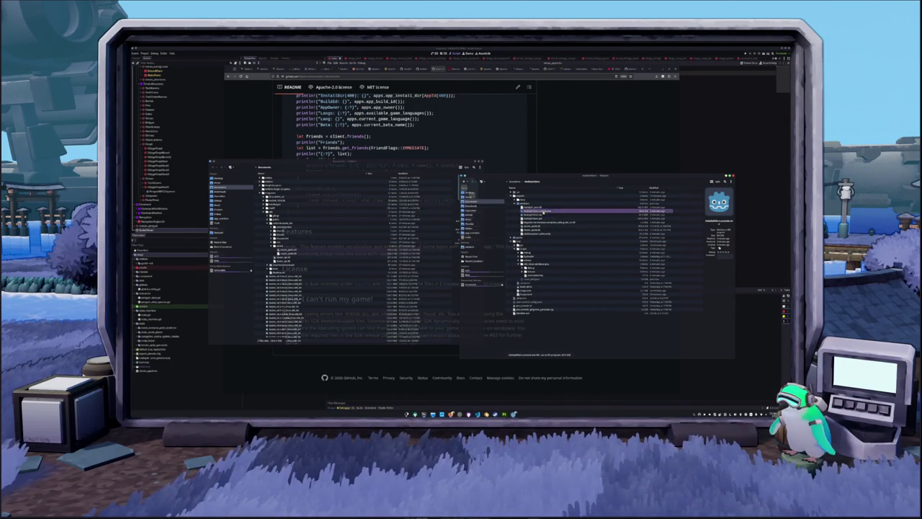
{"action": "right_click", "coordinate": [544, 211]}
{"action": "left_click", "coordinate": [616, 219]}
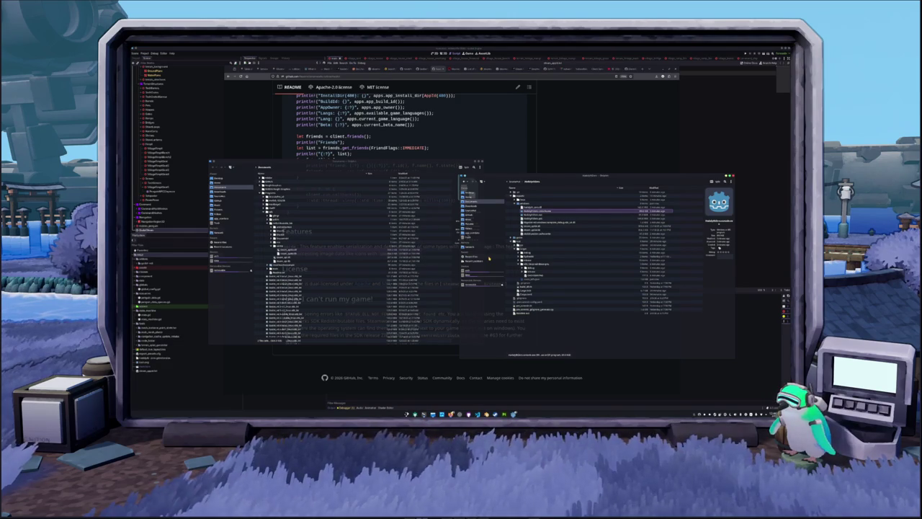
Launch the exported Godot game binary and expand a folder in the export output.
{"action": "left_click", "coordinate": [527, 234]}
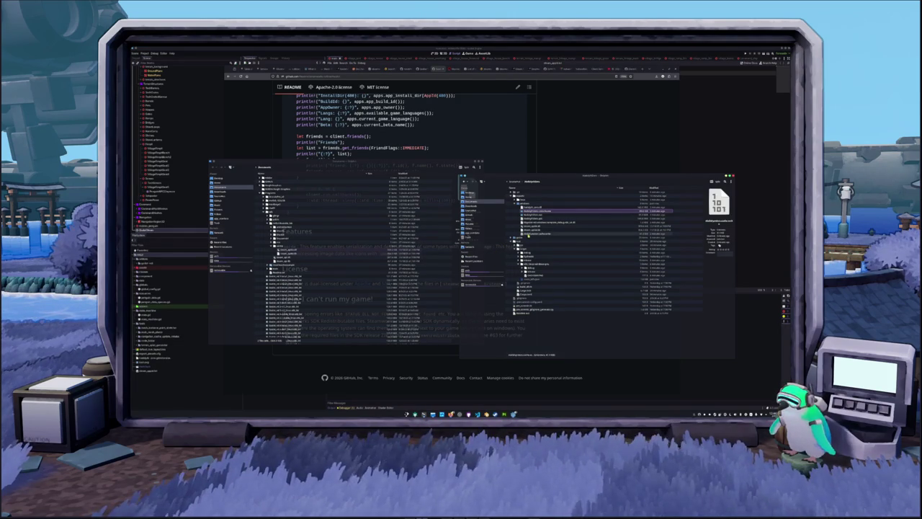
{"action": "double_click", "coordinate": [531, 229]}
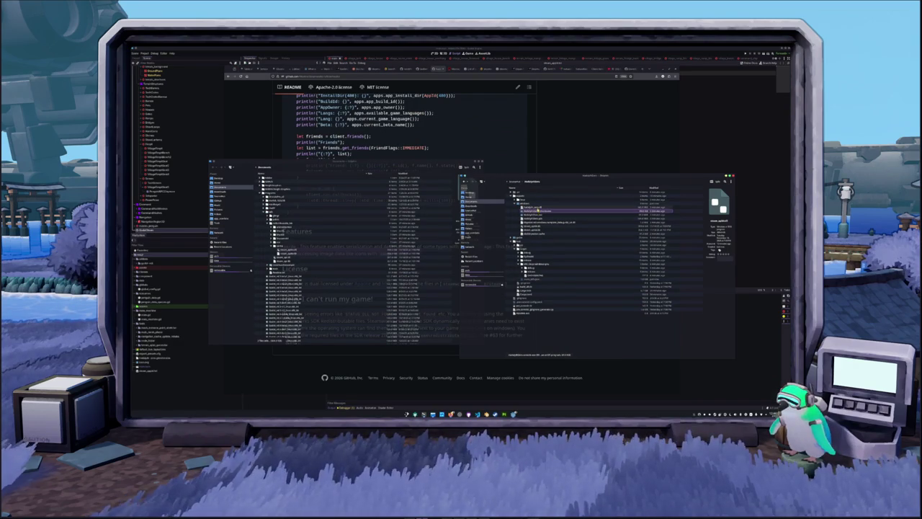
{"action": "left_click", "coordinate": [537, 211]}
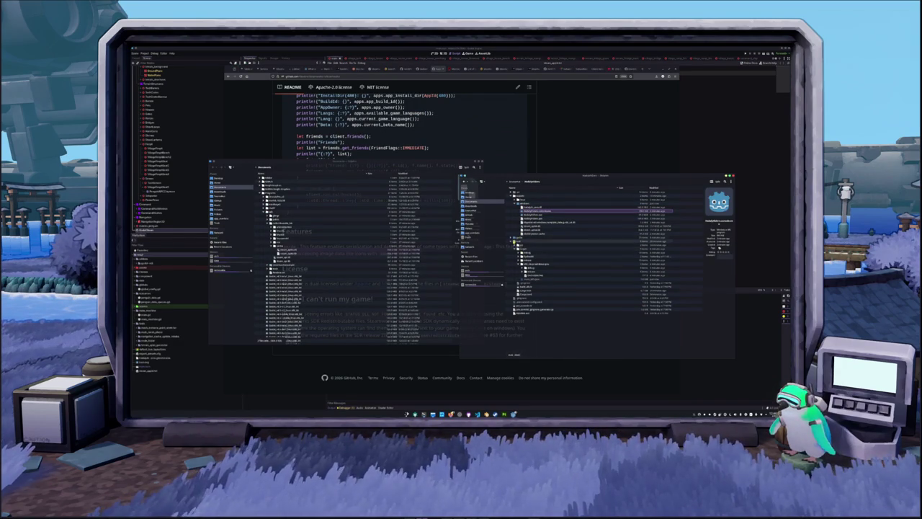
{"action": "double_click", "coordinate": [547, 198]}
{"action": "left_click", "coordinate": [555, 209]}
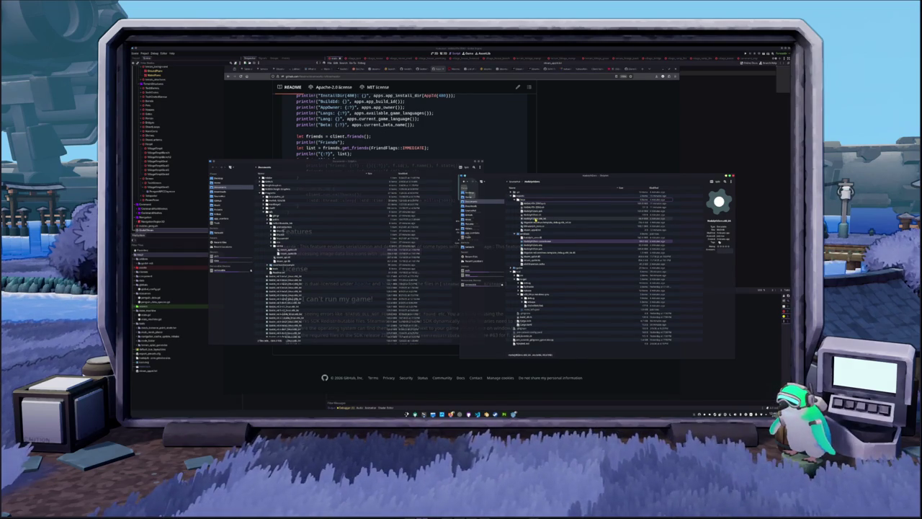
Delete an old binary file and run the game executable again.
{"action": "left_click", "coordinate": [538, 206]}
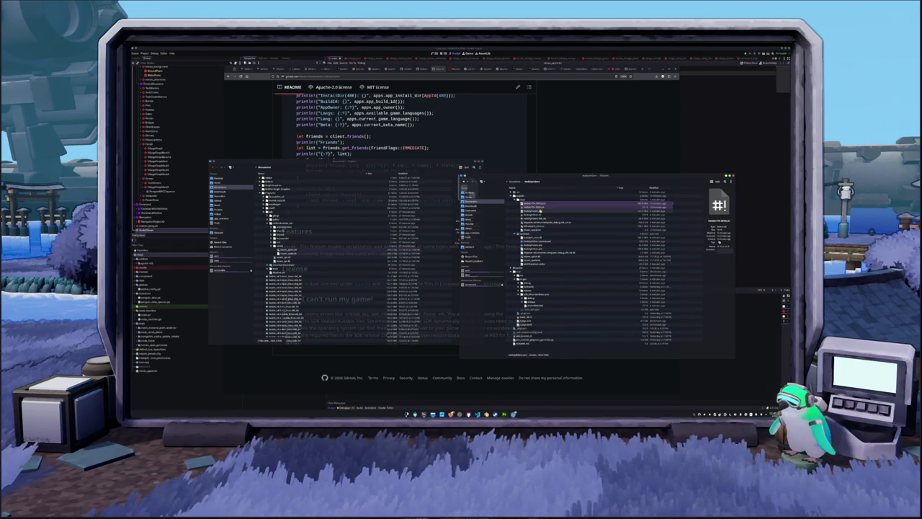
{"action": "key", "text": "Delete"}
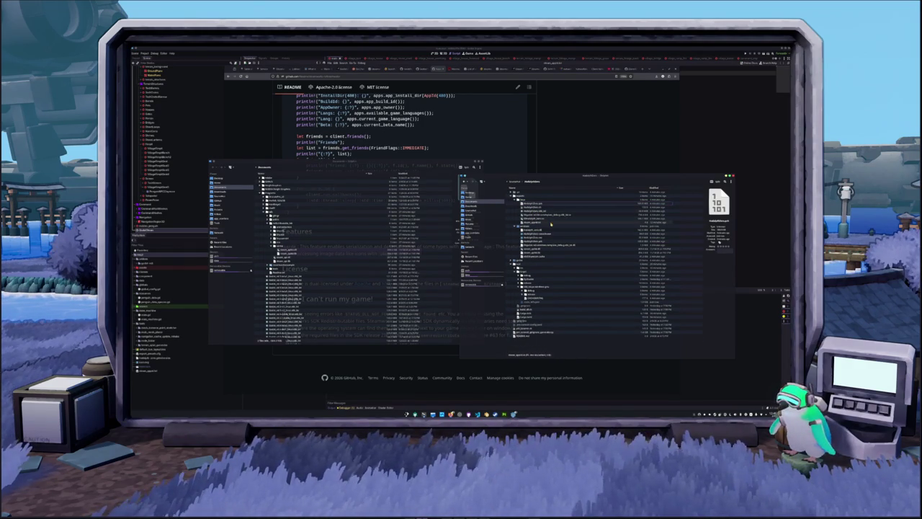
{"action": "left_click", "coordinate": [548, 220]}
{"action": "left_click", "coordinate": [549, 211]}
{"action": "left_click", "coordinate": [549, 212]}
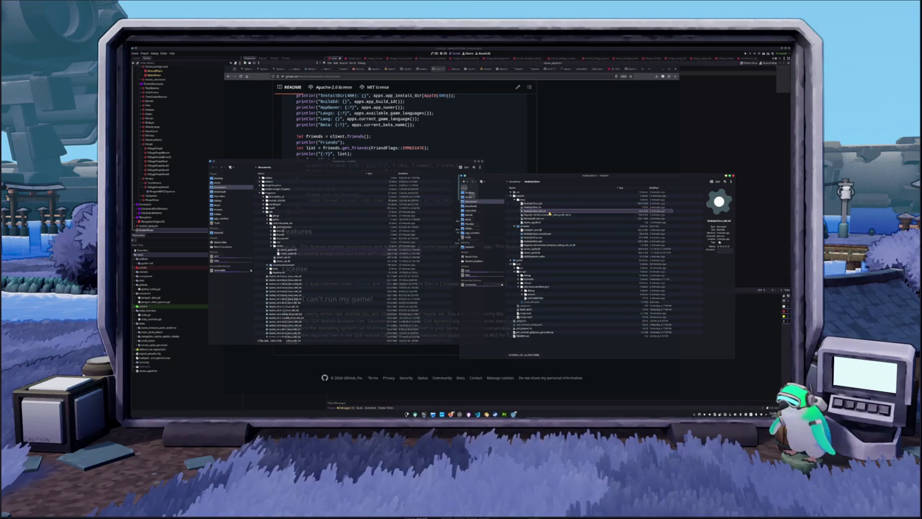
{"action": "double_click", "coordinate": [549, 213]}
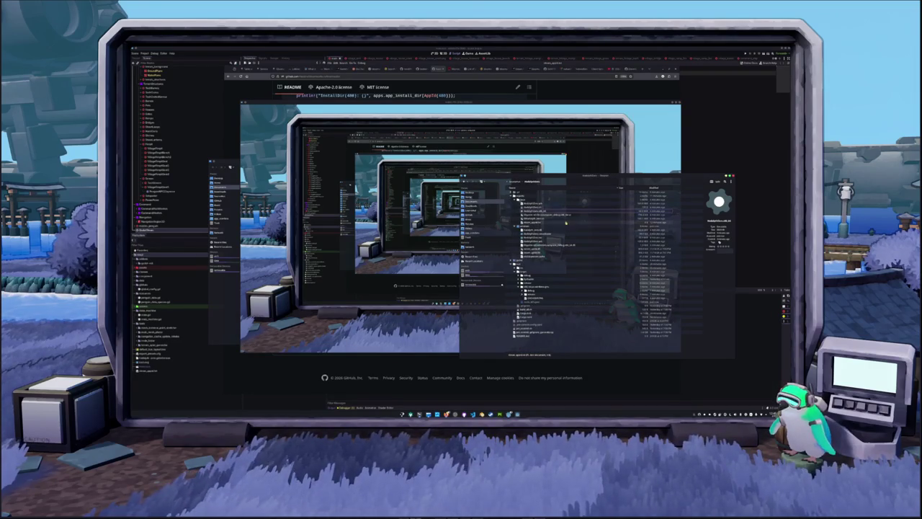
Return to the file list and hand the game executable to Protontricks.
{"action": "left_click", "coordinate": [551, 223]}
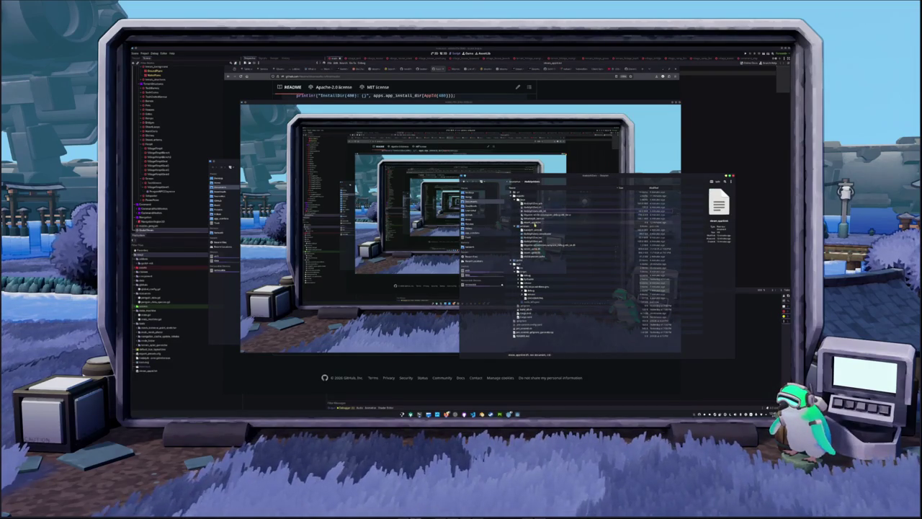
{"action": "left_click", "coordinate": [546, 223]}
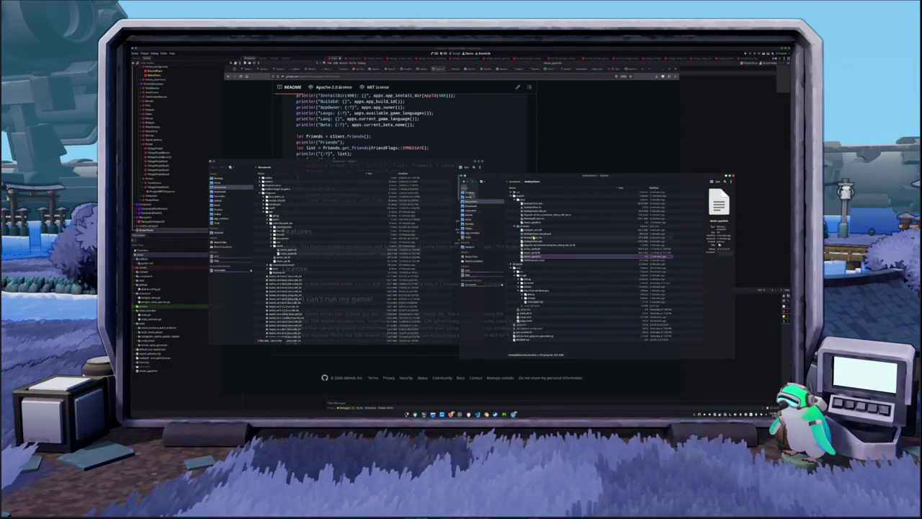
{"action": "left_click", "coordinate": [532, 238]}
{"action": "left_click", "coordinate": [536, 232]}
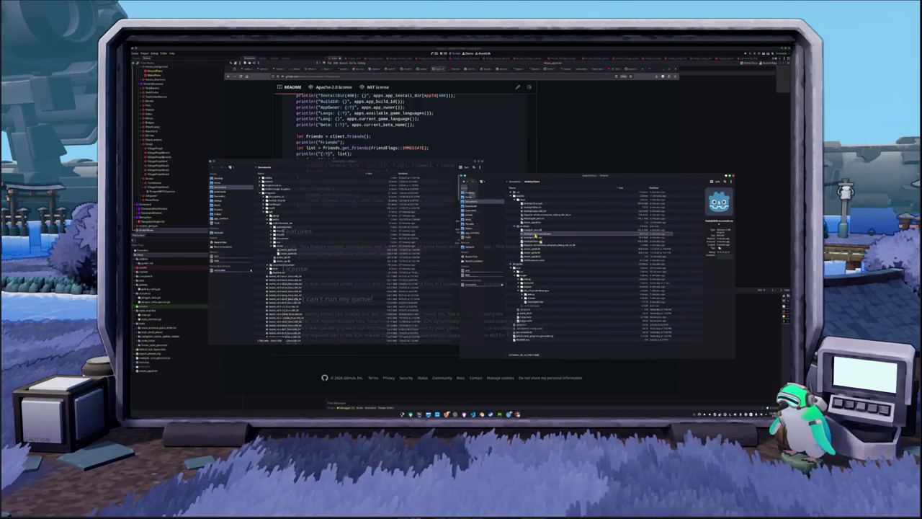
{"action": "mouse_move", "coordinate": [538, 239]}
{"action": "left_mouse_down"}
{"action": "mouse_move", "coordinate": [599, 241]}
{"action": "mouse_move", "coordinate": [469, 231]}
{"action": "left_mouse_up"}
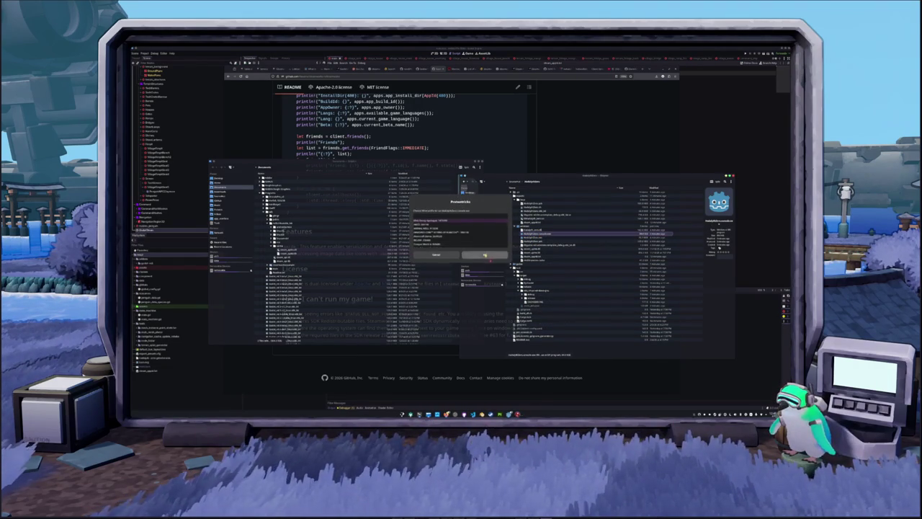
Dismiss the Protontricks prompt and its error notice, then check files in the export folder.
{"action": "left_click", "coordinate": [485, 255]}
{"action": "left_click", "coordinate": [493, 246]}
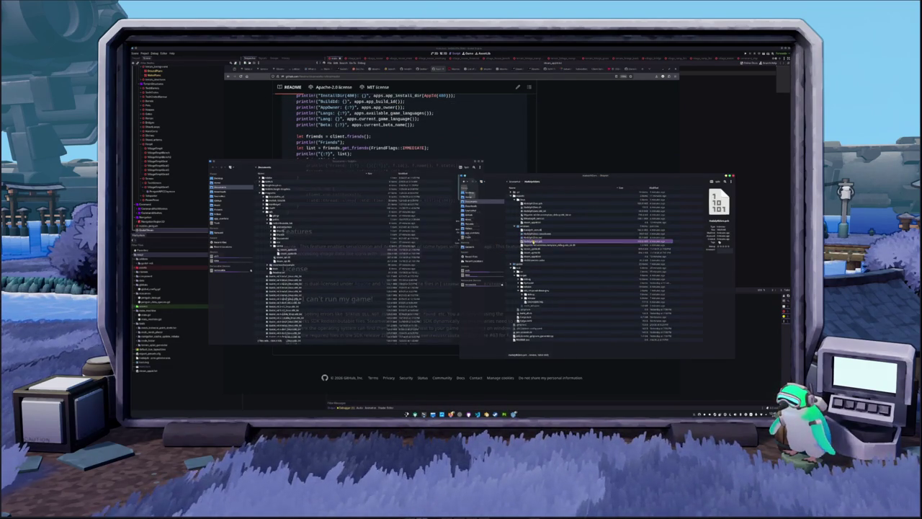
{"action": "left_click", "coordinate": [542, 261]}
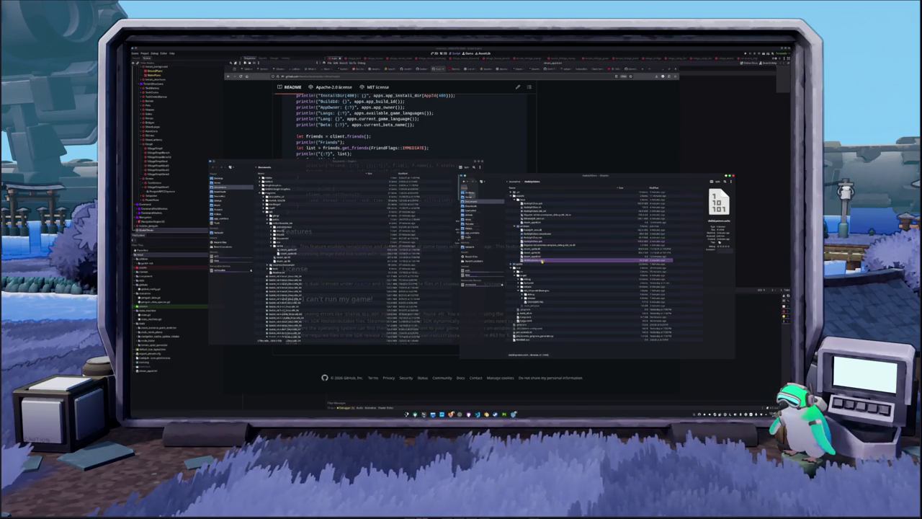
{"action": "left_click", "coordinate": [542, 245]}
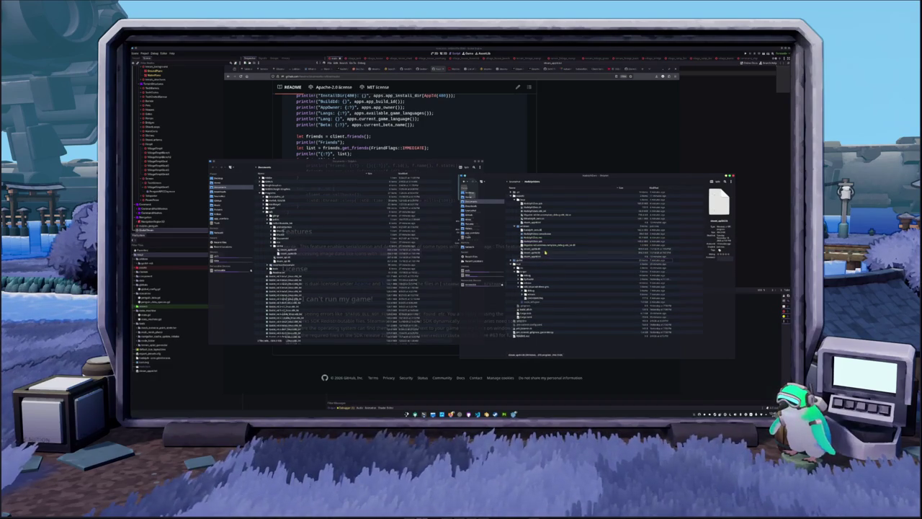
{"action": "left_click", "coordinate": [544, 233]}
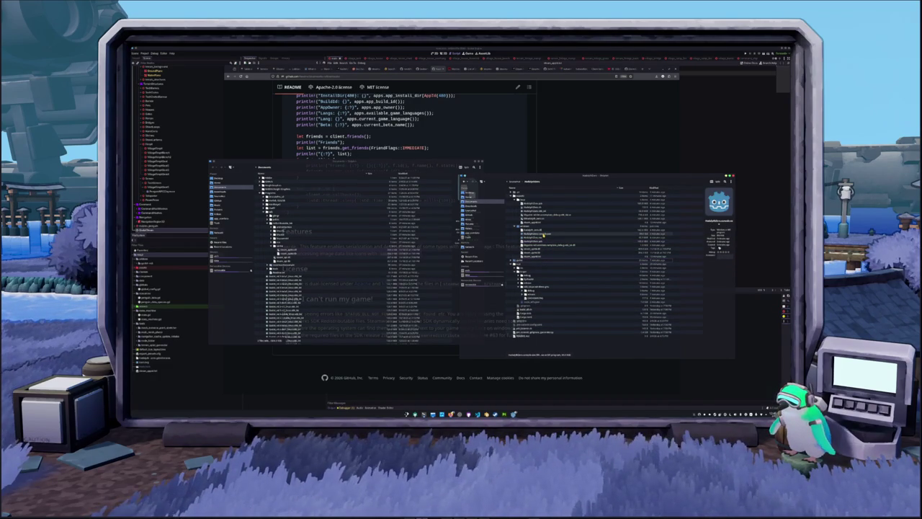
Compare the steam_appid file with the Godot files beside it.
{"action": "left_click", "coordinate": [545, 230]}
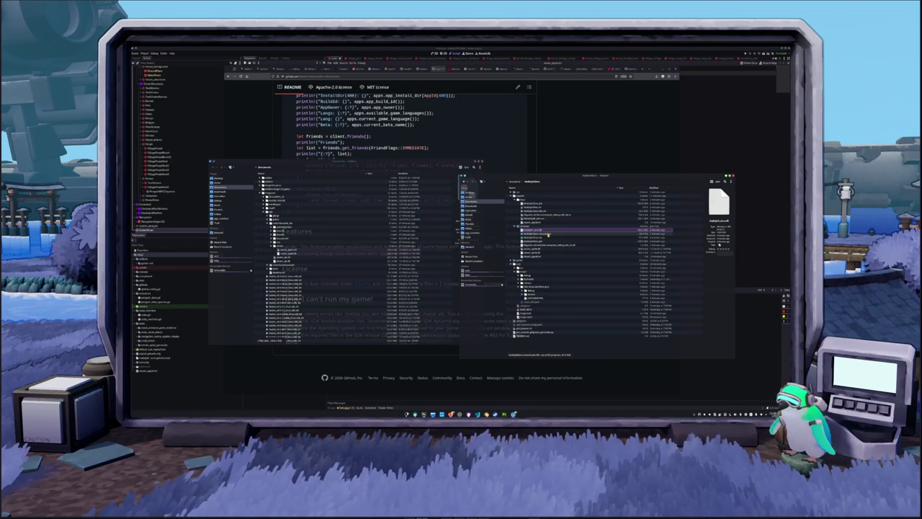
{"action": "left_click", "coordinate": [547, 235]}
{"action": "left_click", "coordinate": [548, 231]}
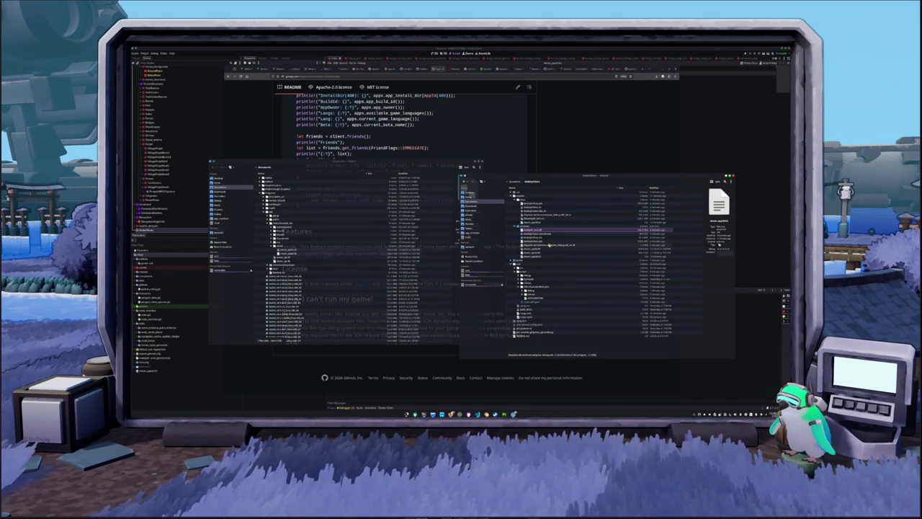
{"action": "left_click", "coordinate": [551, 236]}
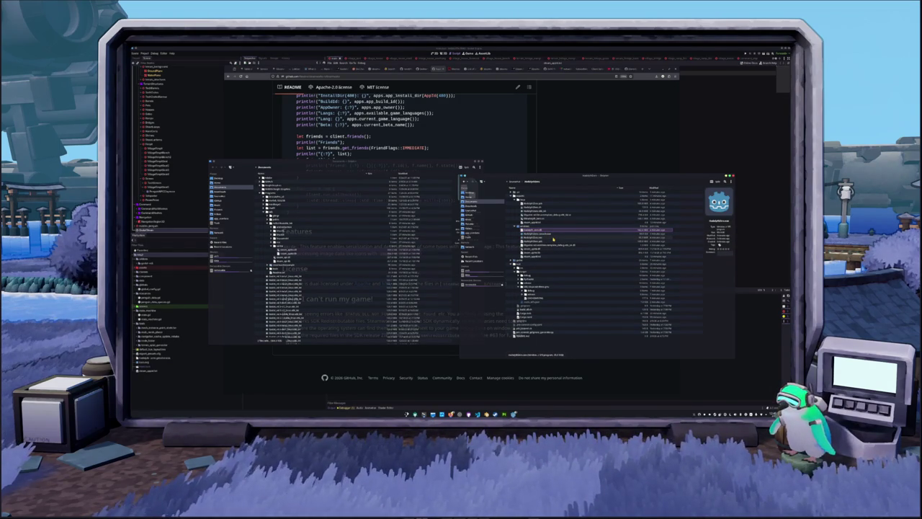
{"action": "left_click", "coordinate": [539, 252]}
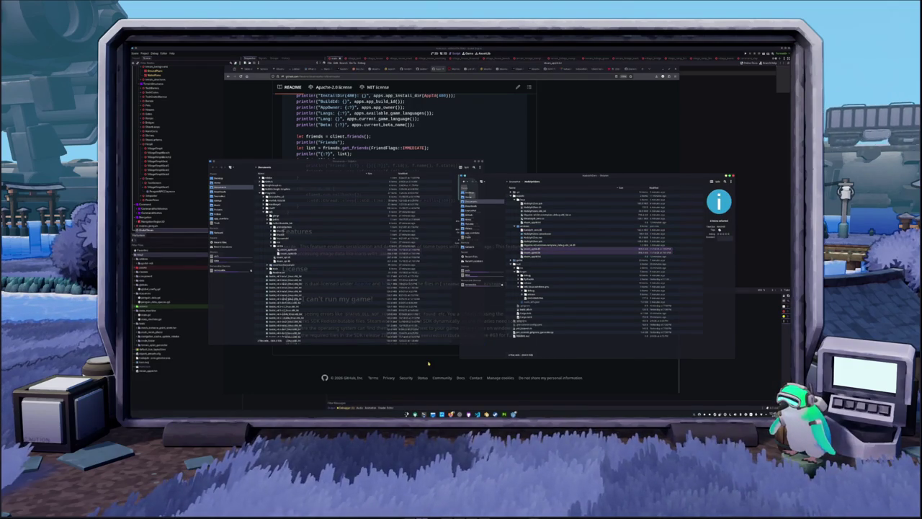
{"action": "scroll", "coordinate": [394, 166], "scroll_direction": "up", "scroll_amount": 15}
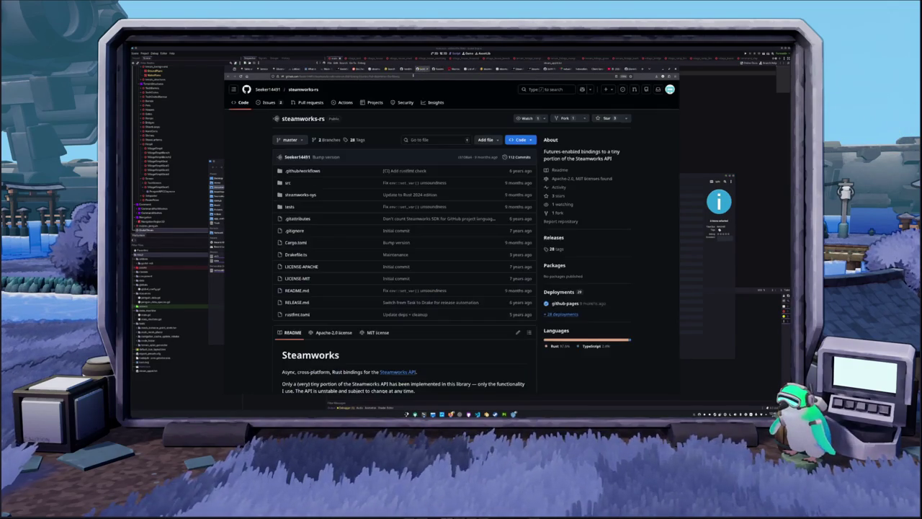
Pass the echo_steam.rs and GodotSteam docs tabs to reach the godotsteam repository README.
{"action": "left_click", "coordinate": [407, 69]}
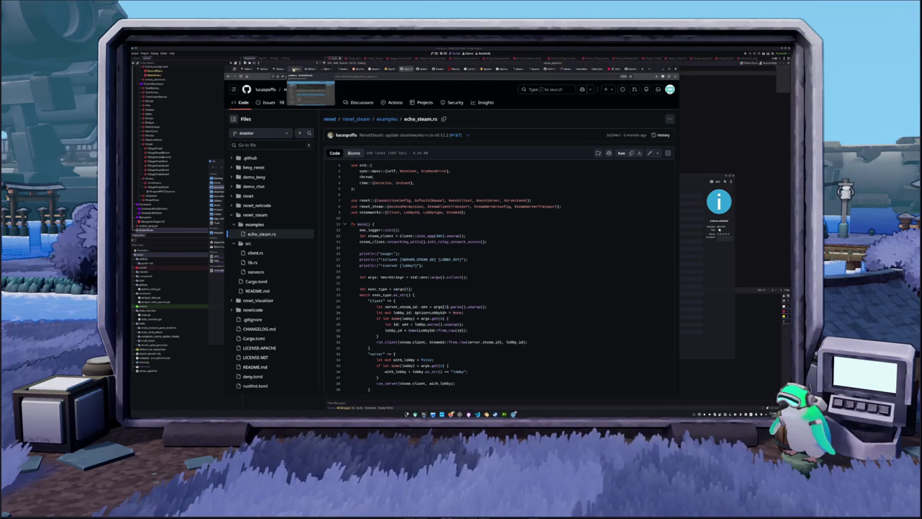
{"action": "left_click", "coordinate": [294, 70]}
{"action": "scroll", "coordinate": [249, 102], "scroll_direction": "up", "scroll_amount": 3}
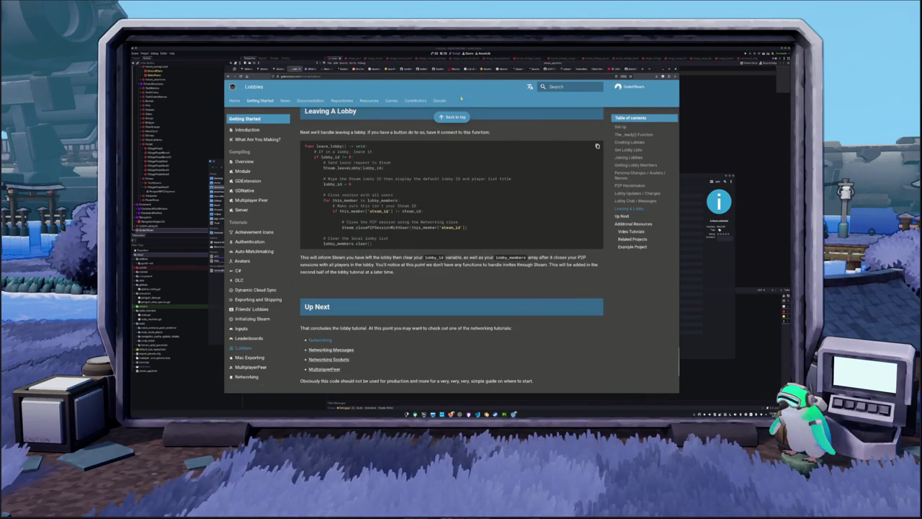
{"action": "left_click", "coordinate": [631, 86]}
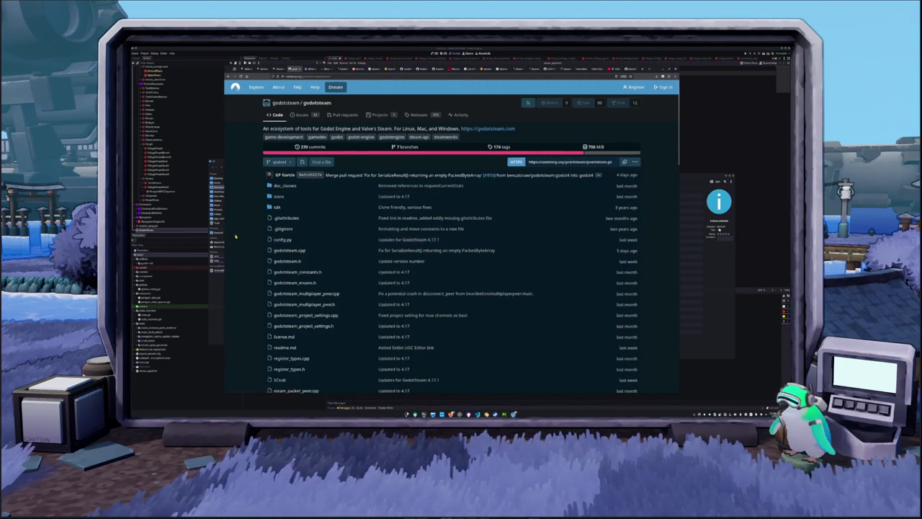
{"action": "scroll", "coordinate": [274, 241], "scroll_direction": "down", "scroll_amount": 3}
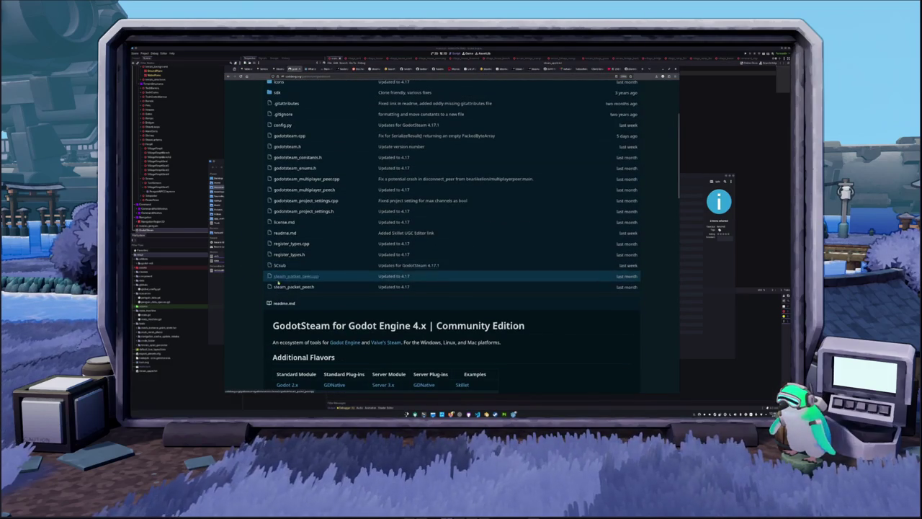
{"action": "scroll", "coordinate": [259, 282], "scroll_direction": "down", "scroll_amount": 1}
{"action": "scroll", "coordinate": [252, 286], "scroll_direction": "up", "scroll_amount": 1}
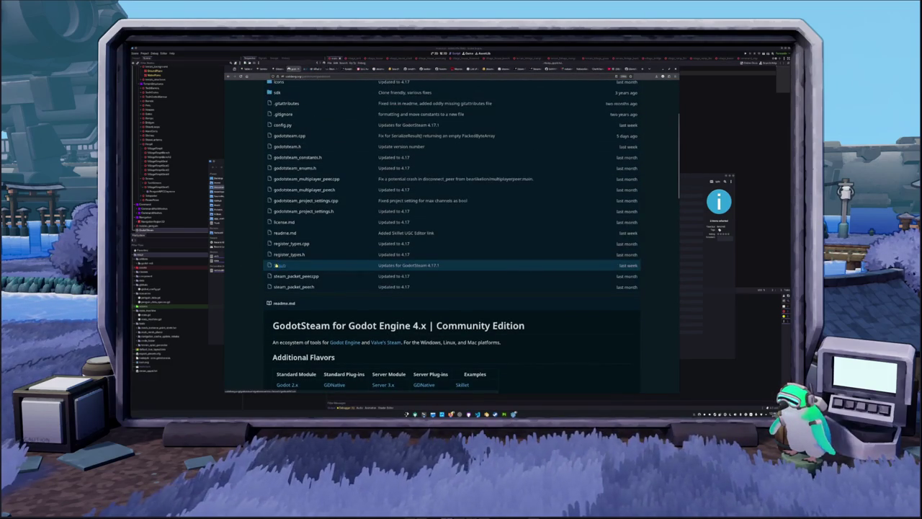
Open the godotsteam SCsub build script and read through it.
{"action": "left_click", "coordinate": [280, 265]}
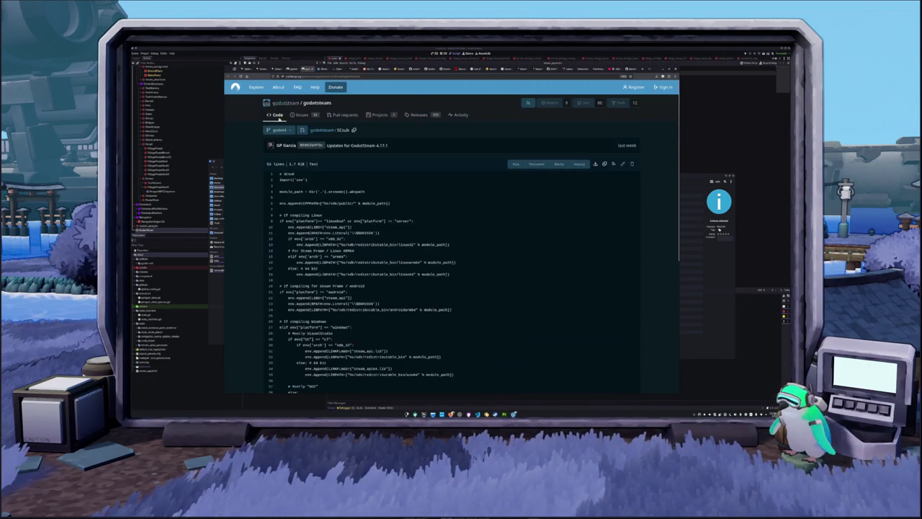
{"action": "scroll", "coordinate": [261, 203], "scroll_direction": "down", "scroll_amount": 1}
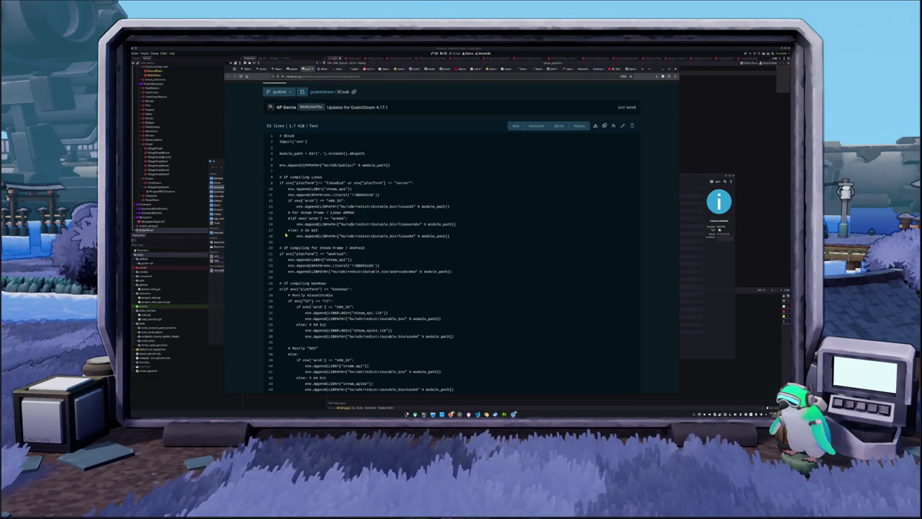
{"action": "scroll", "coordinate": [286, 234], "scroll_direction": "down", "scroll_amount": 2}
{"action": "scroll", "coordinate": [288, 238], "scroll_direction": "down", "scroll_amount": 2}
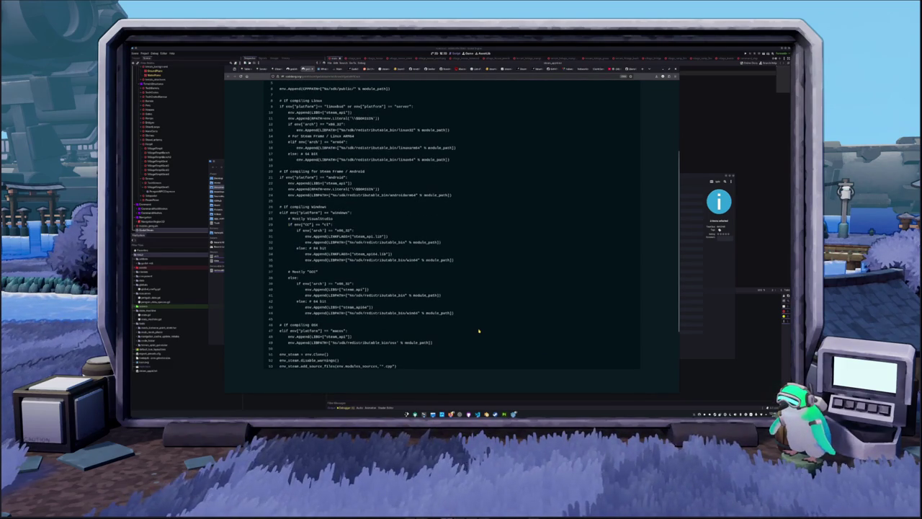
{"action": "scroll", "coordinate": [478, 331], "scroll_direction": "up", "scroll_amount": 3}
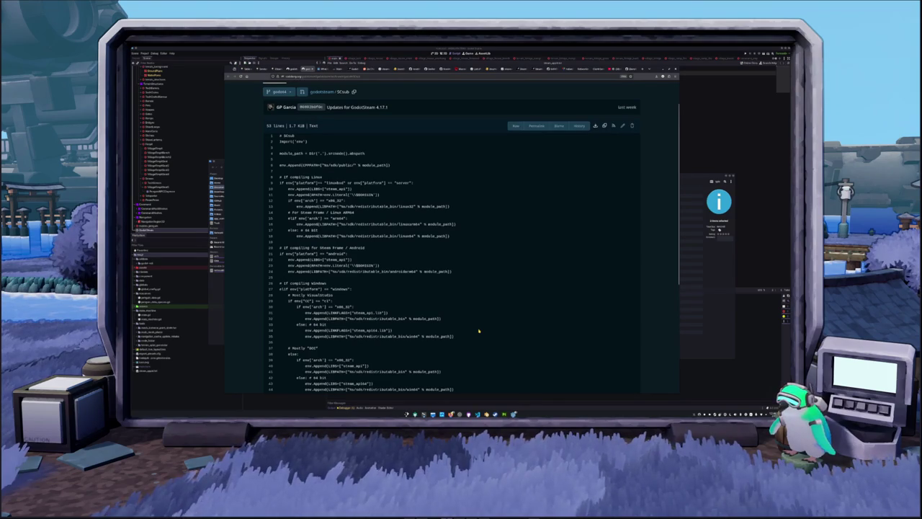
{"action": "scroll", "coordinate": [478, 331], "scroll_direction": "up", "scroll_amount": 1}
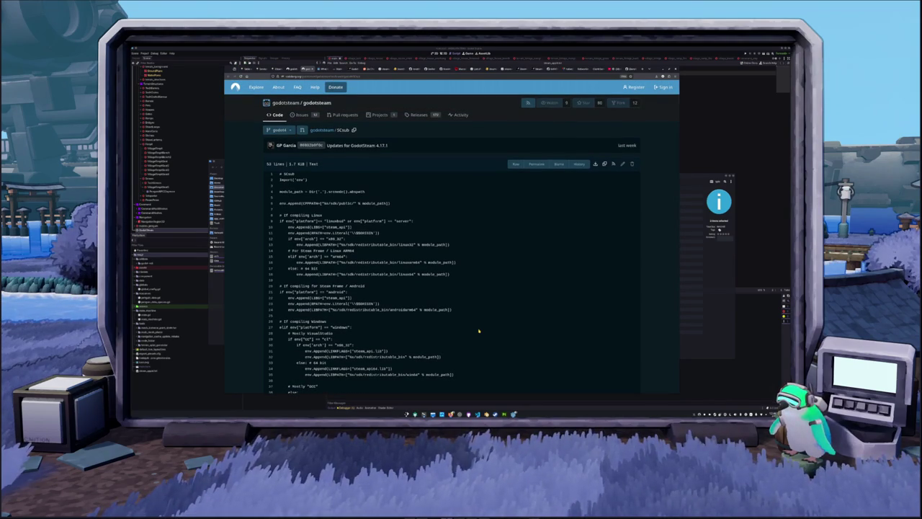
{"action": "scroll", "coordinate": [478, 330], "scroll_direction": "down", "scroll_amount": 1}
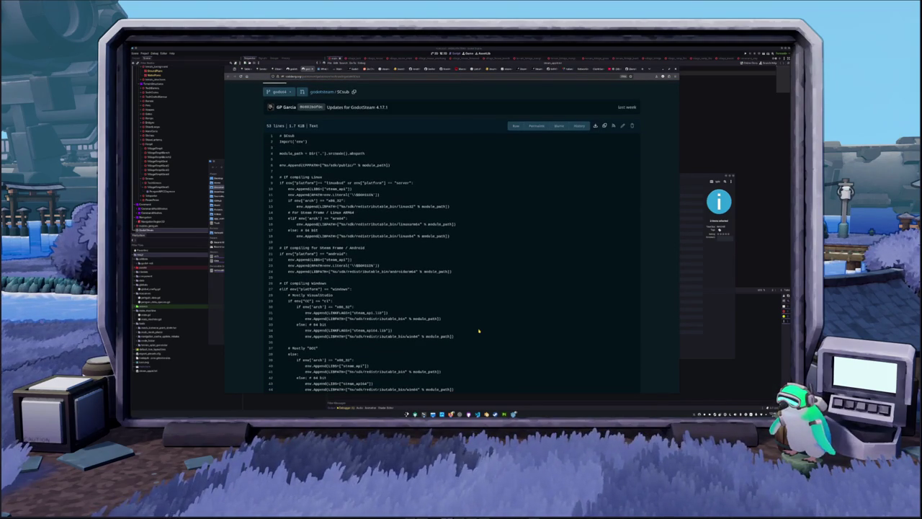
{"action": "scroll", "coordinate": [478, 330], "scroll_direction": "down", "scroll_amount": 1}
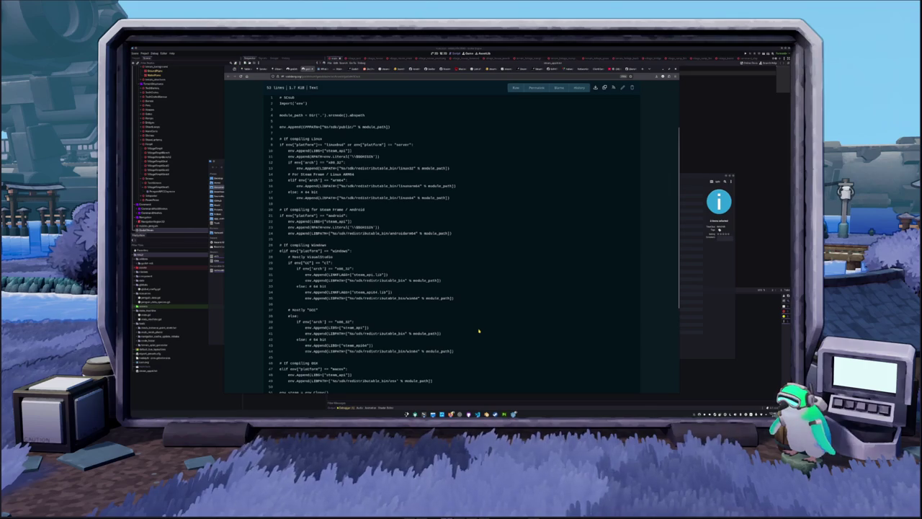
{"action": "scroll", "coordinate": [478, 331], "scroll_direction": "down", "scroll_amount": 3}
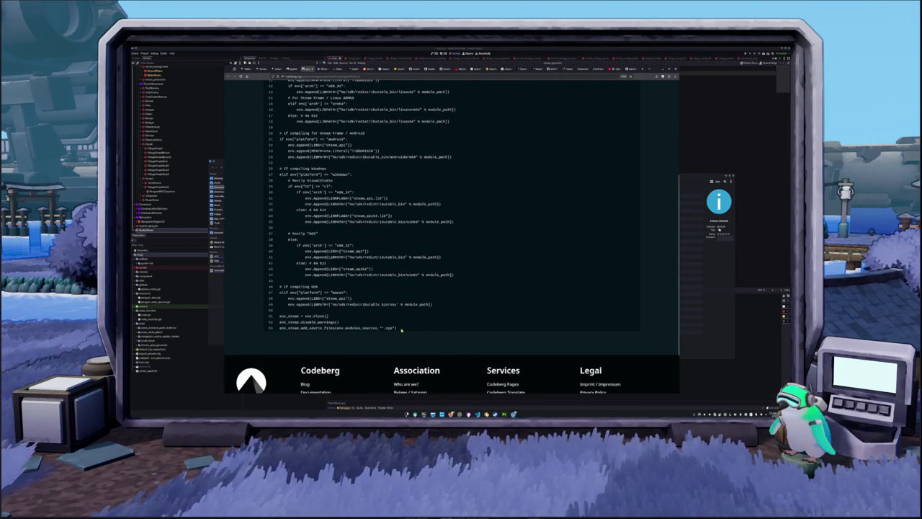
{"action": "scroll", "coordinate": [401, 330], "scroll_direction": "up", "scroll_amount": 6}
Return to the godotsteam repository's root file list via the breadcrumb.
{"action": "left_click", "coordinate": [322, 131]}
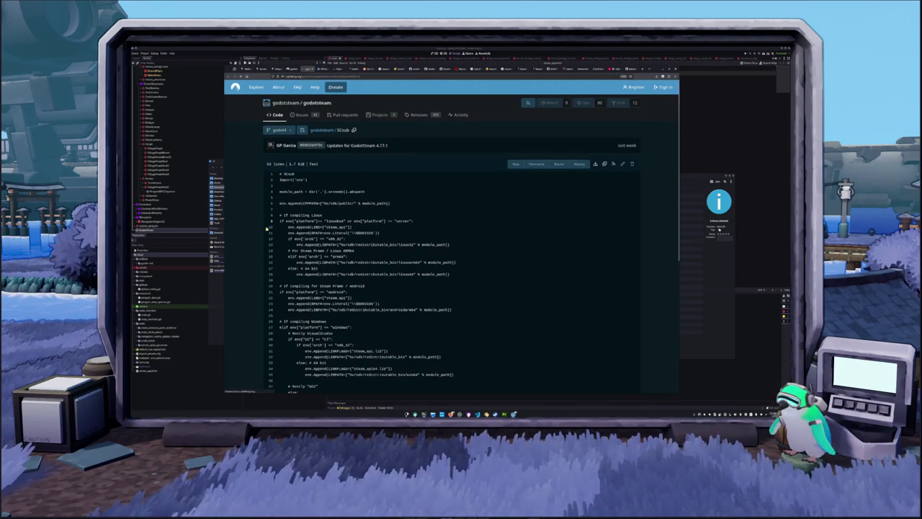
{"action": "scroll", "coordinate": [256, 208], "scroll_direction": "down", "scroll_amount": 3}
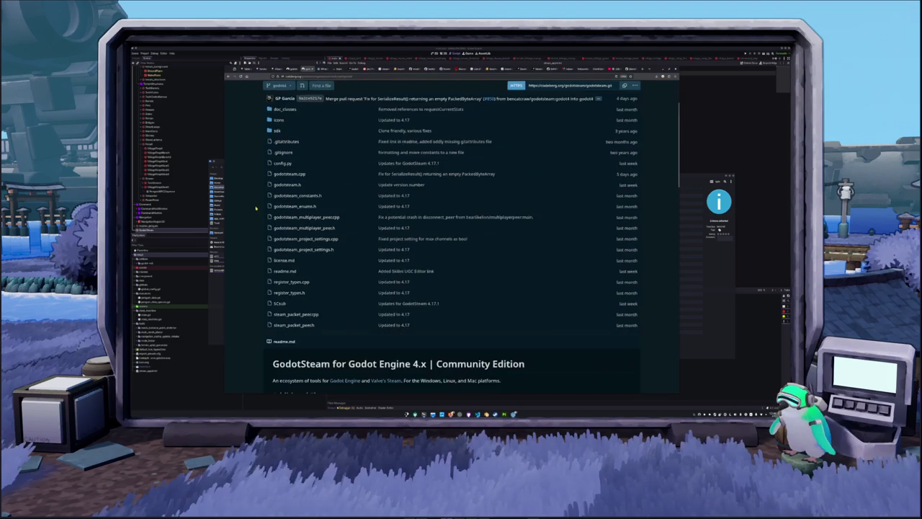
{"action": "scroll", "coordinate": [255, 208], "scroll_direction": "up", "scroll_amount": 3}
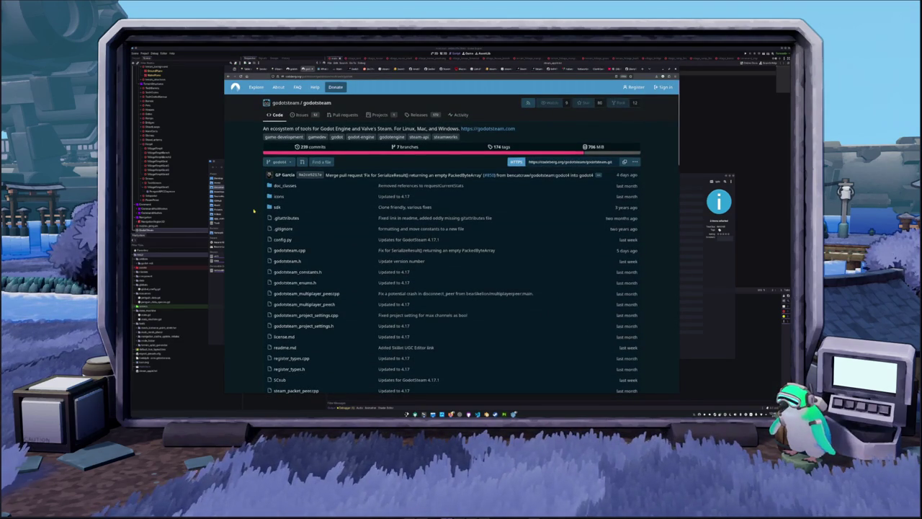
{"action": "left_click", "coordinate": [278, 207]}
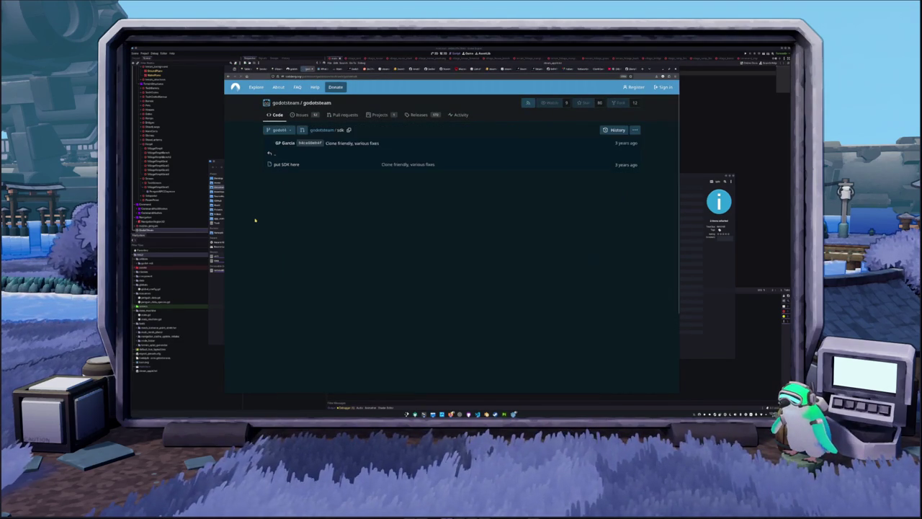
{"action": "left_click", "coordinate": [276, 156]}
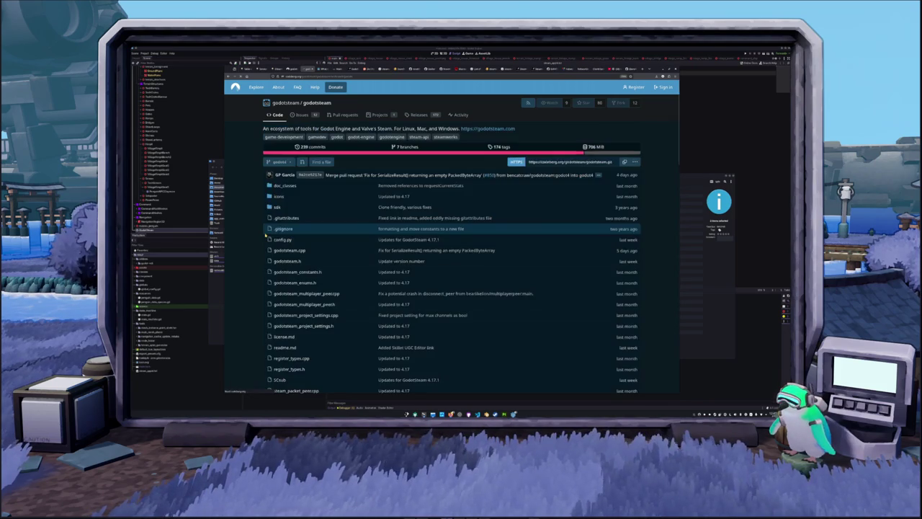
{"action": "scroll", "coordinate": [252, 218], "scroll_direction": "down", "scroll_amount": 3}
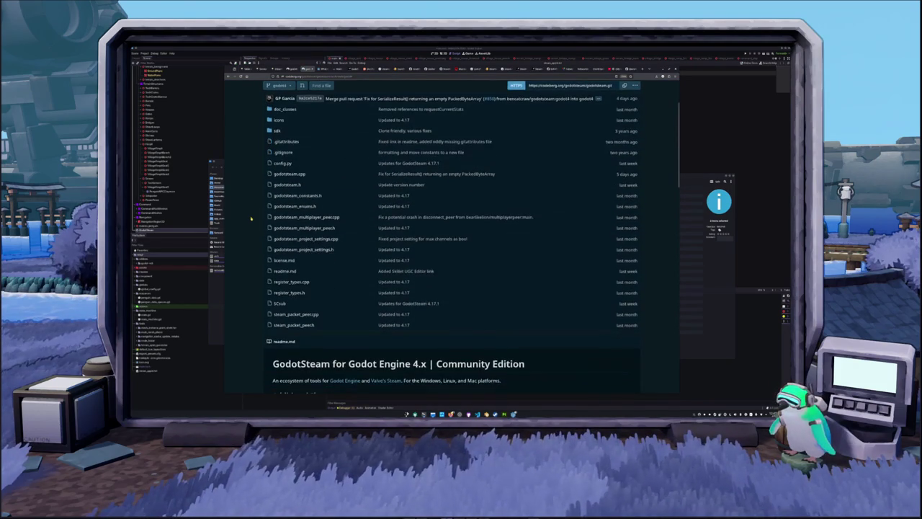
{"action": "scroll", "coordinate": [252, 219], "scroll_direction": "down", "scroll_amount": 5}
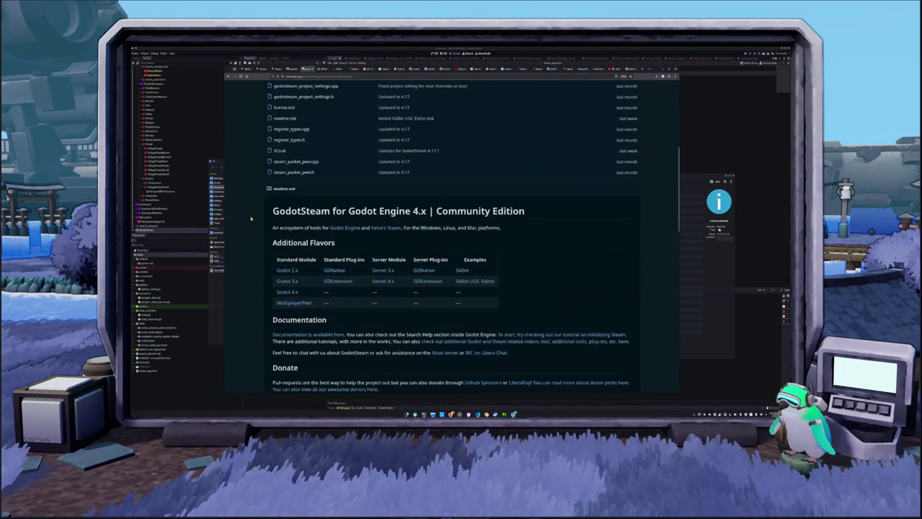
{"action": "scroll", "coordinate": [252, 218], "scroll_direction": "down", "scroll_amount": 2}
{"action": "scroll", "coordinate": [252, 218], "scroll_direction": "down", "scroll_amount": 5}
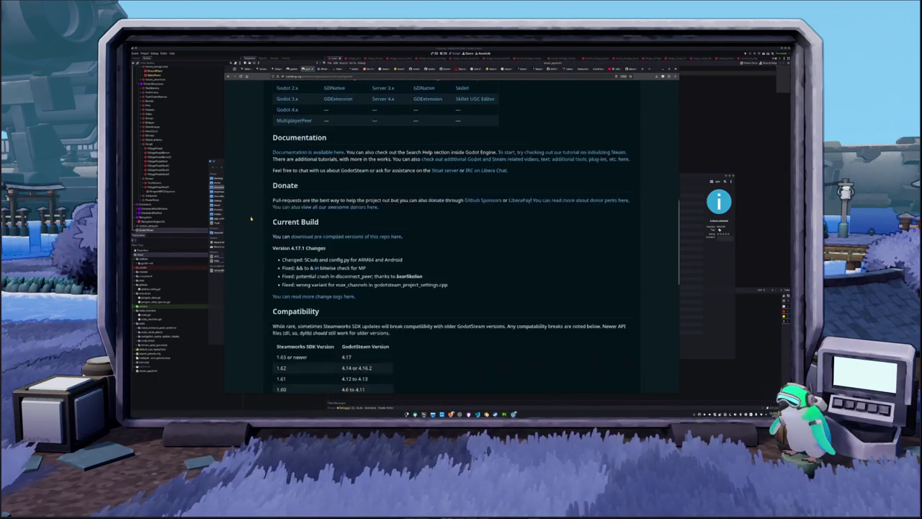
{"action": "scroll", "coordinate": [252, 218], "scroll_direction": "down", "scroll_amount": 4}
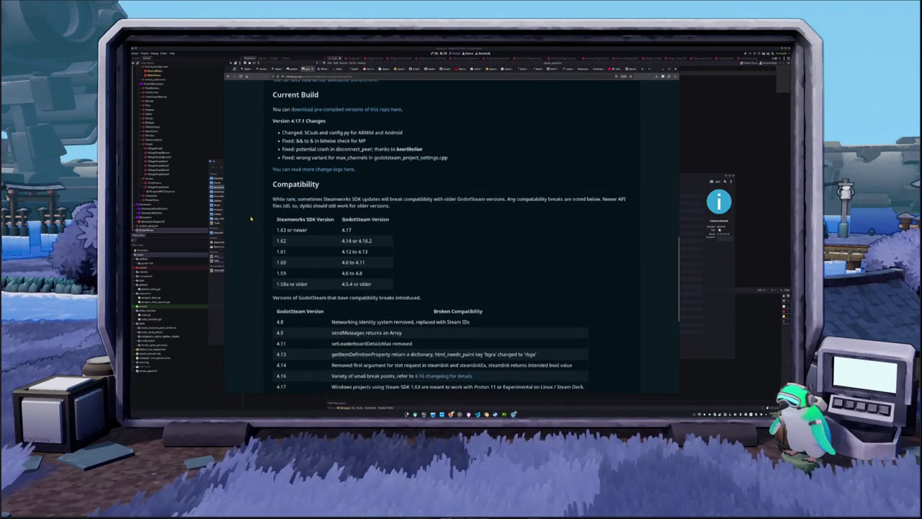
{"action": "scroll", "coordinate": [252, 219], "scroll_direction": "down", "scroll_amount": 3}
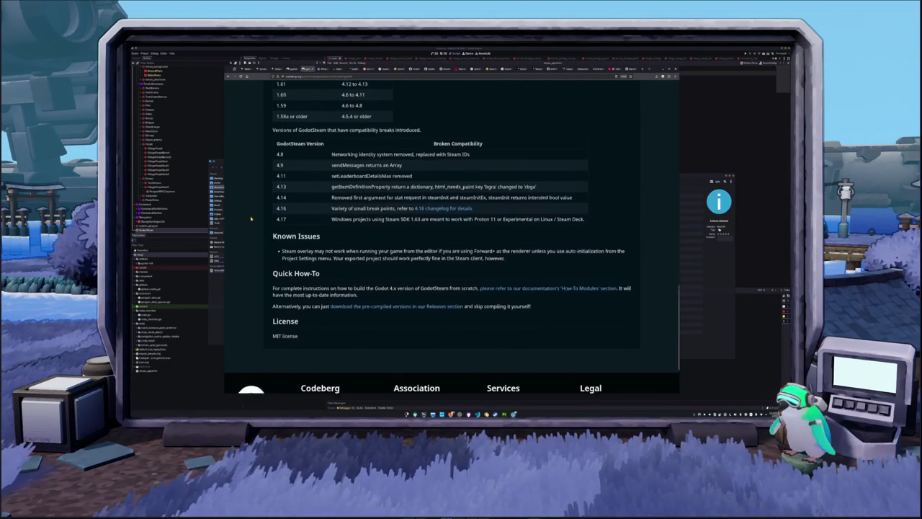
{"action": "scroll", "coordinate": [252, 219], "scroll_direction": "up", "scroll_amount": 15}
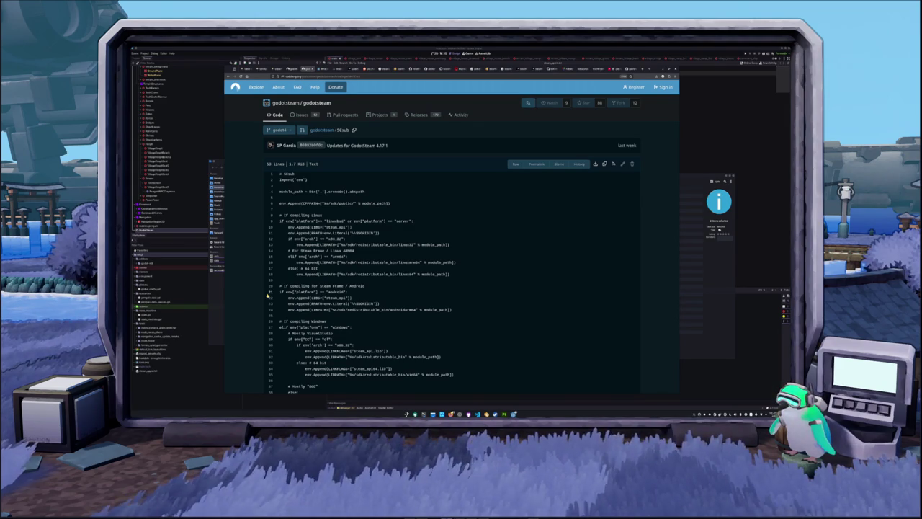
{"action": "scroll", "coordinate": [271, 289], "scroll_direction": "down", "scroll_amount": 1}
{"action": "scroll", "coordinate": [262, 292], "scroll_direction": "down", "scroll_amount": 1}
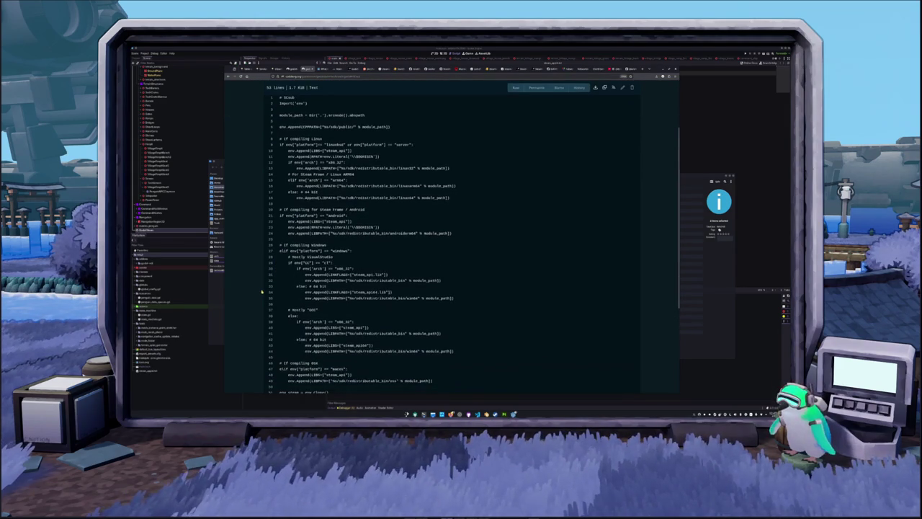
{"action": "scroll", "coordinate": [260, 273], "scroll_direction": "down", "scroll_amount": 1}
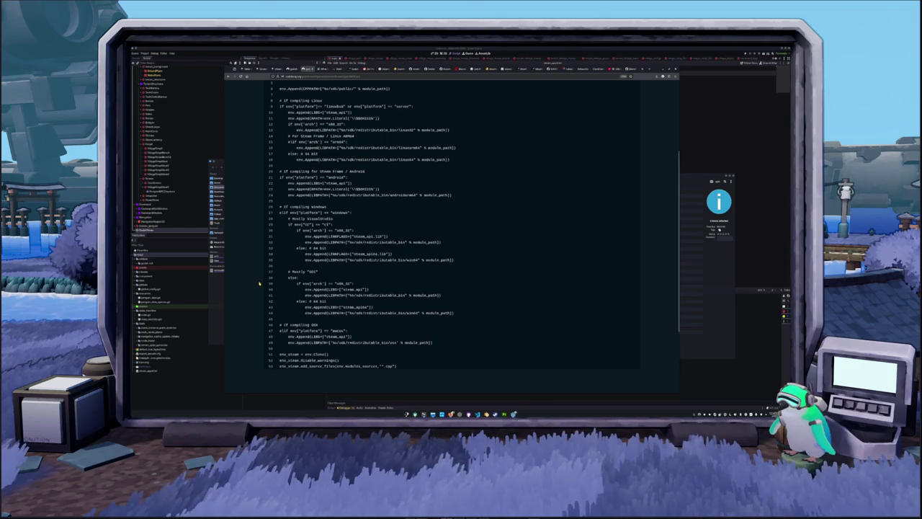
{"action": "scroll", "coordinate": [260, 283], "scroll_direction": "down", "scroll_amount": 1}
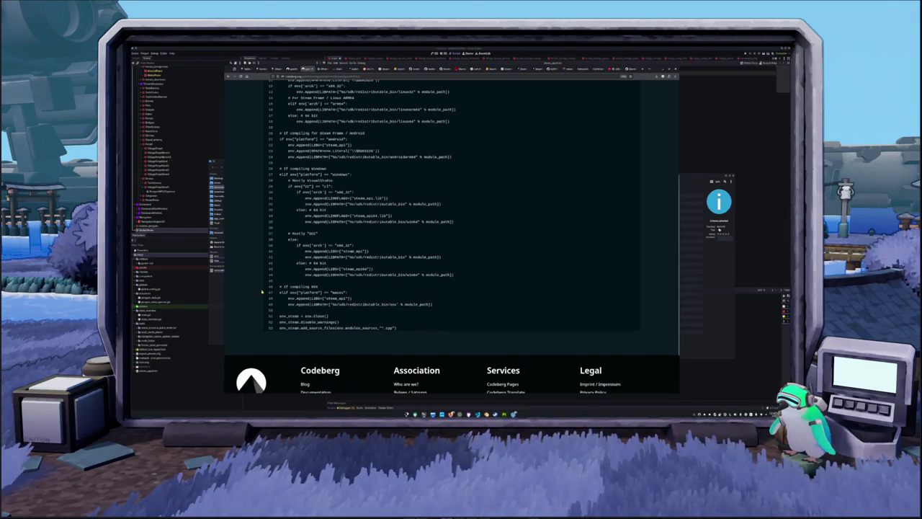
{"action": "scroll", "coordinate": [263, 292], "scroll_direction": "up", "scroll_amount": 4}
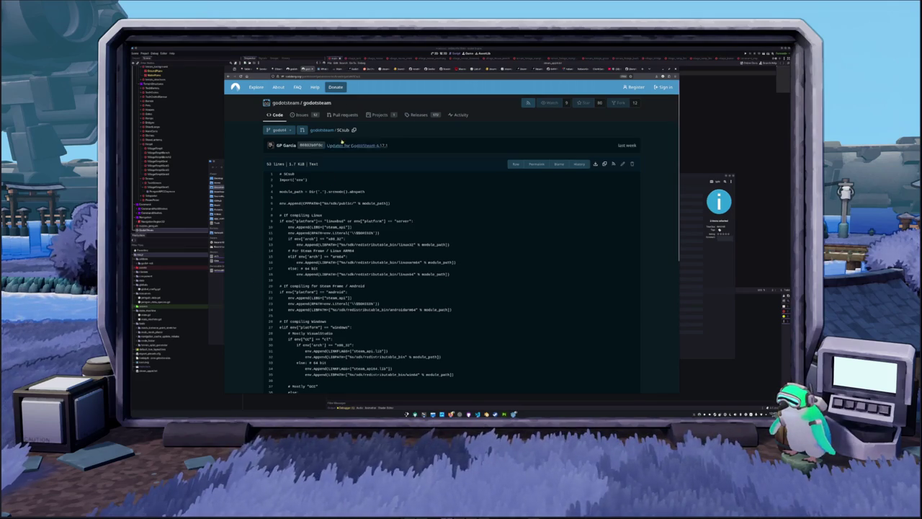
{"action": "left_click", "coordinate": [292, 69]}
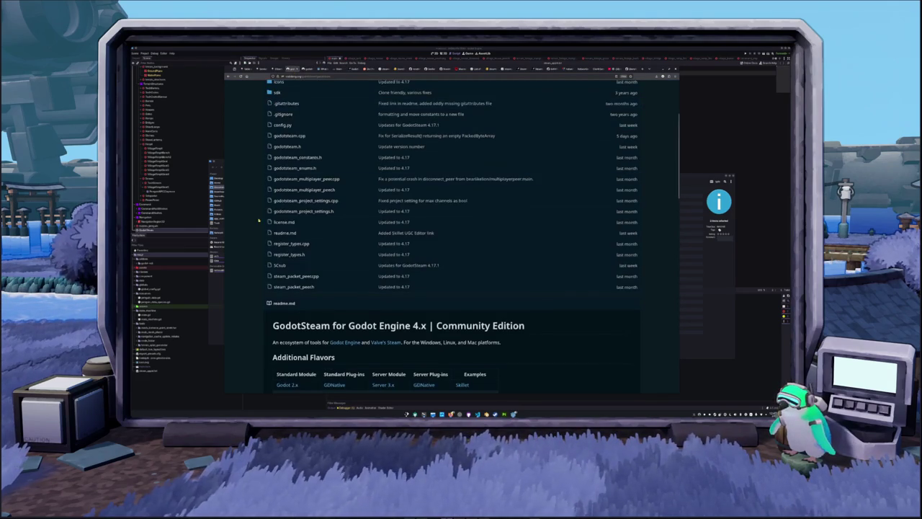
{"action": "scroll", "coordinate": [259, 225], "scroll_direction": "down", "scroll_amount": 4}
{"action": "scroll", "coordinate": [259, 225], "scroll_direction": "up", "scroll_amount": 5}
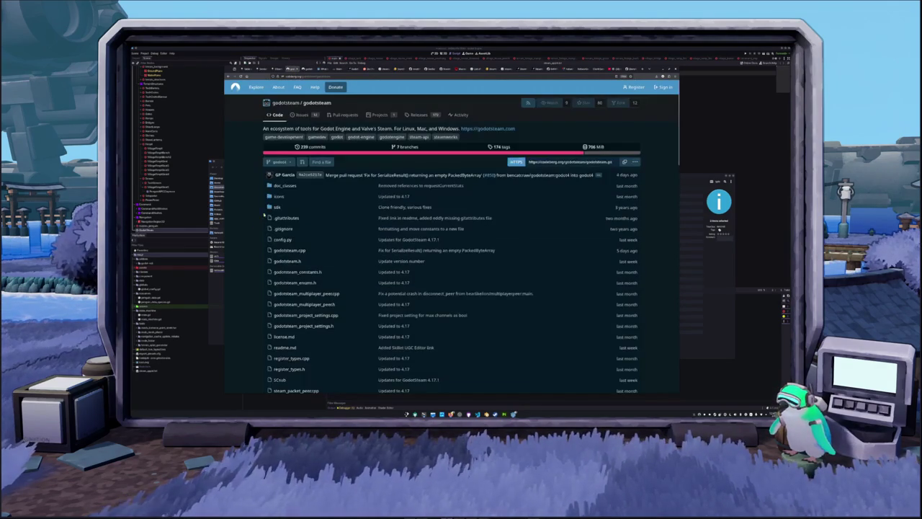
Flip through the open reference tabs, ending on the docs.rs steamworks crate page.
{"action": "left_click", "coordinate": [278, 69]}
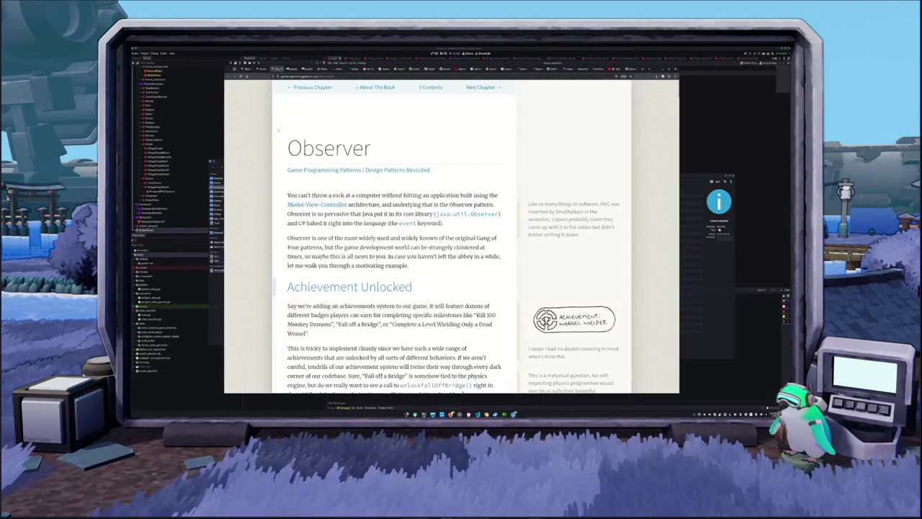
{"action": "left_click", "coordinate": [262, 69]}
{"action": "left_click", "coordinate": [248, 69]}
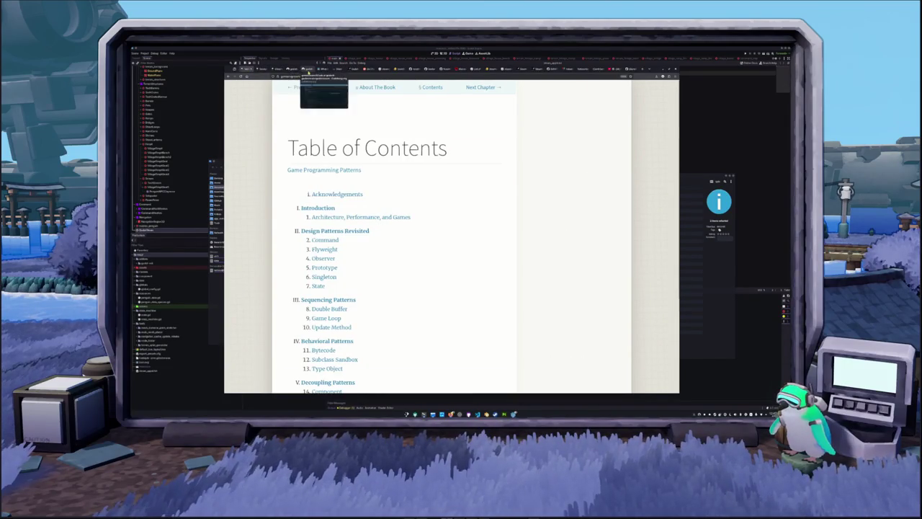
{"action": "left_click", "coordinate": [324, 69]}
{"action": "left_click", "coordinate": [338, 70]}
{"action": "left_click", "coordinate": [353, 70]}
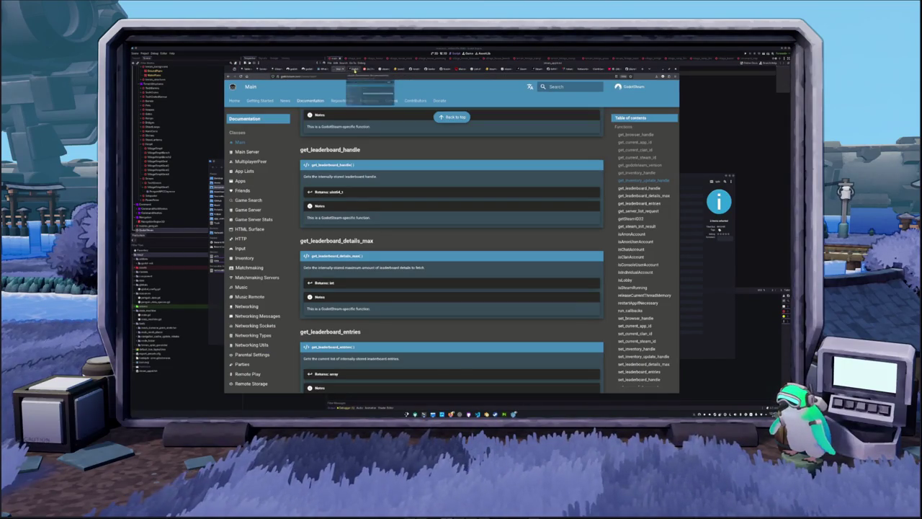
{"action": "left_click", "coordinate": [339, 69]}
{"action": "left_click", "coordinate": [369, 69]}
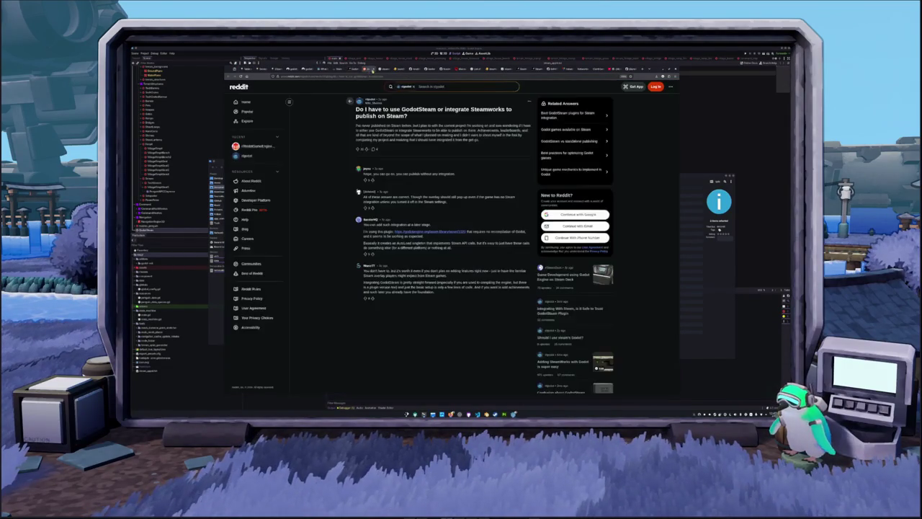
{"action": "left_click", "coordinate": [385, 69]}
Jump to 'Help, I can't run my game!' on docs.rs, then move to the echo_steam.rs tab.
{"action": "scroll", "coordinate": [295, 171], "scroll_direction": "up", "scroll_amount": 3}
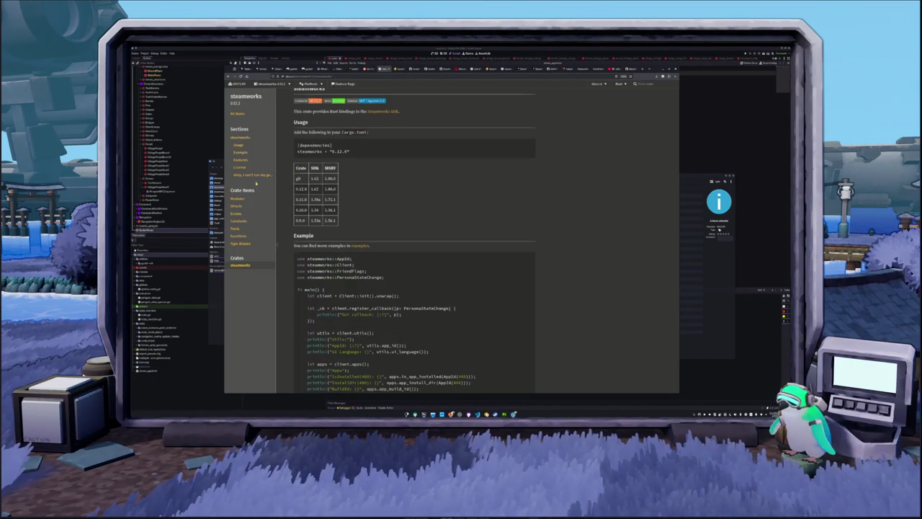
{"action": "left_click", "coordinate": [253, 175]}
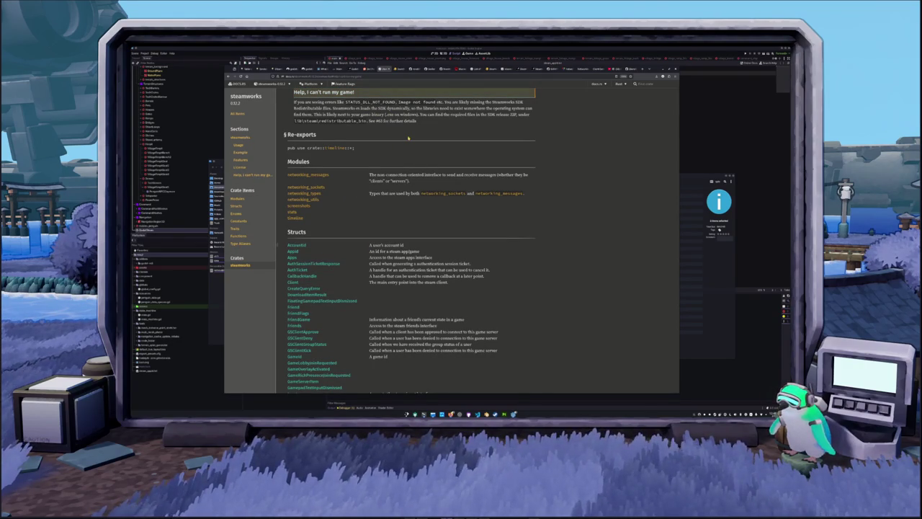
{"action": "key", "text": "ctrl+Tab"}
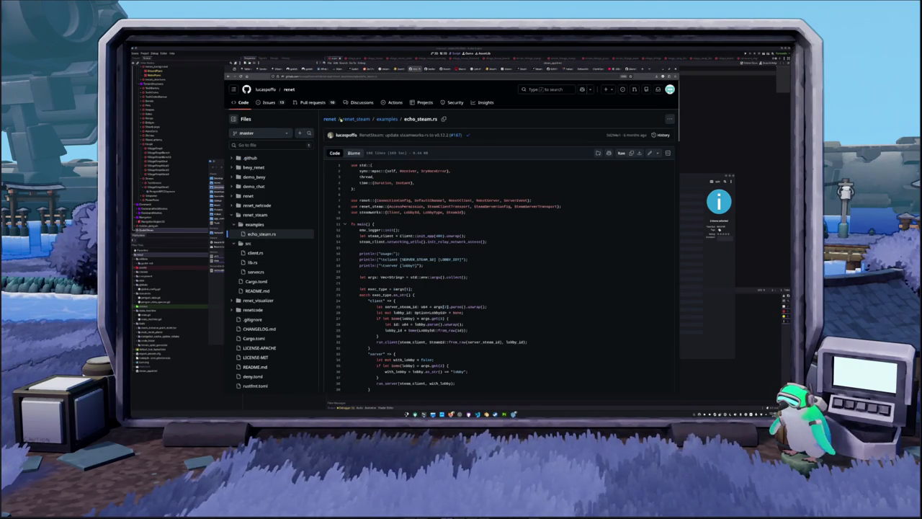
Browse the renet repository's issues list.
{"action": "left_click", "coordinate": [266, 103]}
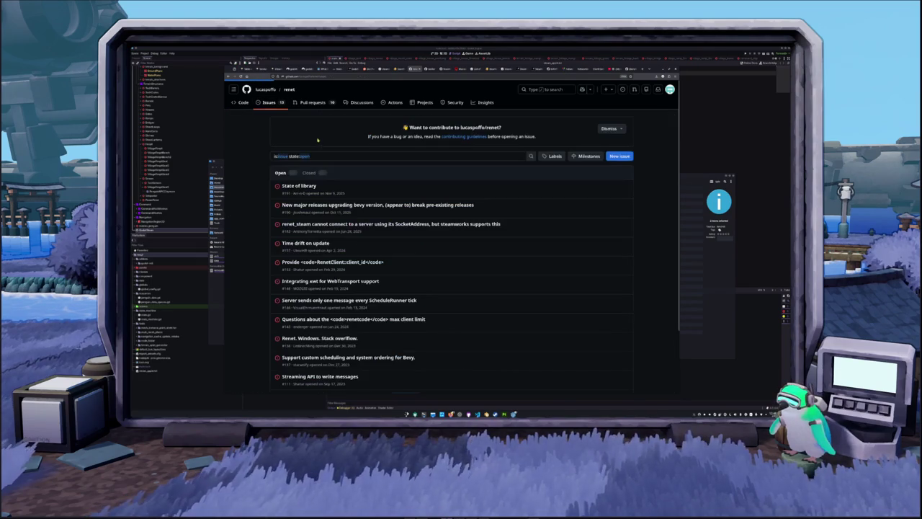
{"action": "scroll", "coordinate": [317, 140], "scroll_direction": "down", "scroll_amount": 1}
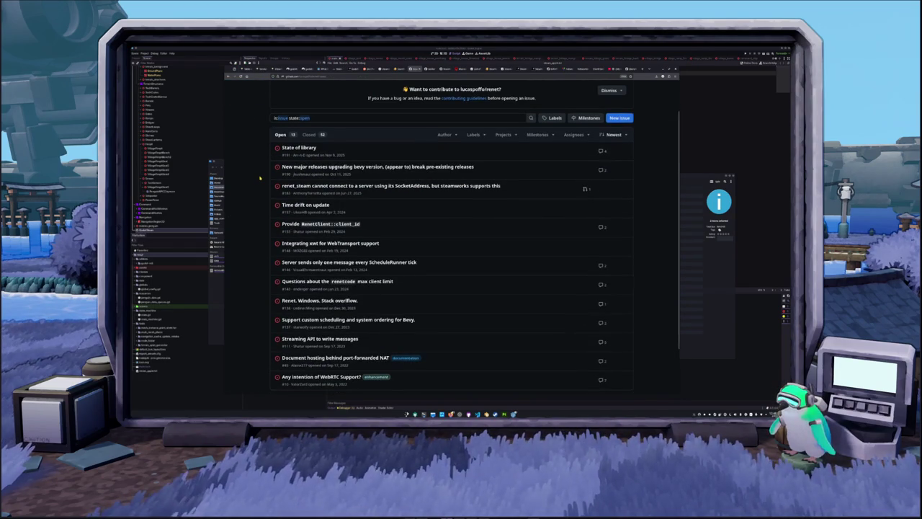
{"action": "scroll", "coordinate": [260, 177], "scroll_direction": "down", "scroll_amount": 1}
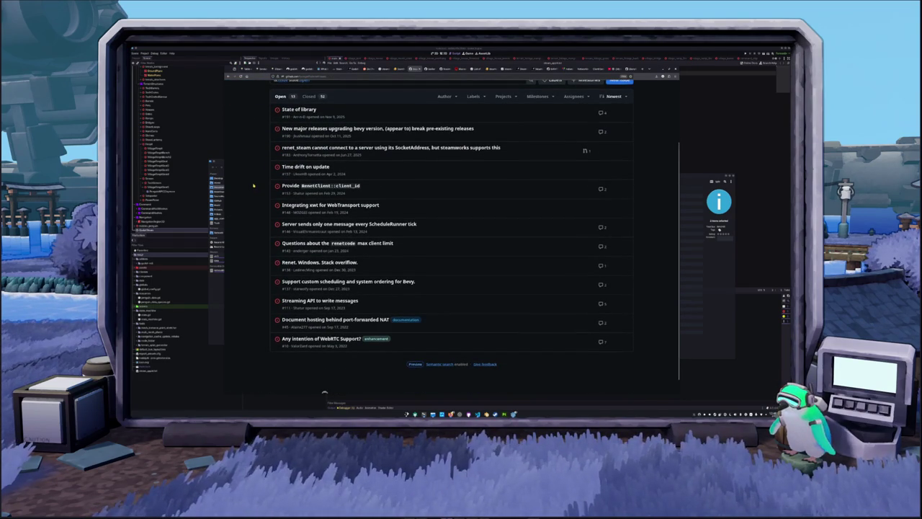
{"action": "scroll", "coordinate": [252, 189], "scroll_direction": "up", "scroll_amount": 2}
Copy the .cargo/config.toml rpath snippet from the steamworks-rs note on distributing binaries.
{"action": "left_click", "coordinate": [240, 102]}
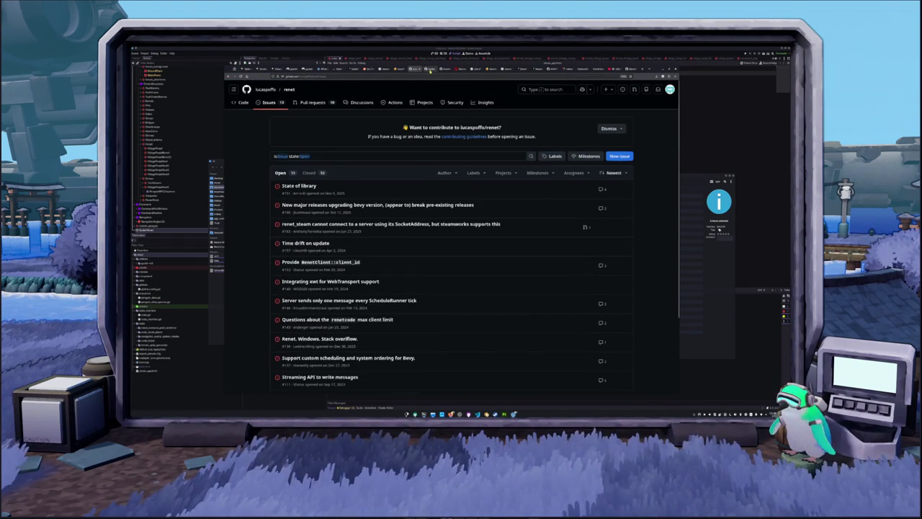
{"action": "scroll", "coordinate": [261, 211], "scroll_direction": "down", "scroll_amount": 8}
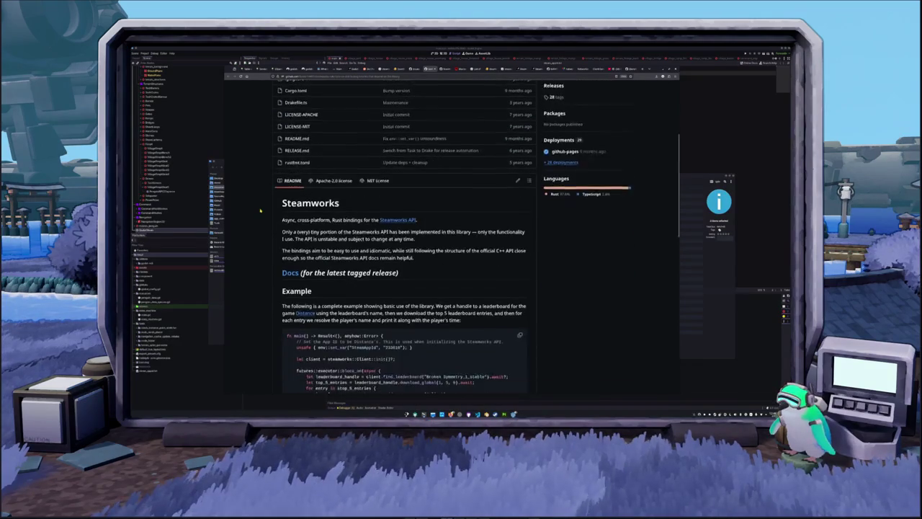
{"action": "scroll", "coordinate": [261, 210], "scroll_direction": "down", "scroll_amount": 5}
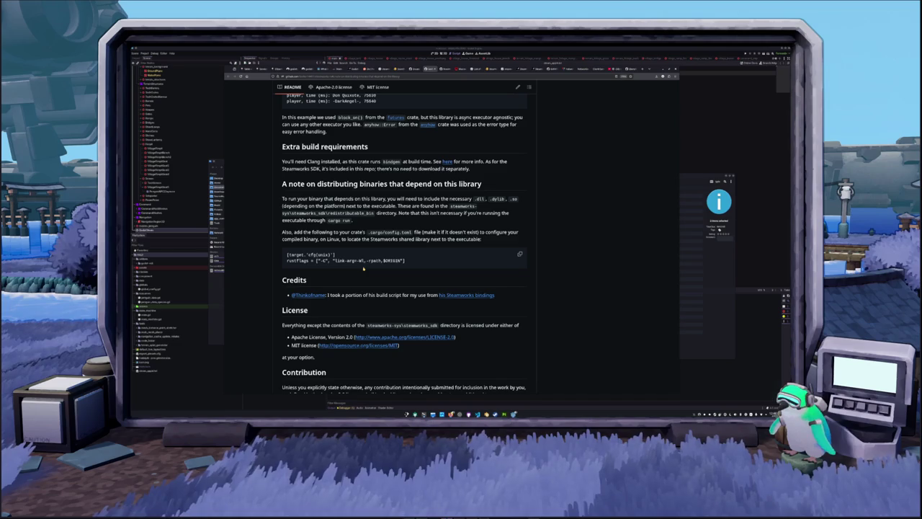
{"action": "left_click", "coordinate": [520, 254]}
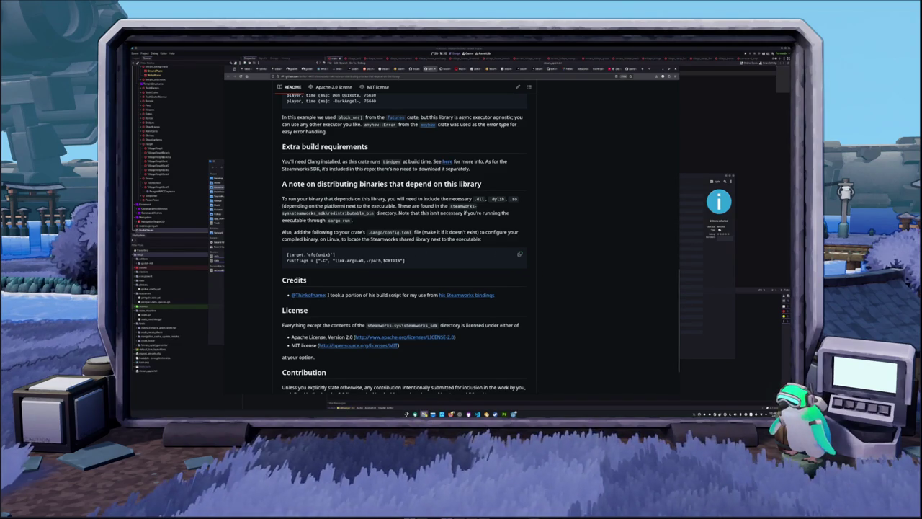
{"action": "left_click", "coordinate": [432, 414]}
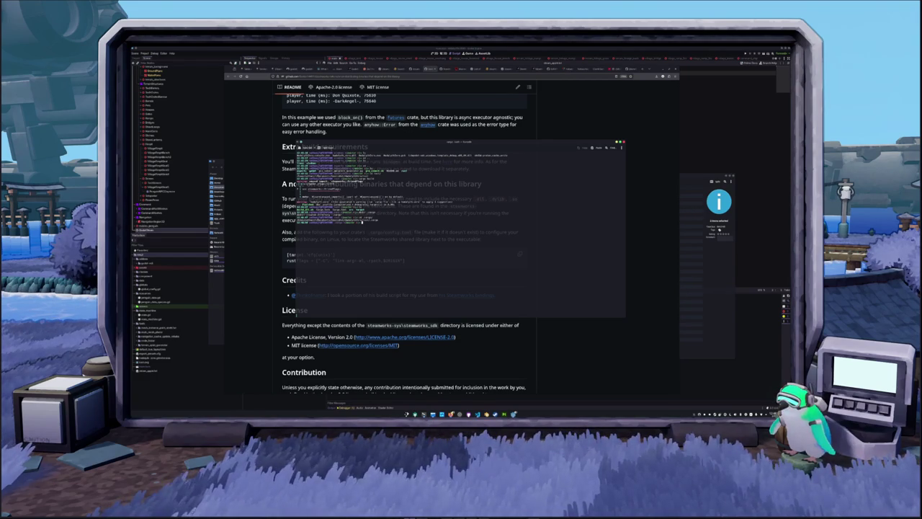
Try cargo run, then paste the rustflags line into the config file in nano and save.
{"action": "type", "text": "cargo"}
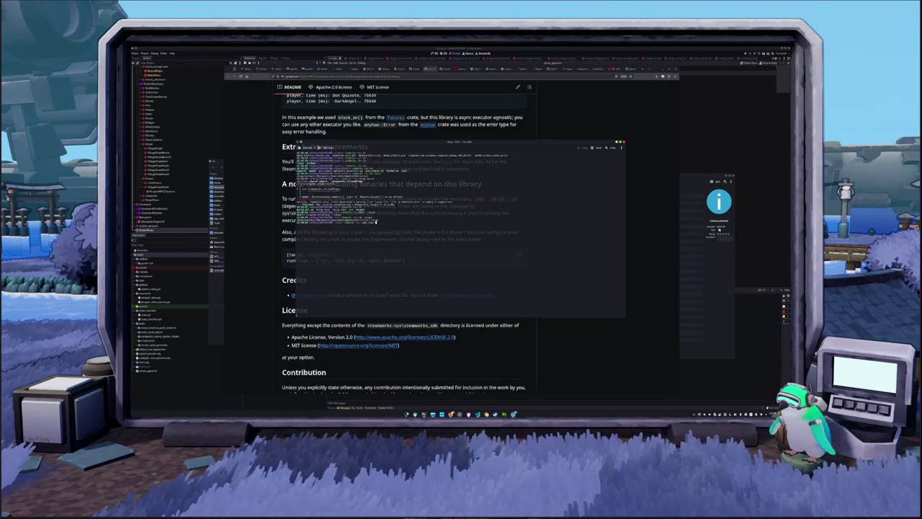
{"action": "type", "text": " run"}
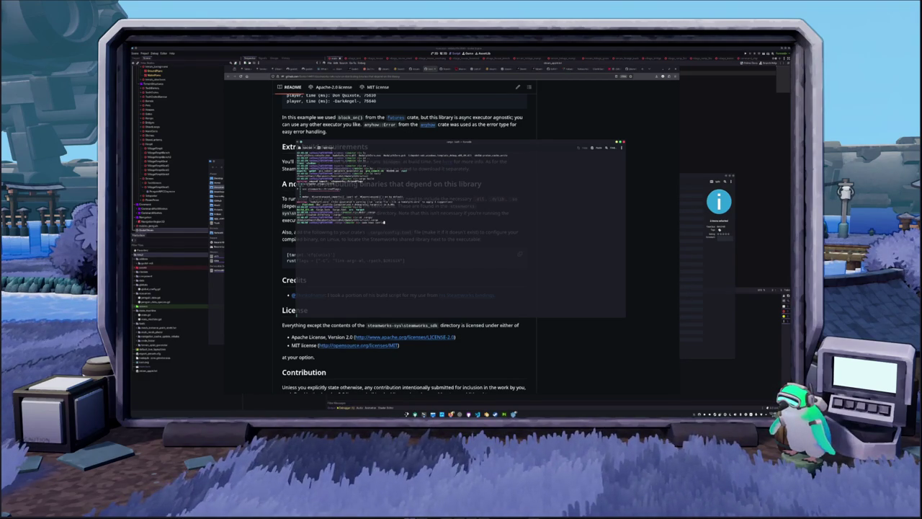
{"action": "key", "text": "Return"}
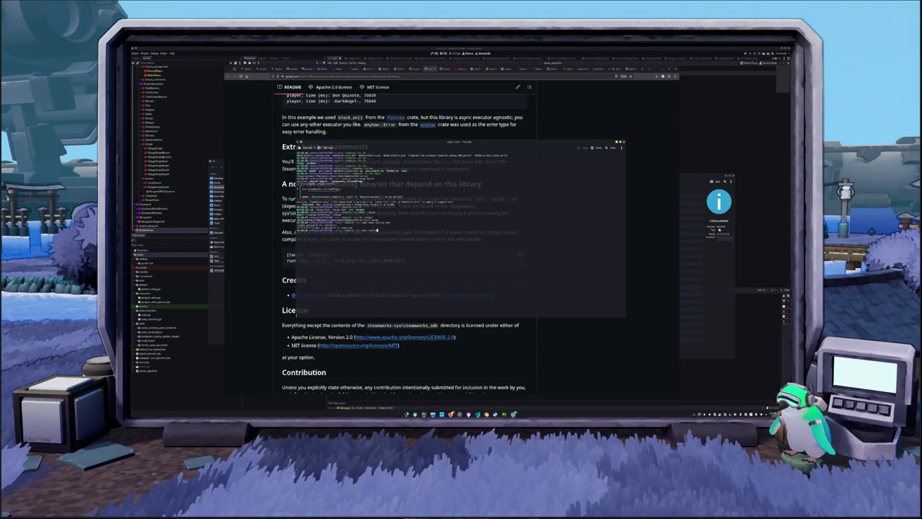
{"action": "key", "text": "Return"}
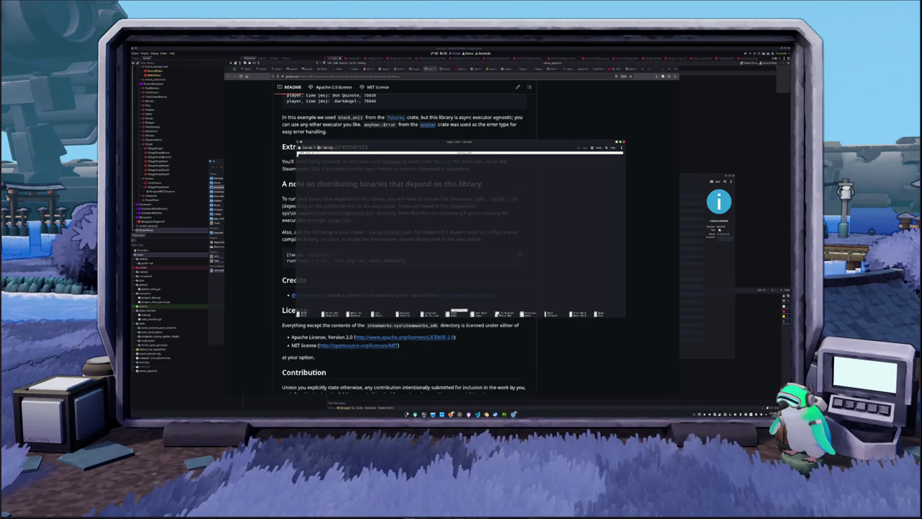
{"action": "key", "text": "ctrl+shift+v"}
{"action": "key", "text": "ctrl+x"}
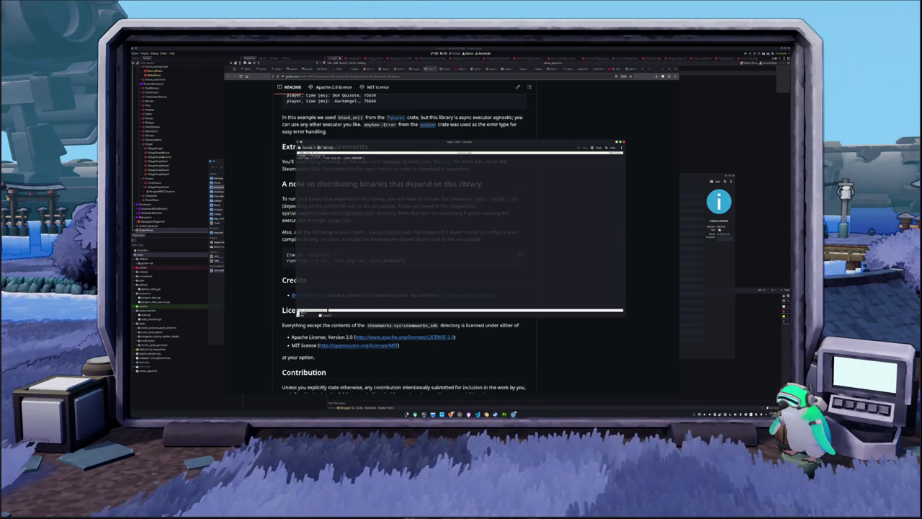
{"action": "key", "text": "y"}
{"action": "key", "text": "Return"}
{"action": "key", "text": "Return"}
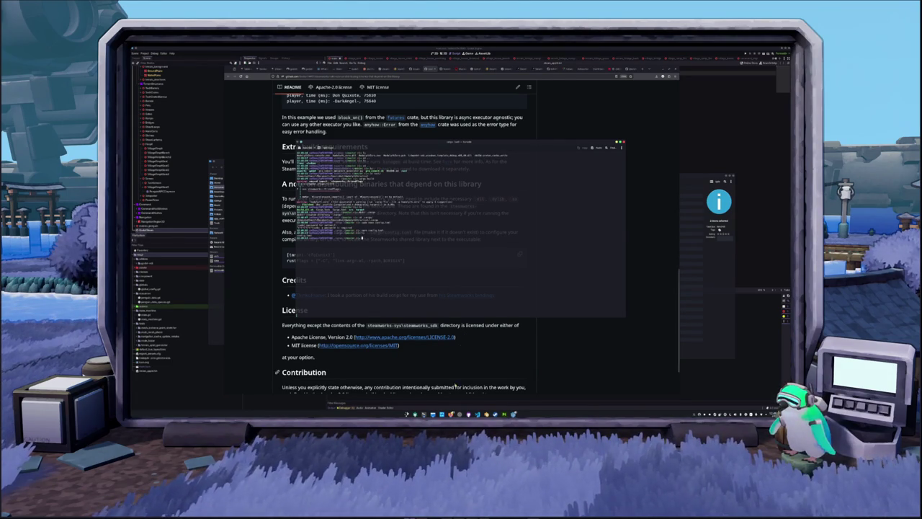
{"action": "left_click", "coordinate": [538, 252]}
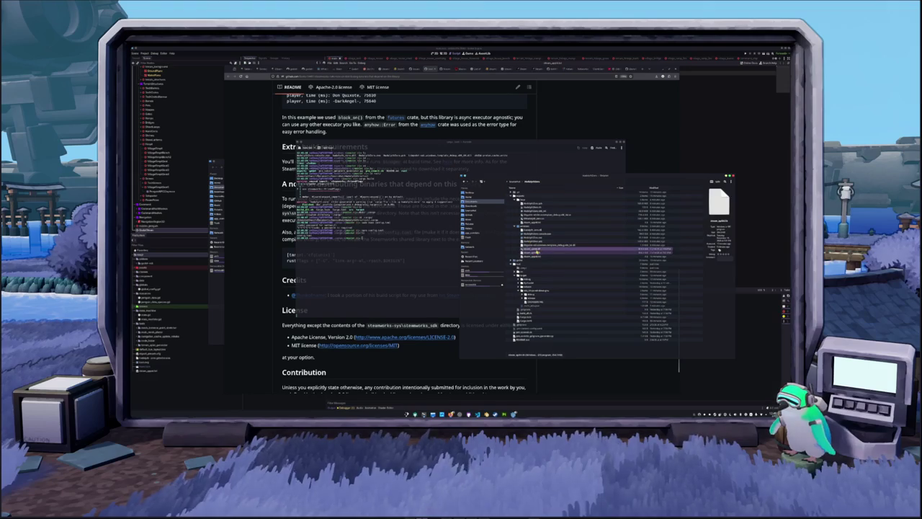
Delete the selected file from the project folder.
{"action": "left_click", "coordinate": [538, 253]}
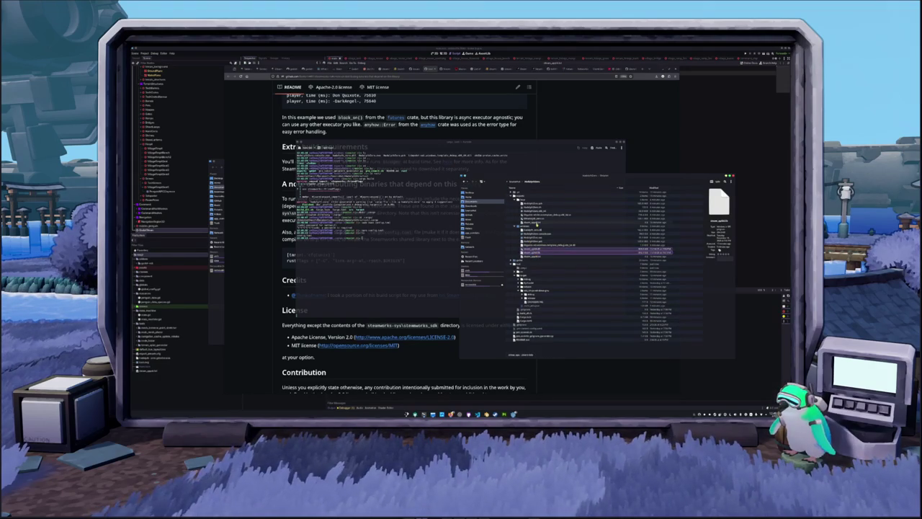
{"action": "key", "text": "Delete"}
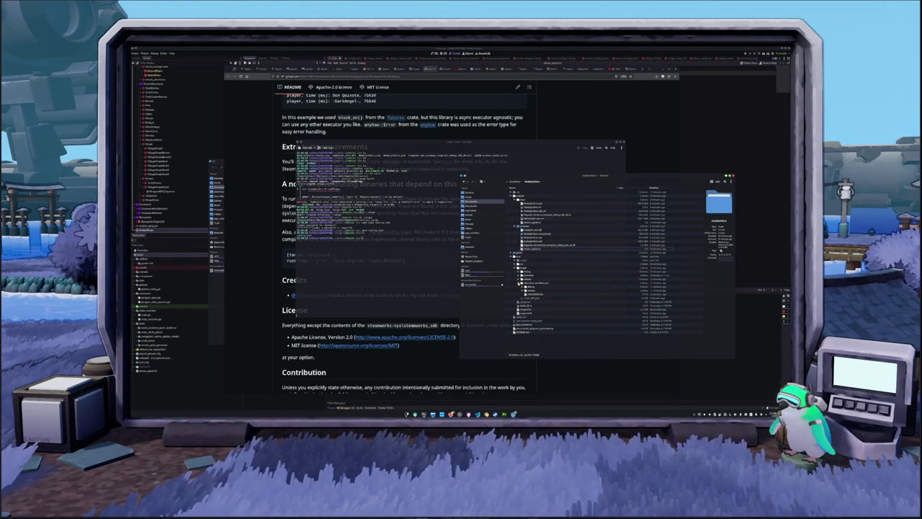
{"action": "left_click", "coordinate": [518, 256]}
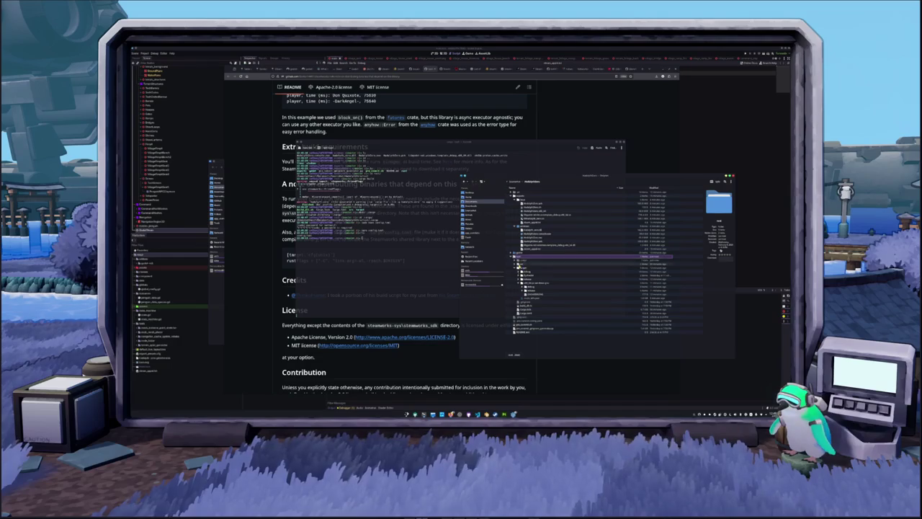
Open Downloads in a new Dolphin window and browse into the Programs folder.
{"action": "right_click", "coordinate": [477, 206]}
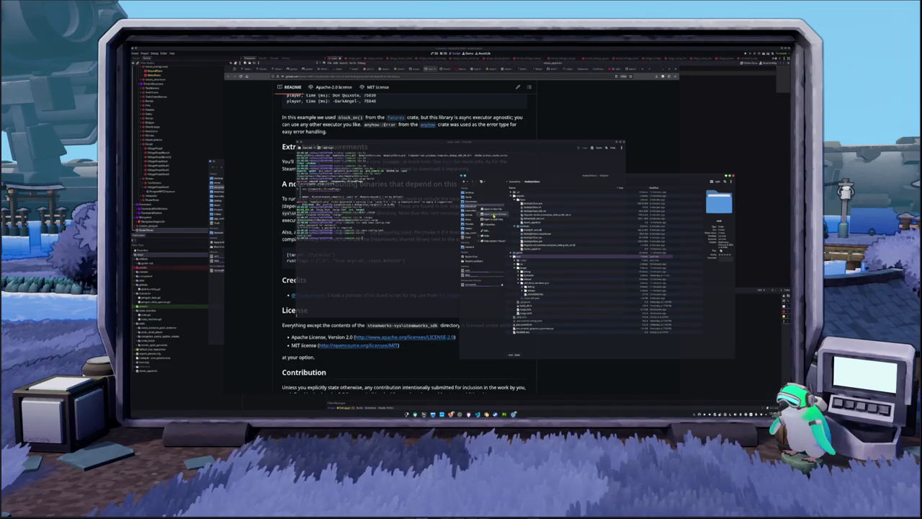
{"action": "left_click", "coordinate": [495, 215]}
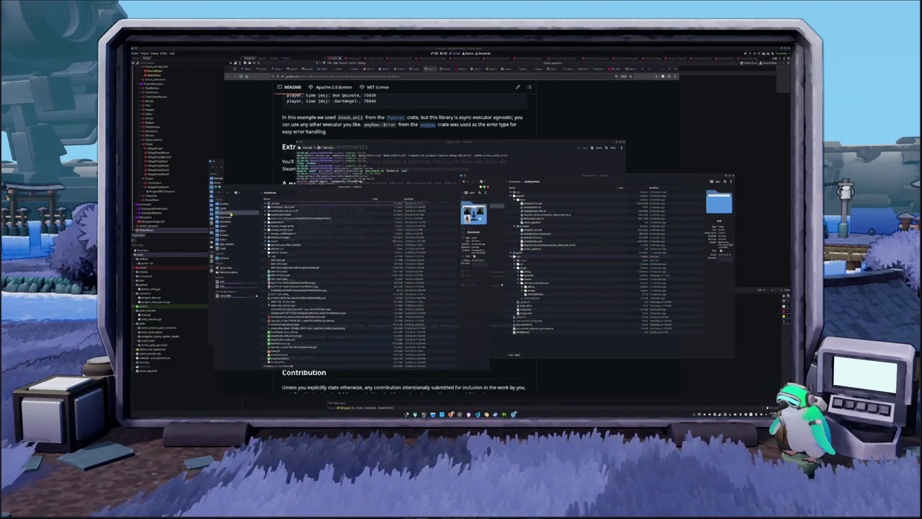
{"action": "double_click", "coordinate": [288, 220]}
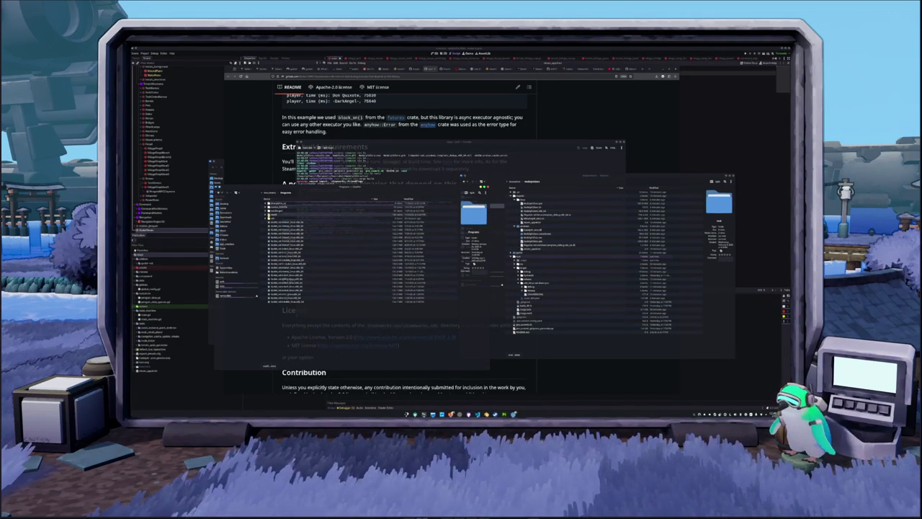
{"action": "left_click", "coordinate": [268, 214]}
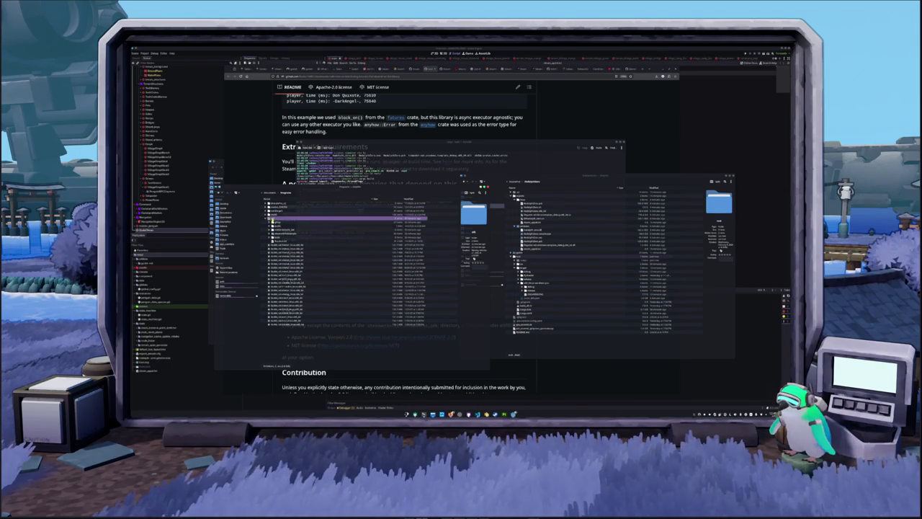
Expand the project's nested folders and open config.toml in a text editor.
{"action": "left_click", "coordinate": [520, 257]}
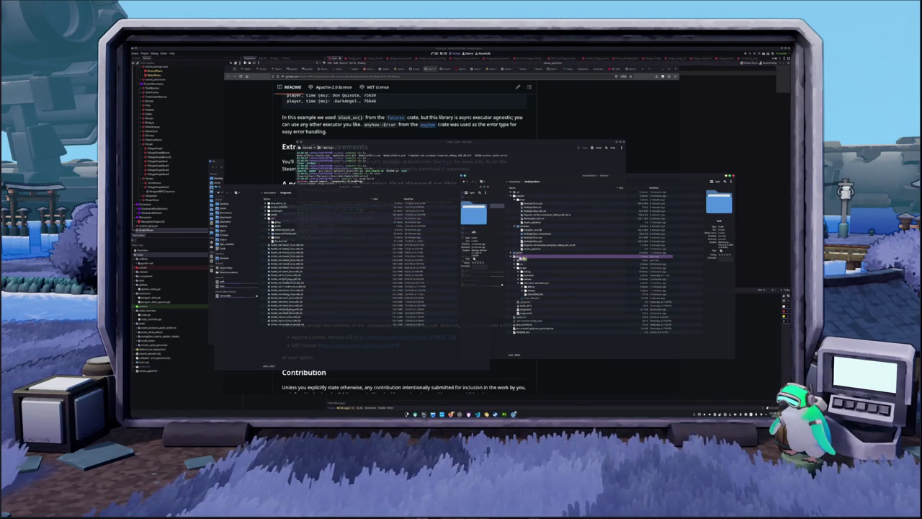
{"action": "left_click", "coordinate": [521, 265]}
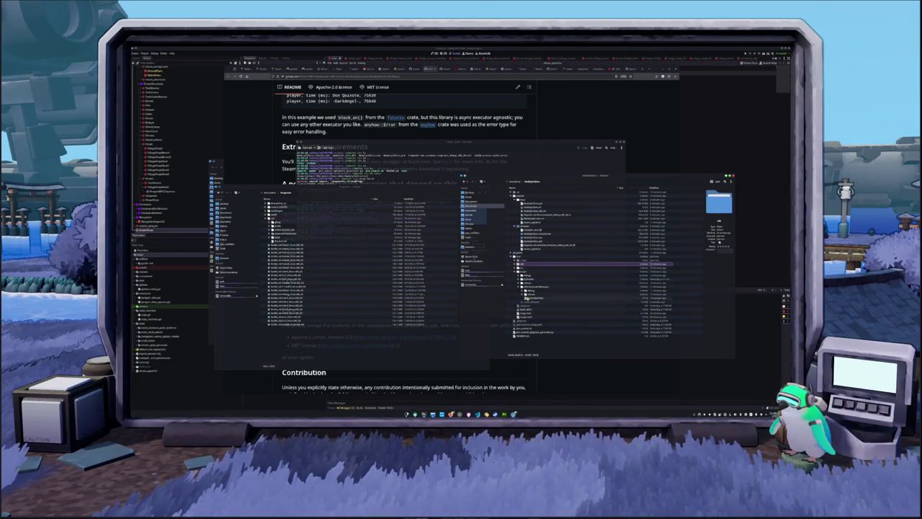
{"action": "left_click", "coordinate": [529, 306]}
{"action": "left_click", "coordinate": [539, 292]}
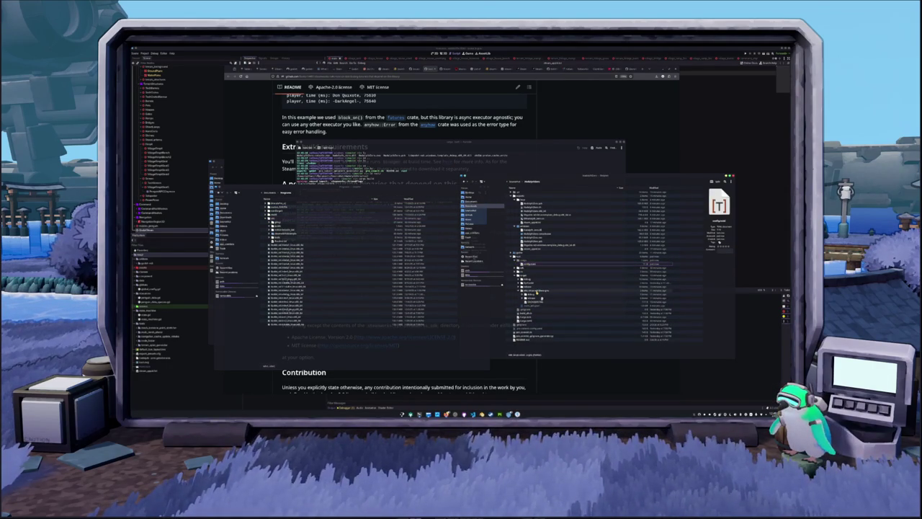
{"action": "double_click", "coordinate": [541, 299]}
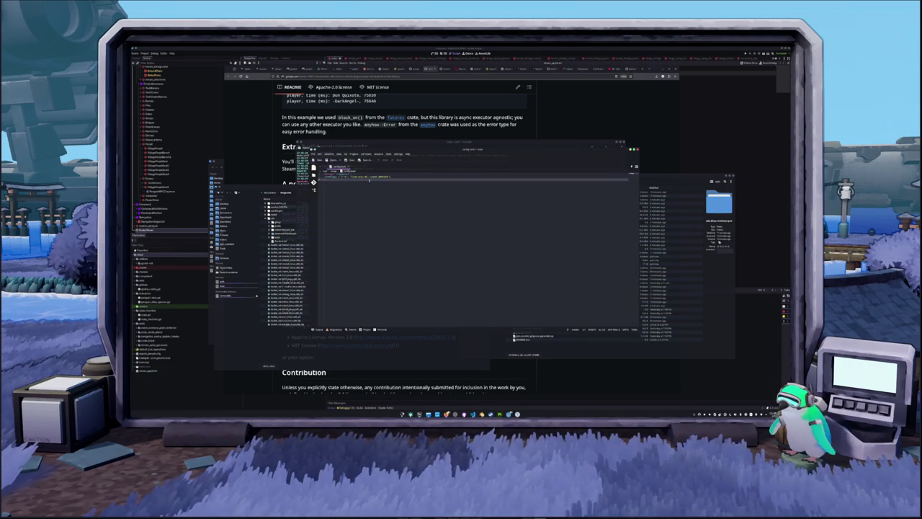
Close config.toml and run cargo build in the terminal to compile the crates.
{"action": "left_click", "coordinate": [634, 151]}
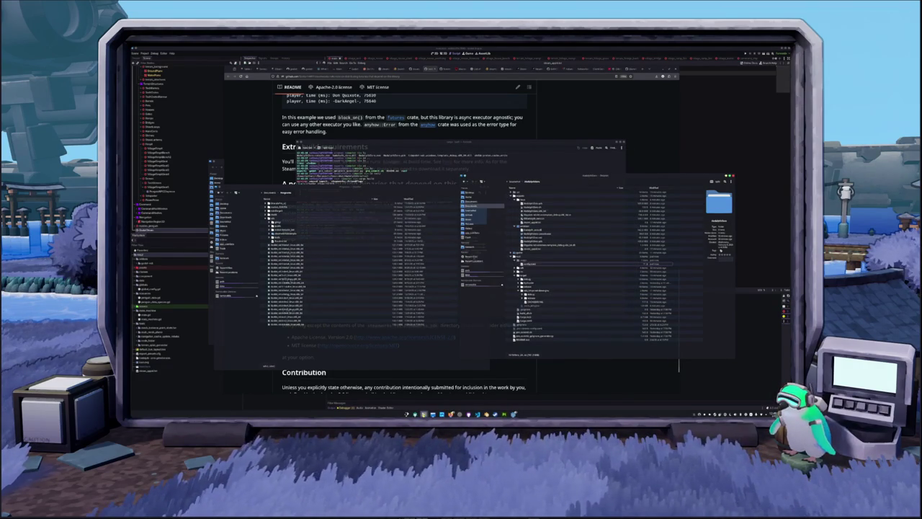
{"action": "type", "text": "cargo"}
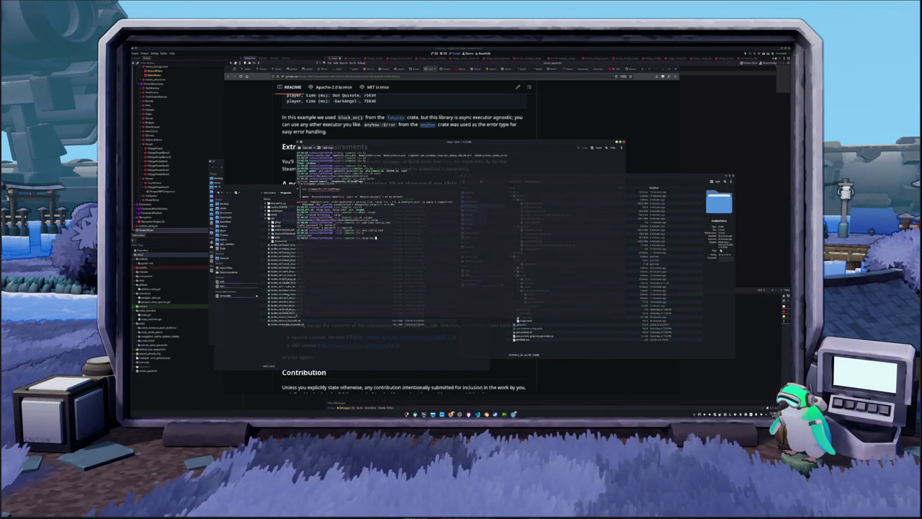
{"action": "key", "text": "Return"}
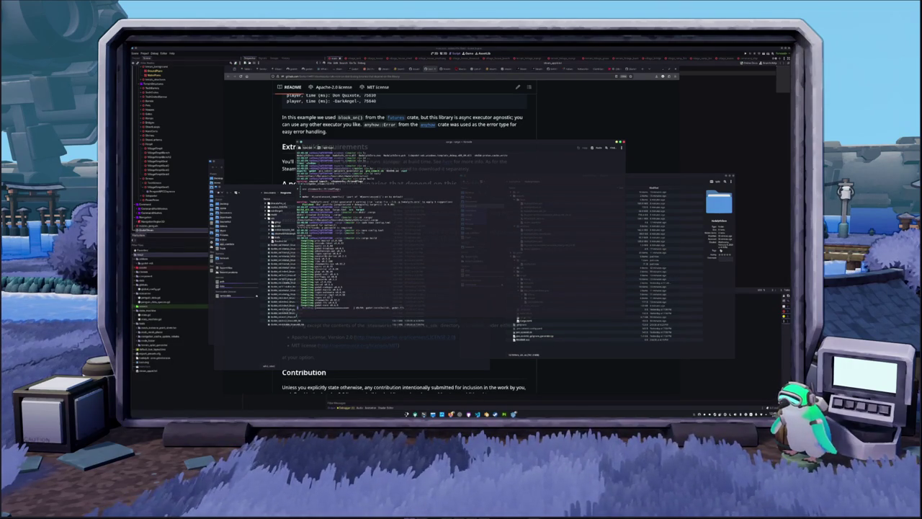
{"action": "left_click", "coordinate": [555, 356]}
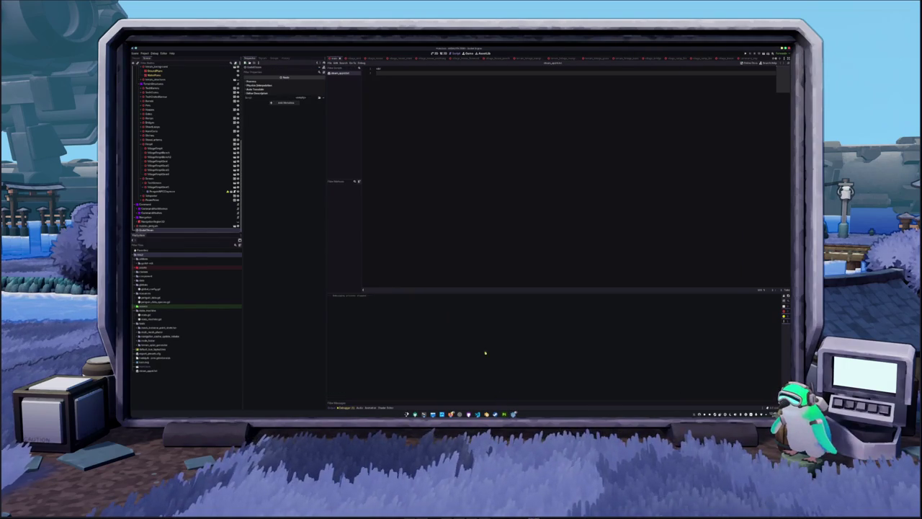
Show the island scene in Godot's 3D view, then bring the terminal and GitHub Desktop forward.
{"action": "left_click", "coordinate": [442, 54]}
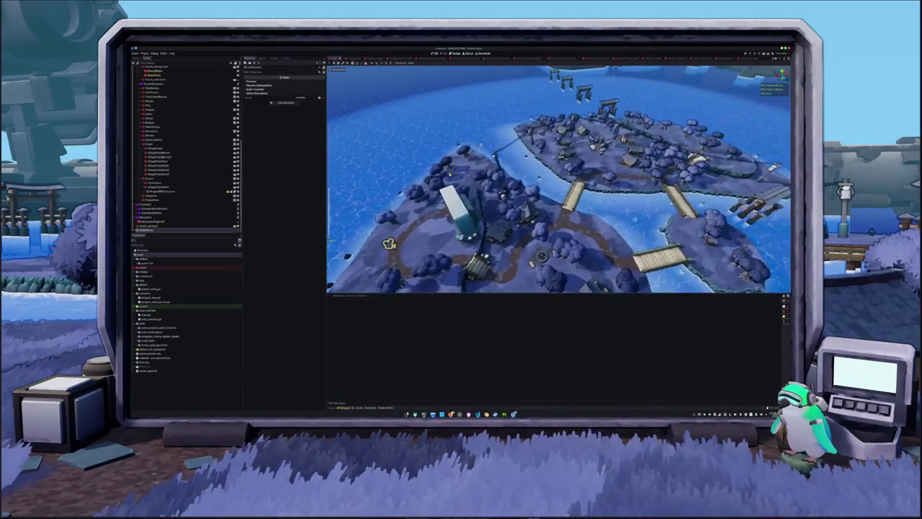
{"action": "key", "text": "super+e"}
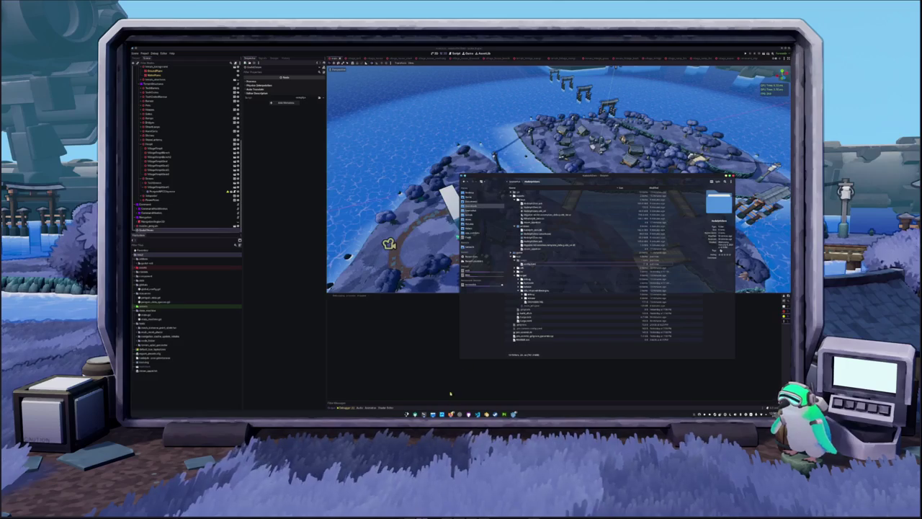
{"action": "left_click", "coordinate": [424, 414]}
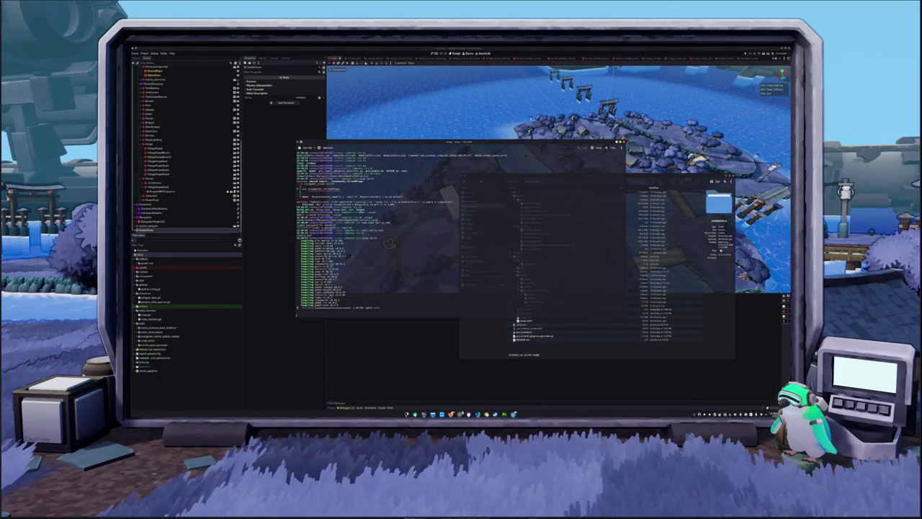
{"action": "mouse_move", "coordinate": [468, 415]}
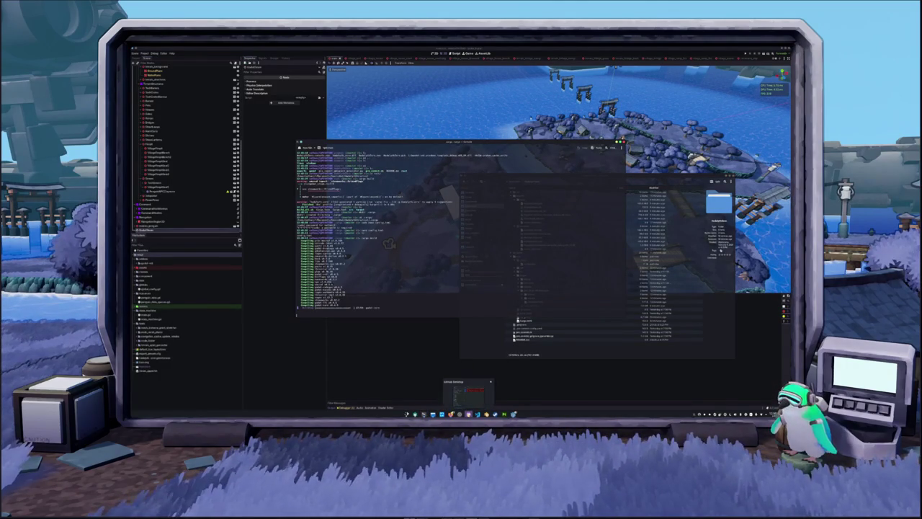
{"action": "left_click", "coordinate": [472, 394]}
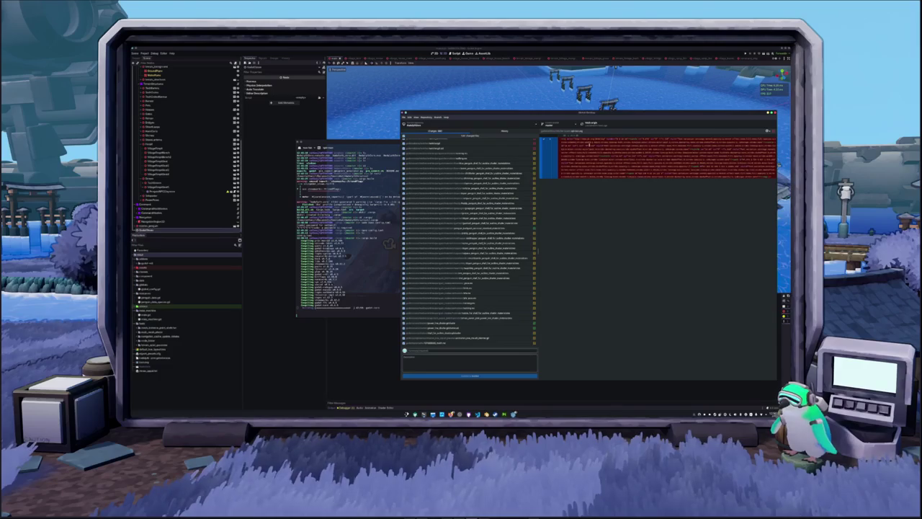
Nudge the GitHub Desktop window slightly and scroll up through the changed files list.
{"action": "left_click_drag", "start_coordinate": [584, 112], "coordinate": [591, 124]}
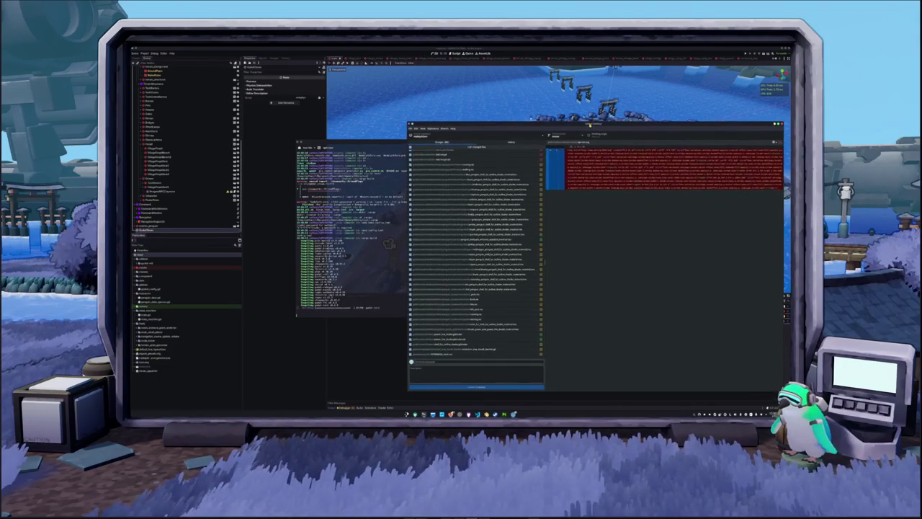
{"action": "scroll", "coordinate": [469, 232], "scroll_direction": "up", "scroll_amount": 3}
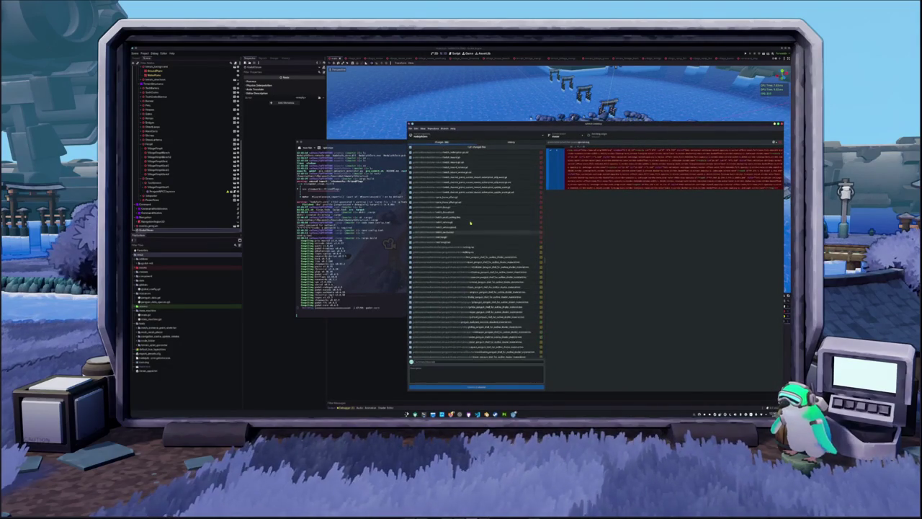
{"action": "scroll", "coordinate": [469, 232], "scroll_direction": "up", "scroll_amount": 5}
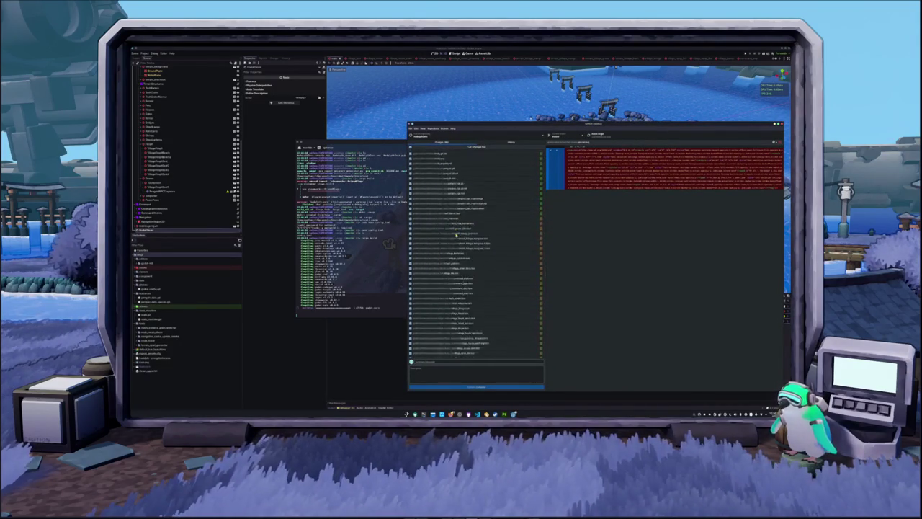
{"action": "scroll", "coordinate": [456, 235], "scroll_direction": "up", "scroll_amount": 8}
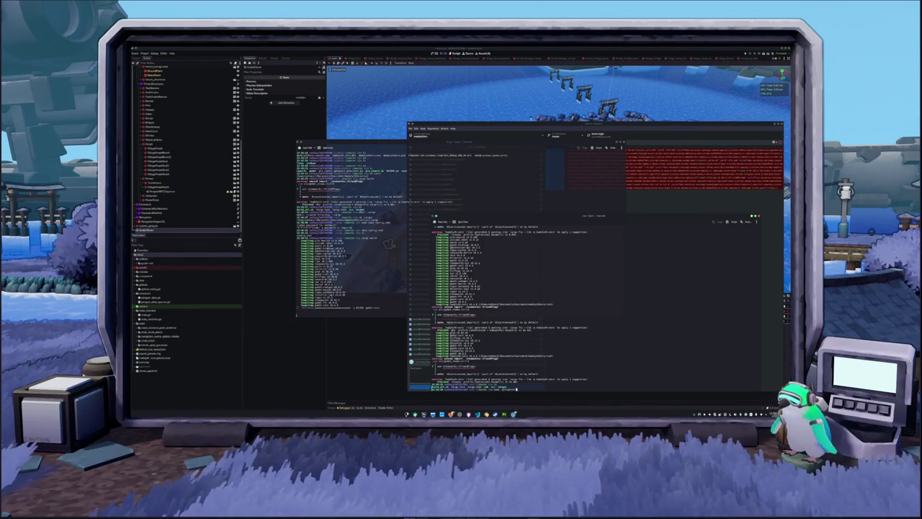
Save the edited file in nano, exit, clear the terminal, and check the git status.
{"action": "key", "text": "Return"}
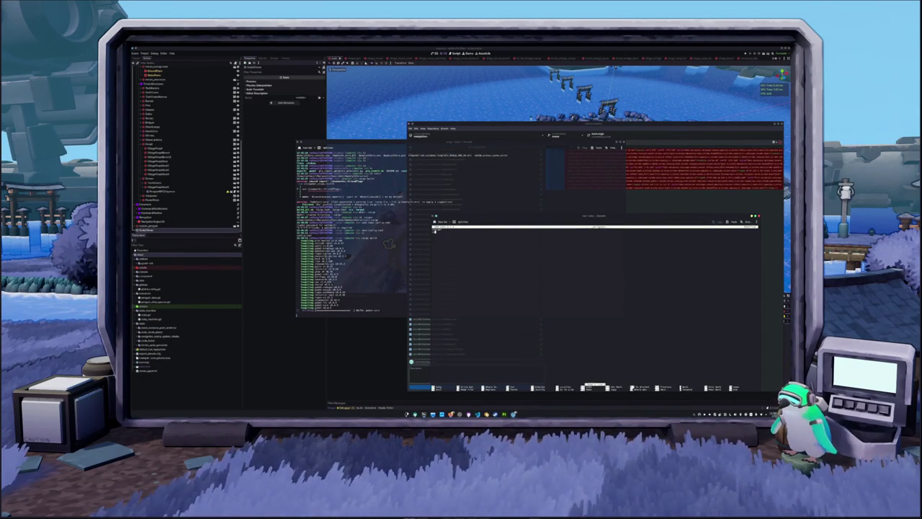
{"action": "key", "text": "ctrl+x"}
{"action": "key", "text": "y"}
{"action": "key", "text": "Return"}
{"action": "type", "text": "clear"}
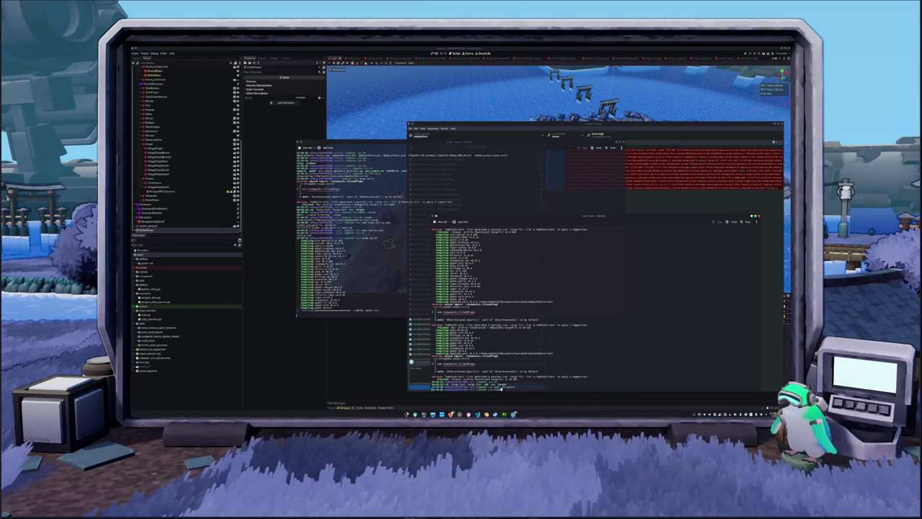
{"action": "key", "text": "Return"}
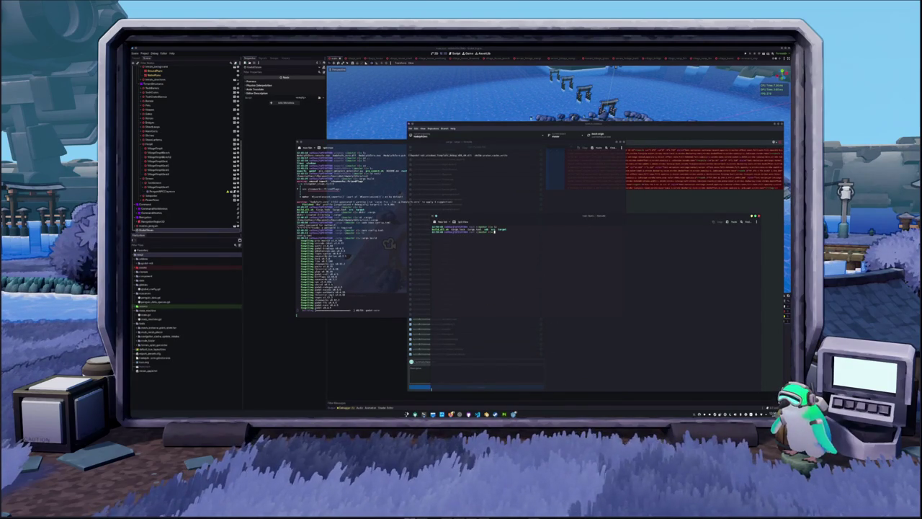
{"action": "type", "text": "ca"}
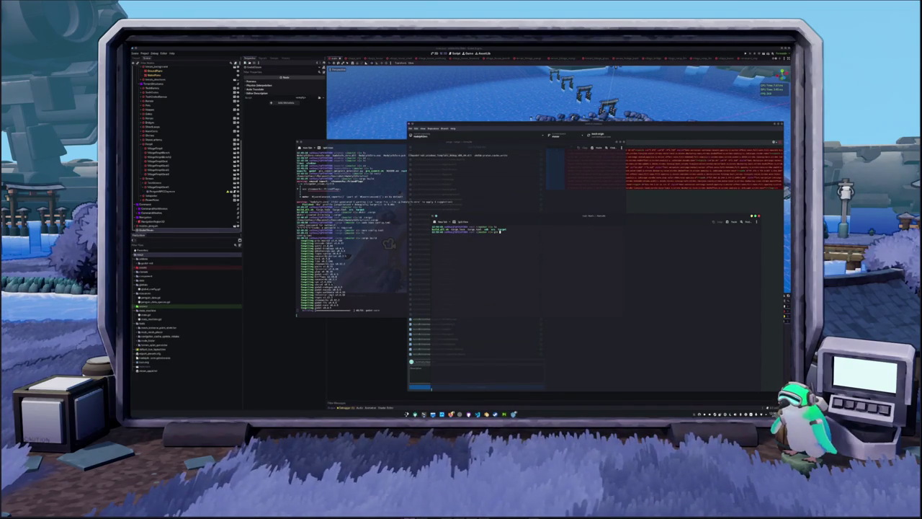
{"action": "type", "text": " status"}
{"action": "key", "text": "Return"}
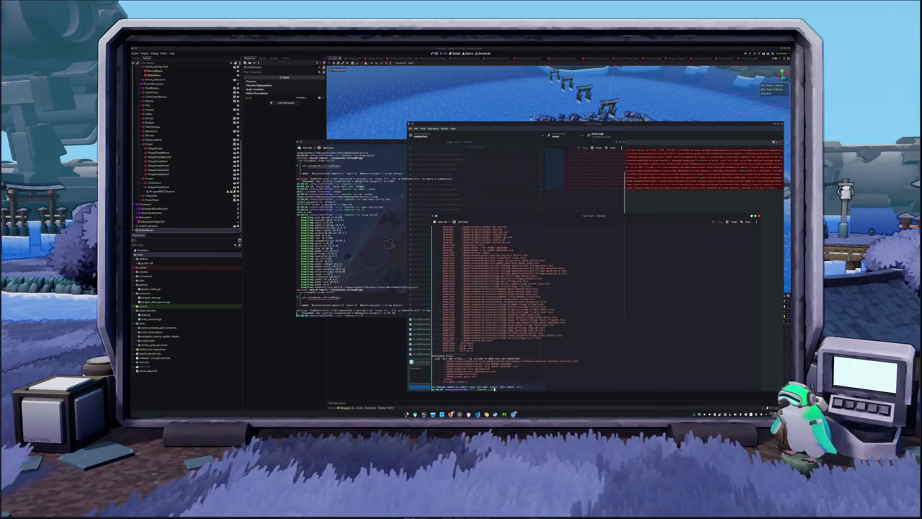
Stage all changes with git add . and recheck git status, listing remaining untracked files.
{"action": "type", "text": "git add ."}
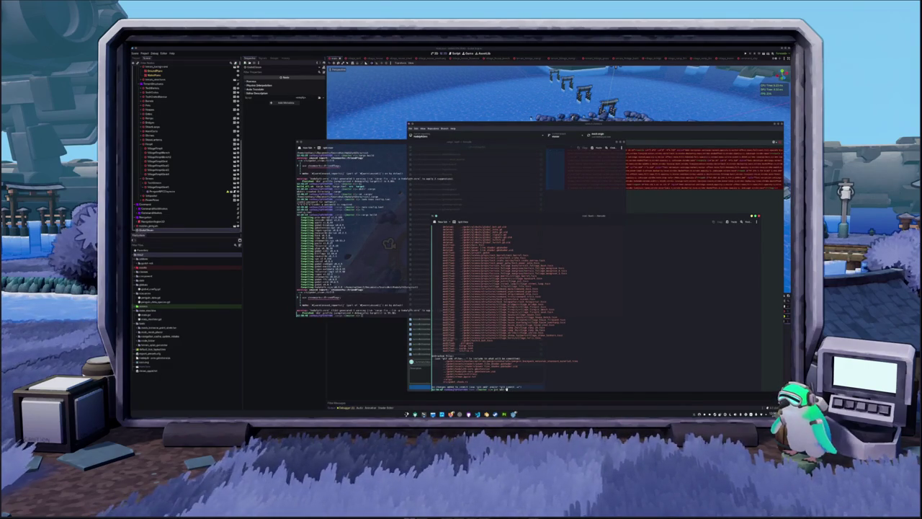
{"action": "key", "text": "Return"}
{"action": "type", "text": "git status"}
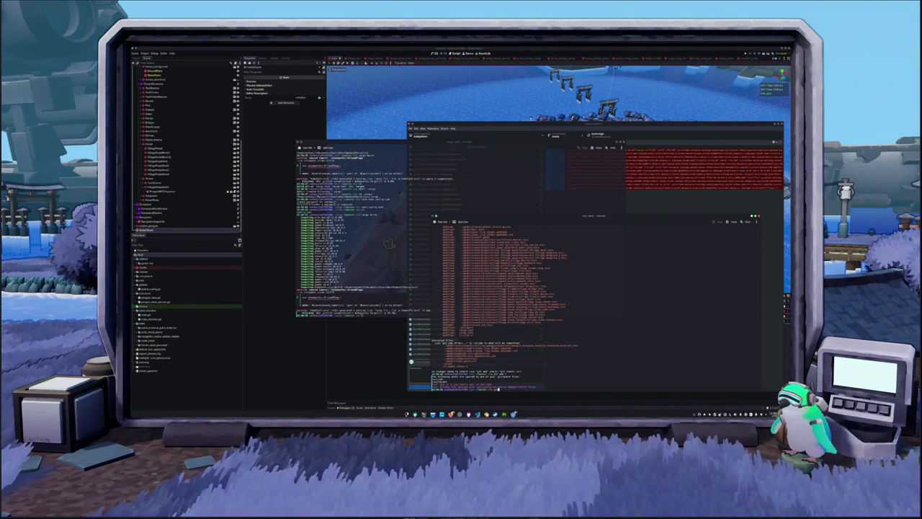
{"action": "key", "text": "Return"}
{"action": "left_click_drag", "start_coordinate": [443, 354], "coordinate": [533, 352]}
{"action": "type", "text": "git"}
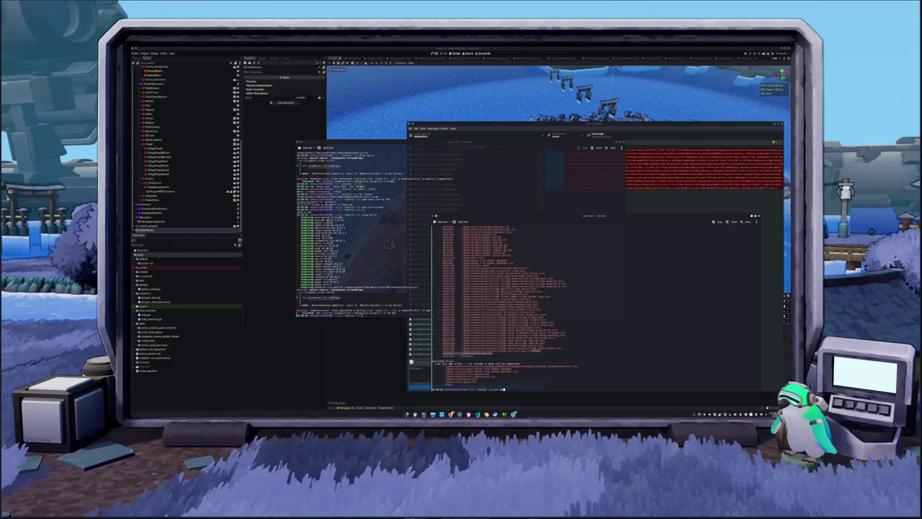
{"action": "key", "text": "Return"}
{"action": "type", "text": "git status"}
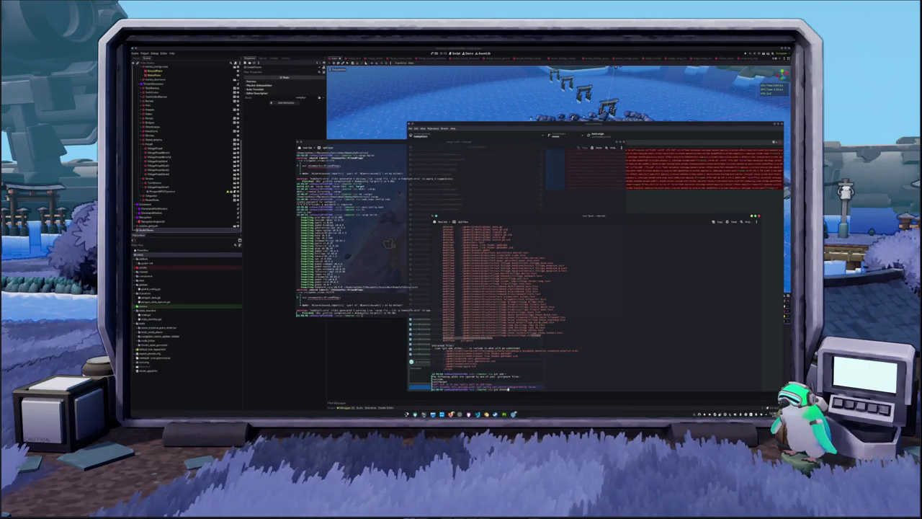
{"action": "key", "text": "Return"}
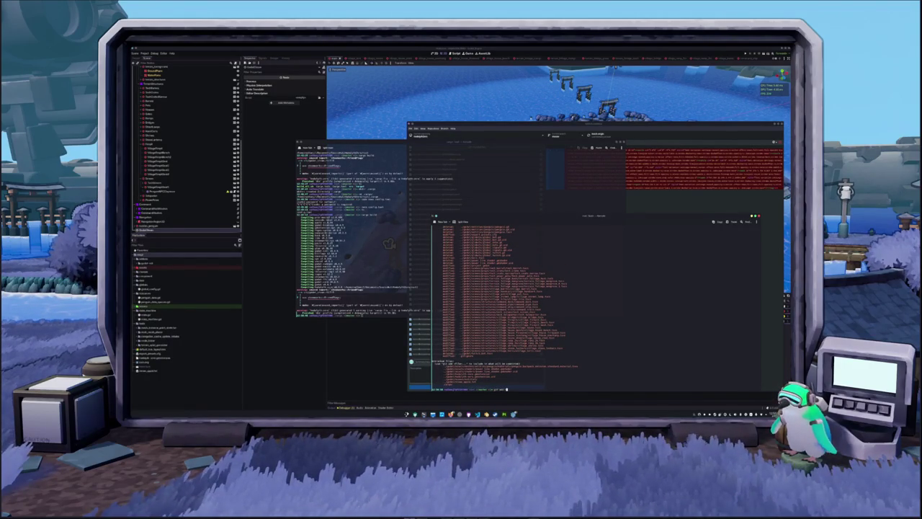
{"action": "key", "text": "Return"}
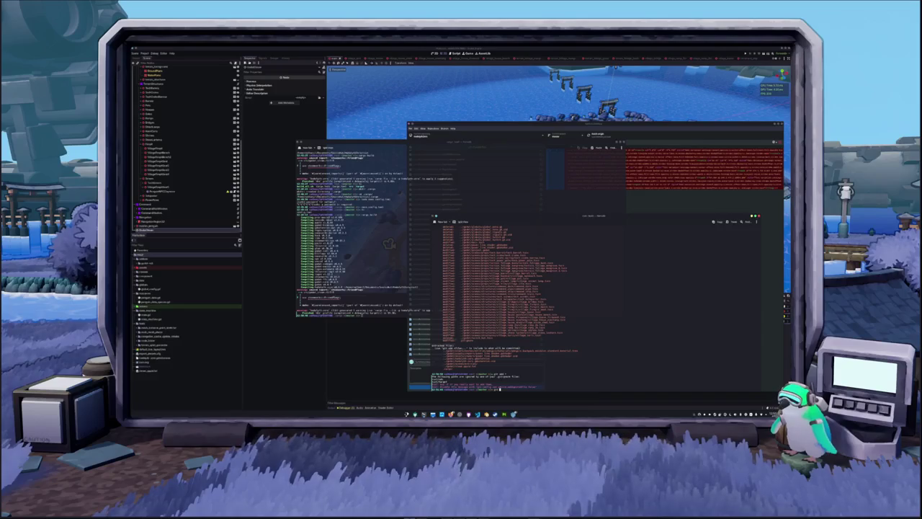
{"action": "key", "text": "Return"}
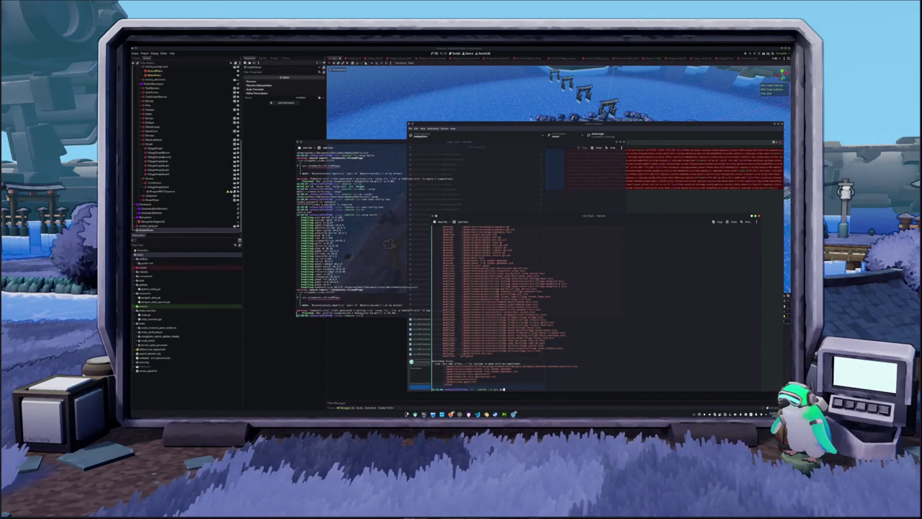
Stage the remaining files, confirm with git status, then clear and close the terminal.
{"action": "type", "text": "."}
{"action": "key", "text": "Return"}
{"action": "type", "text": "git status"}
{"action": "key", "text": "Return"}
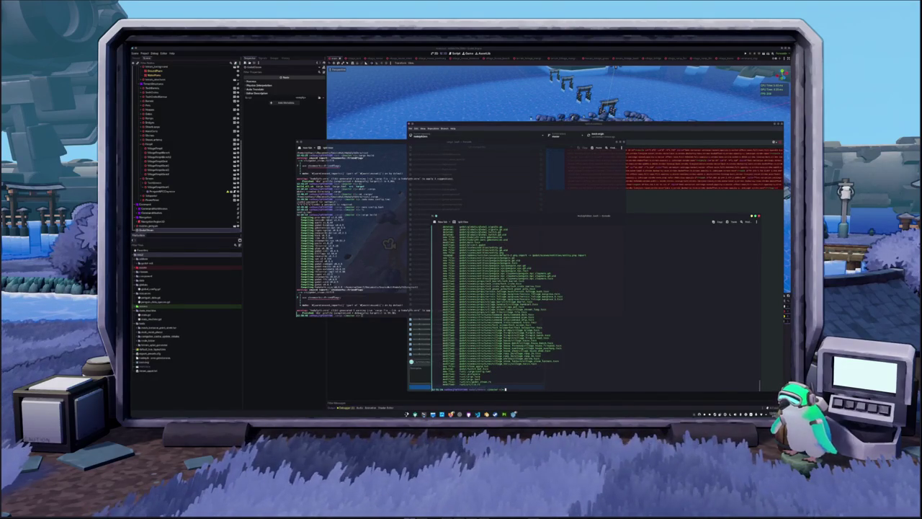
{"action": "type", "text": "clear"}
{"action": "key", "text": "Return"}
{"action": "key", "text": "ctrl+d"}
Run a sudo command on the project's lib file, then clear and hide the terminal.
{"action": "left_click", "coordinate": [359, 338]}
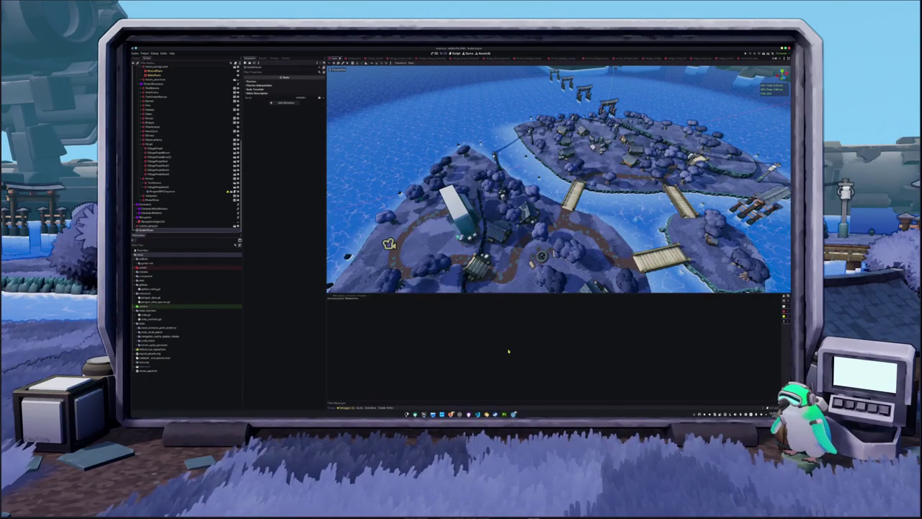
{"action": "left_click", "coordinate": [145, 53]}
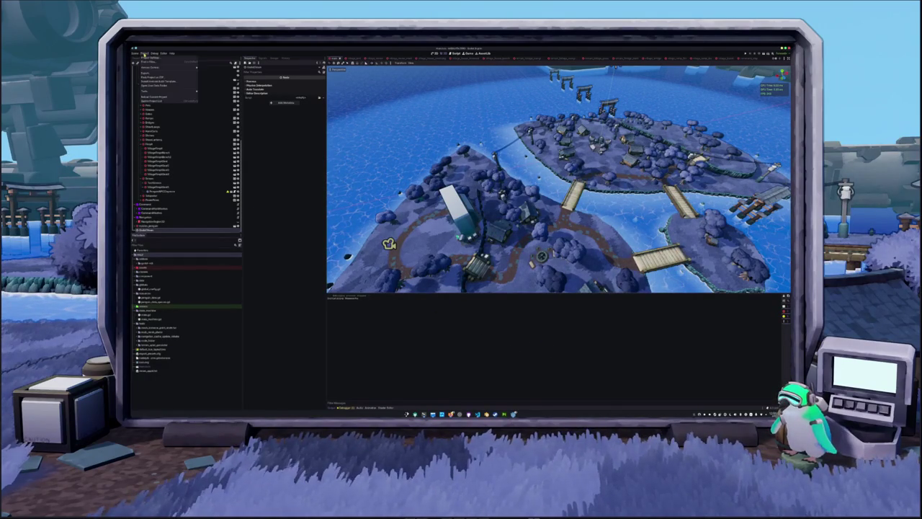
{"action": "key", "text": "alt+Tab"}
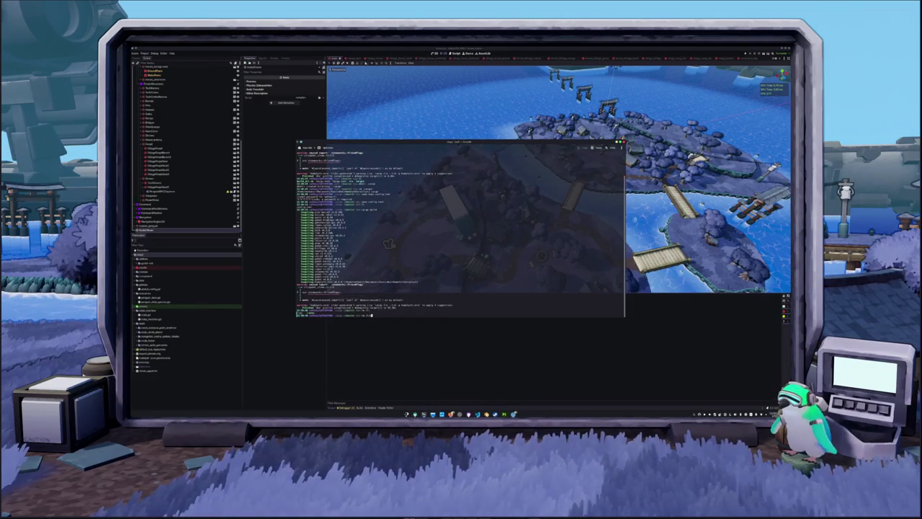
{"action": "key", "text": "Tab"}
{"action": "key", "text": "Tab"}
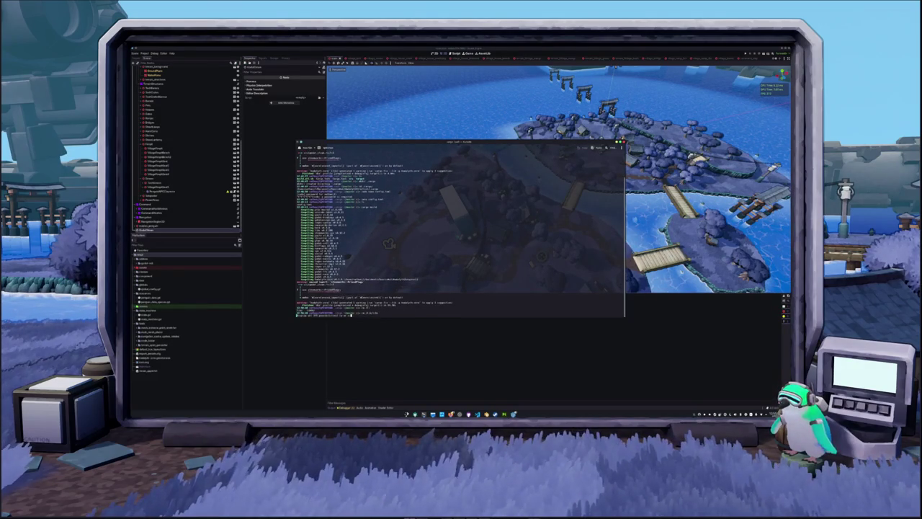
{"action": "type", "text": "lib"}
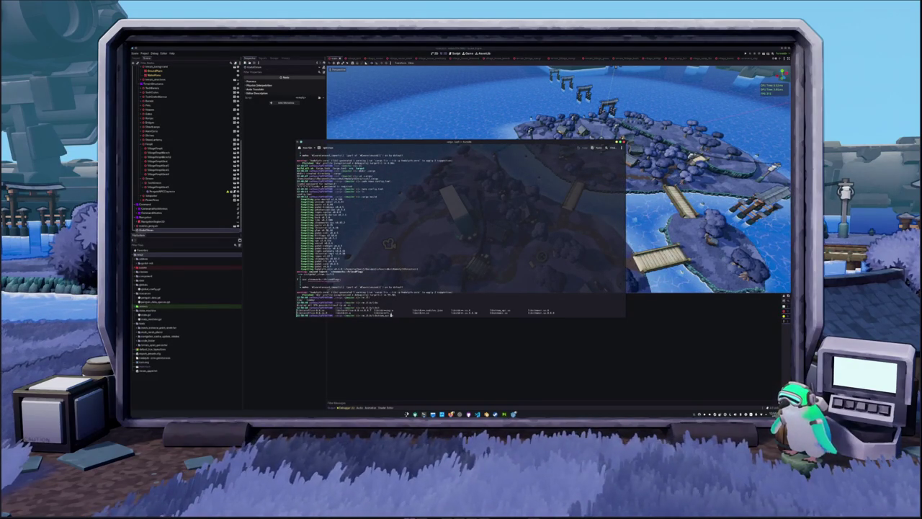
{"action": "key", "text": "Return"}
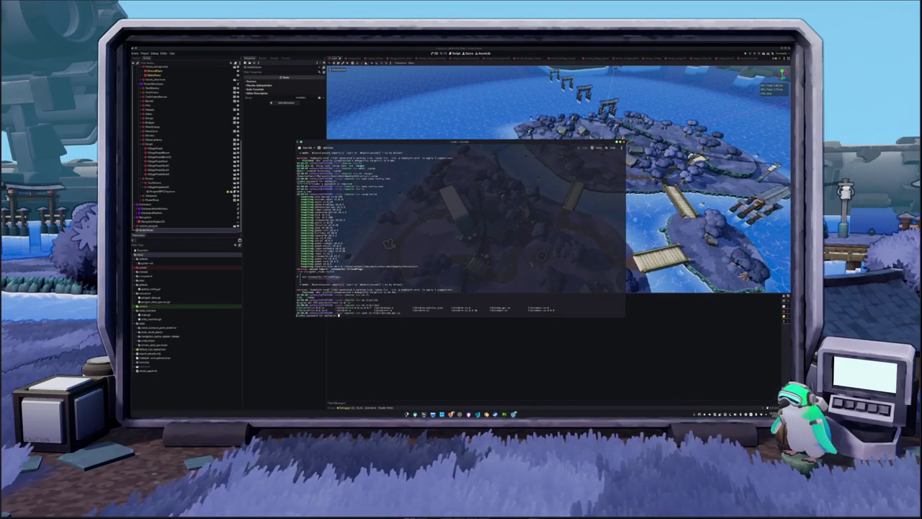
{"action": "key", "text": "ctrl+l"}
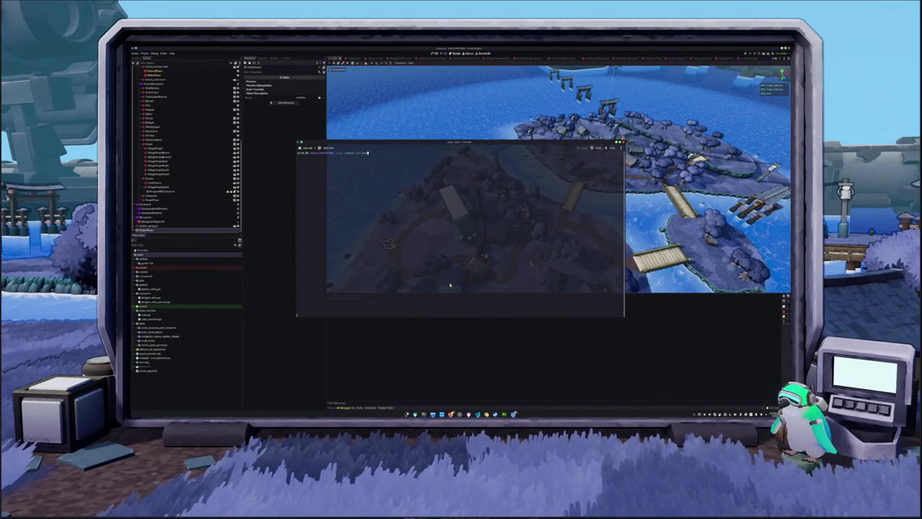
{"action": "key", "text": "ctrl+d"}
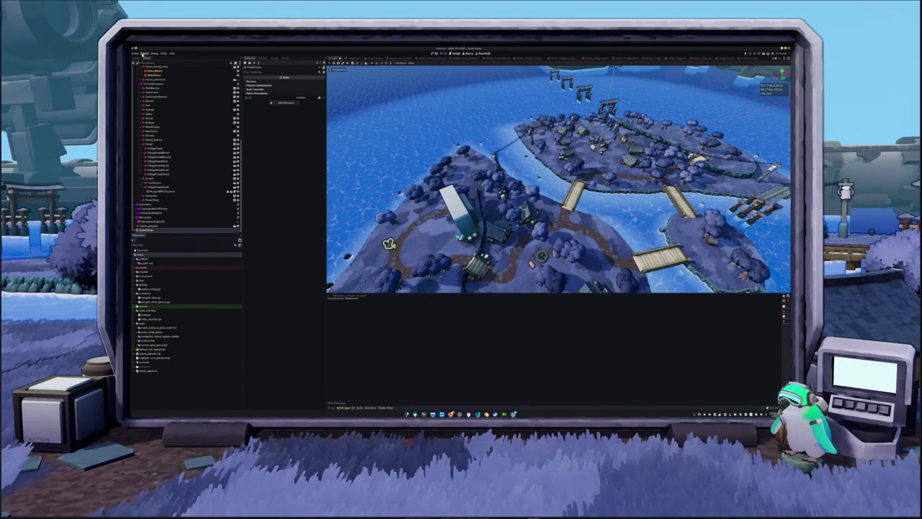
Re-export the project, overwriting the existing Linux build file.
{"action": "left_click", "coordinate": [145, 54]}
{"action": "left_click", "coordinate": [148, 75]}
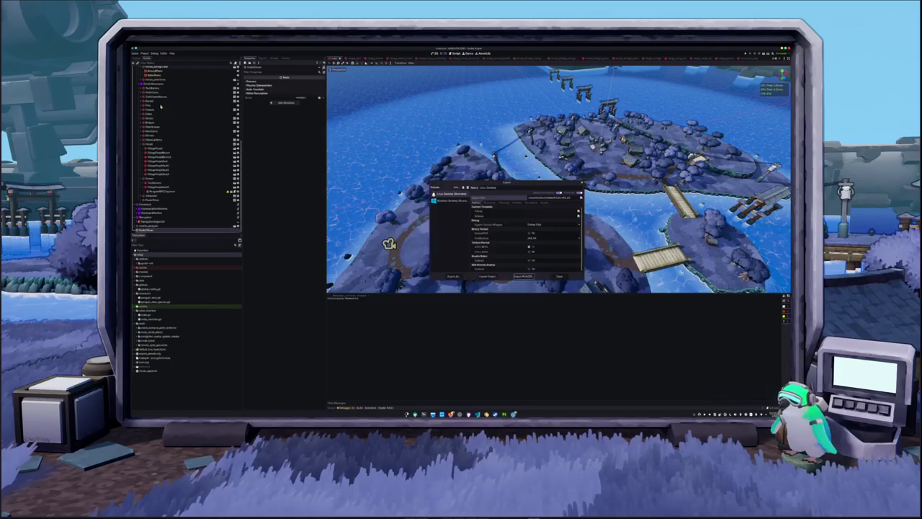
{"action": "left_click", "coordinate": [488, 277]}
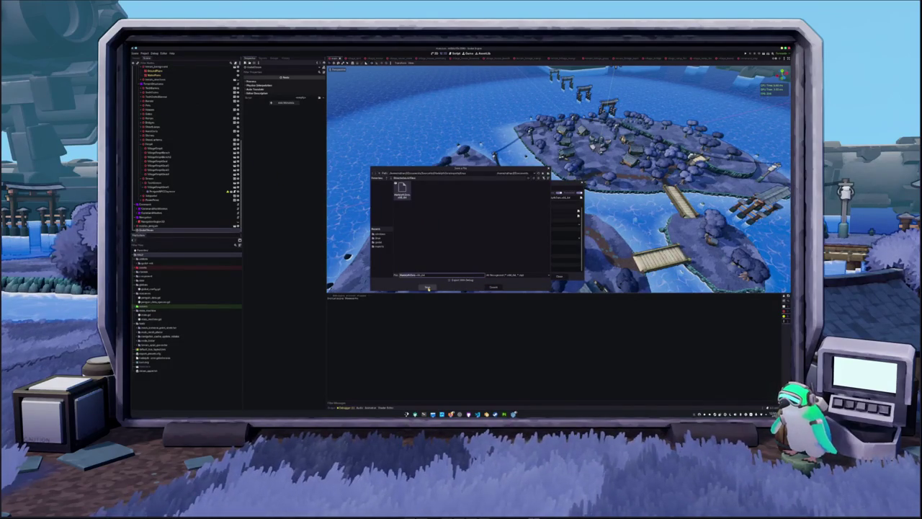
{"action": "left_click", "coordinate": [430, 287]}
{"action": "left_click", "coordinate": [440, 236]}
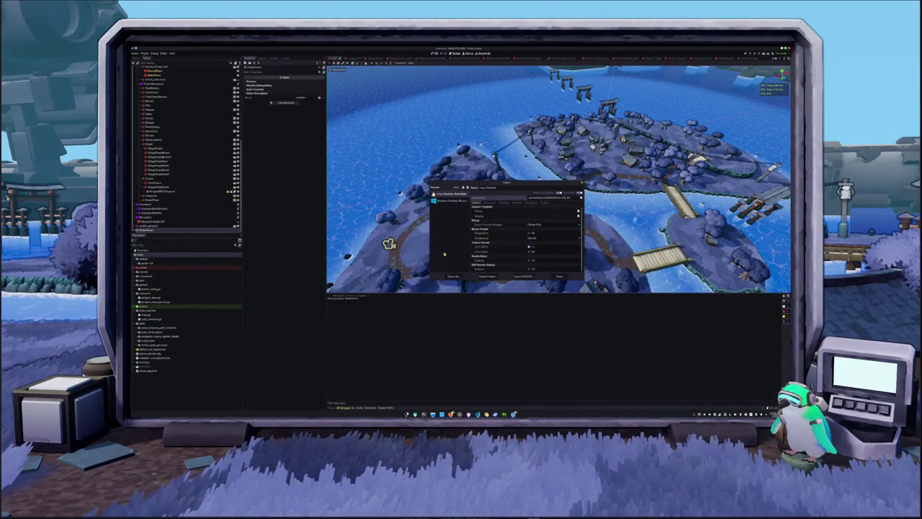
Launch the exported .x86_64 build from a terminal, test it, and close the Export dialog.
{"action": "key", "text": "ctrl+alt+t"}
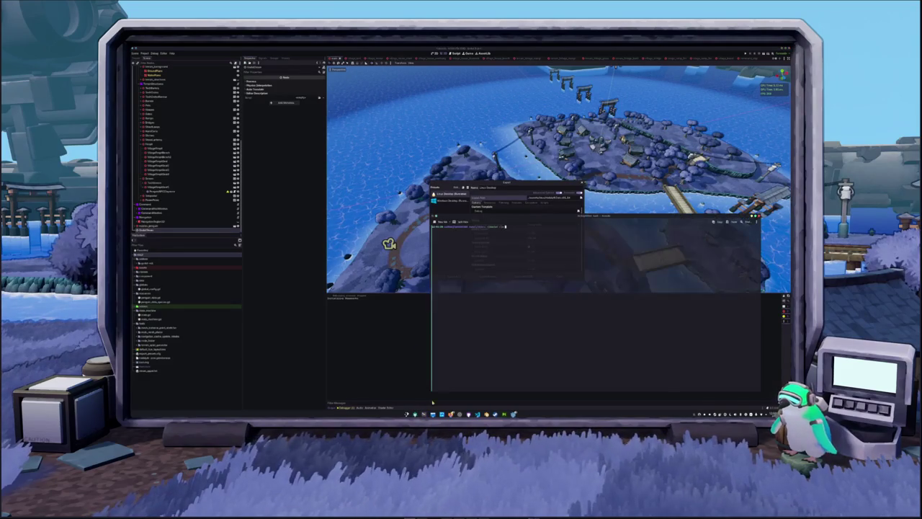
{"action": "type", "text": ".x86_64"}
{"action": "key", "text": "Return"}
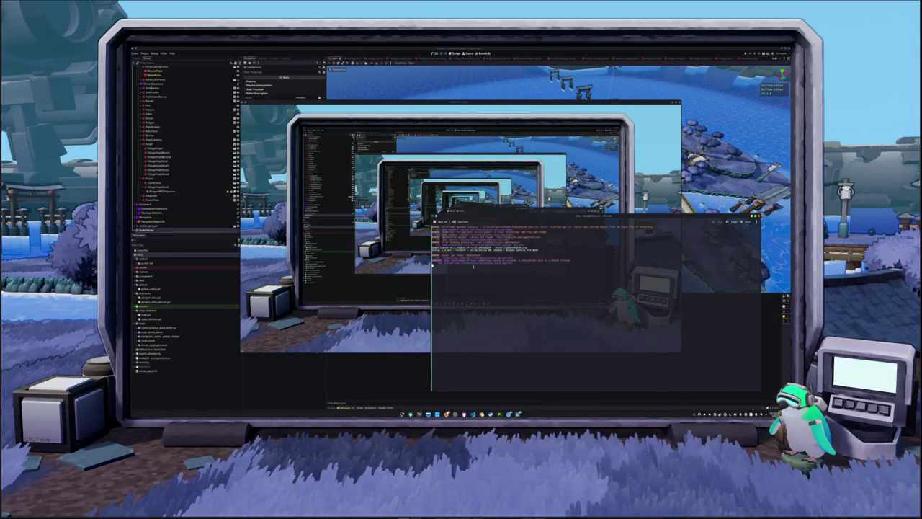
{"action": "key", "text": "Escape"}
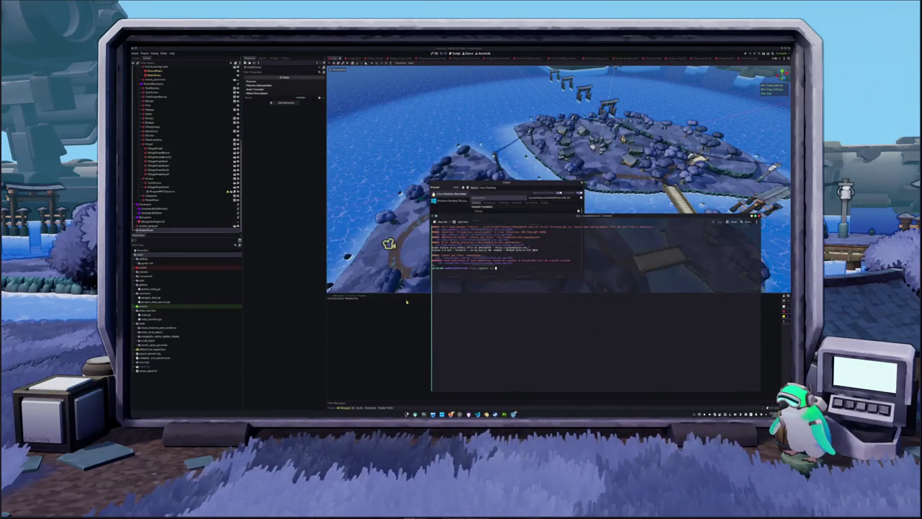
{"action": "left_click", "coordinate": [402, 318]}
{"action": "left_click", "coordinate": [556, 278]}
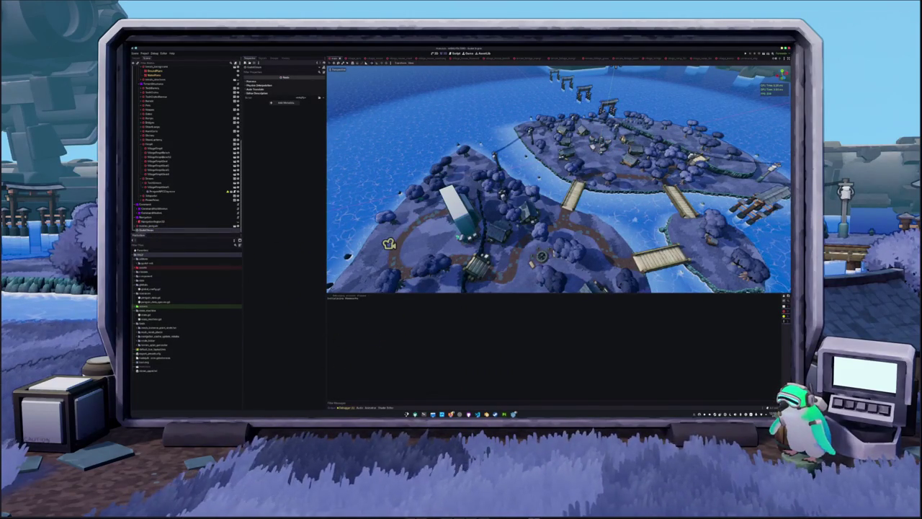
Delete the selected node and add a new child node under the scene's root.
{"action": "key", "text": "Delete"}
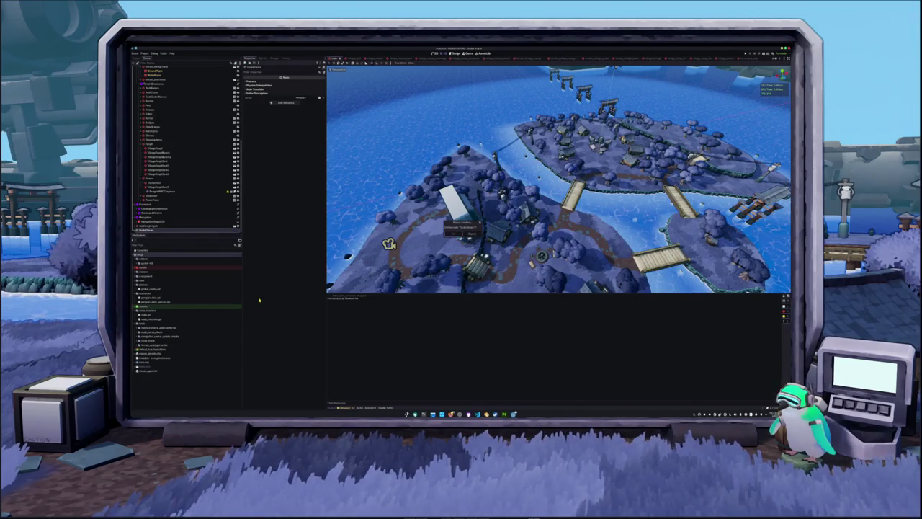
{"action": "key", "text": "Return"}
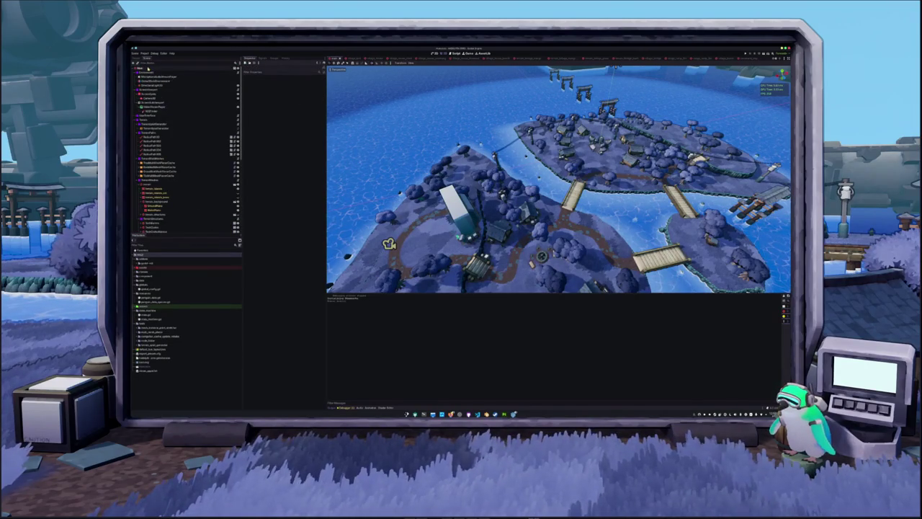
{"action": "left_click", "coordinate": [149, 68]}
{"action": "key", "text": "ctrl+a"}
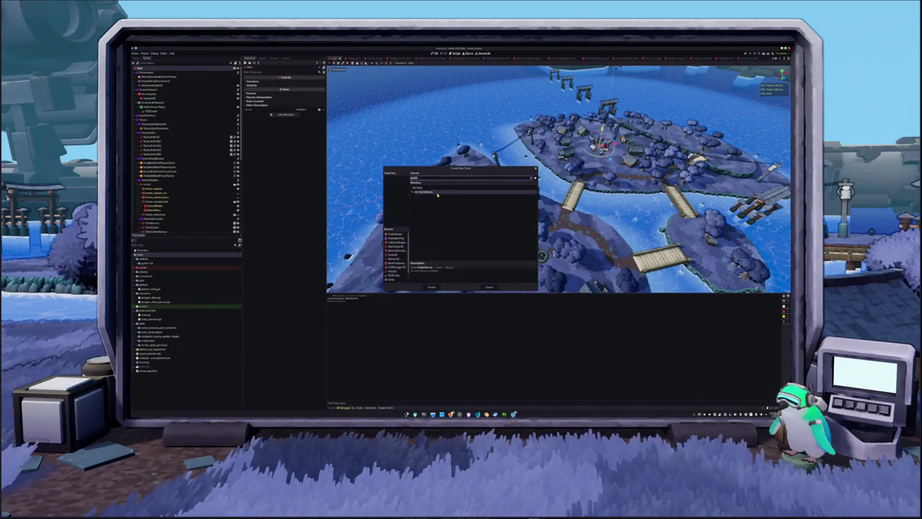
{"action": "left_click", "coordinate": [432, 287]}
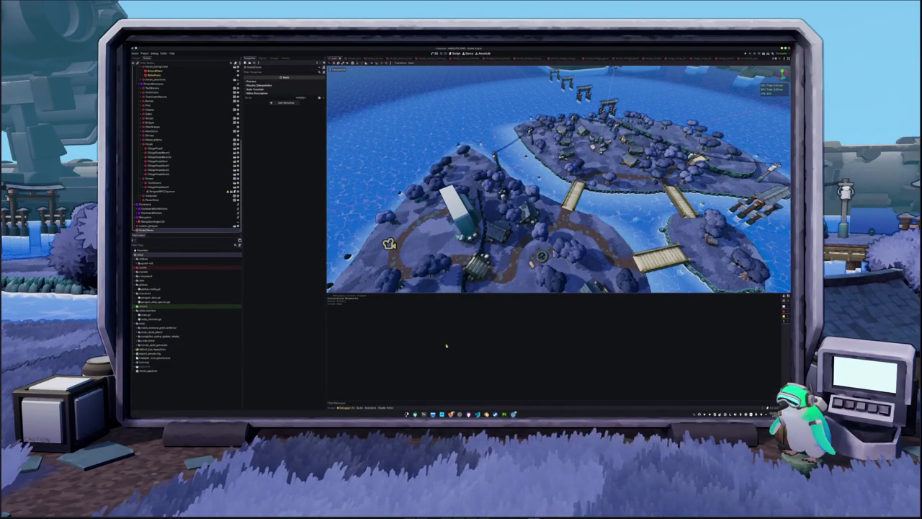
{"action": "key", "text": "alt+Tab"}
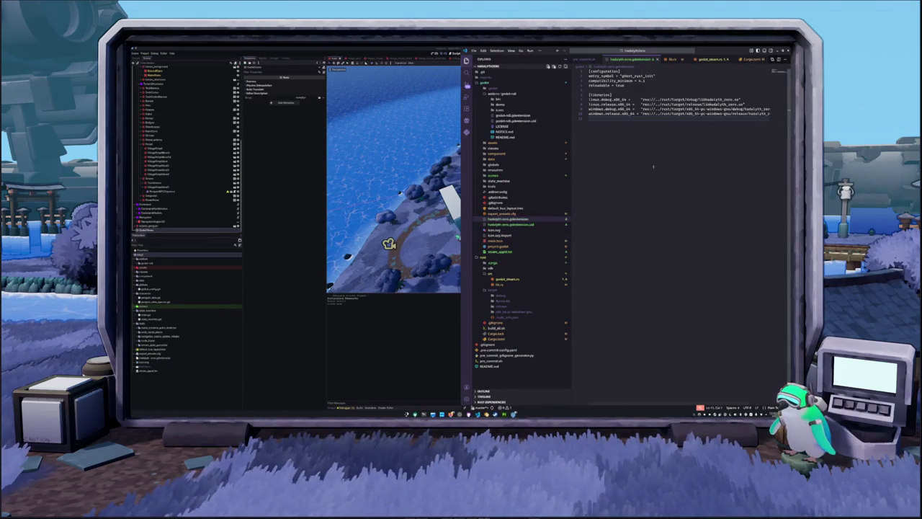
{"action": "double_click", "coordinate": [692, 100]}
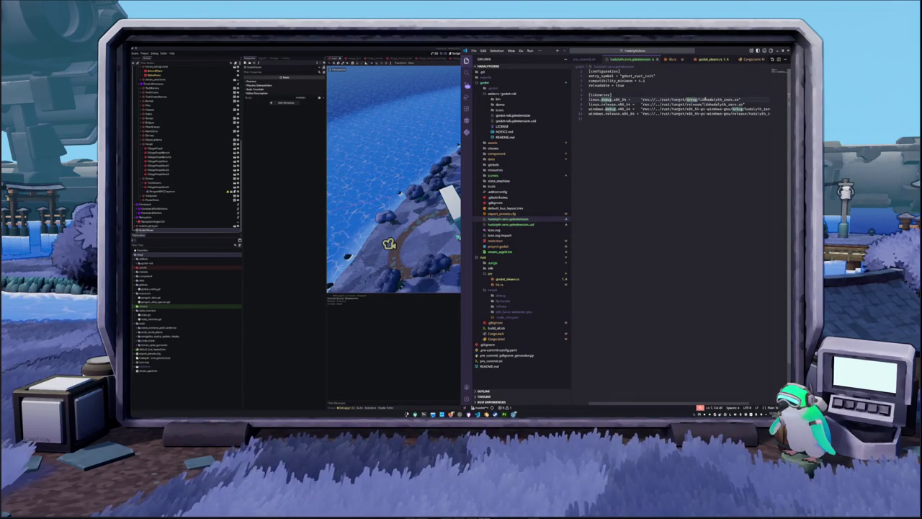
{"action": "double_click", "coordinate": [717, 100]}
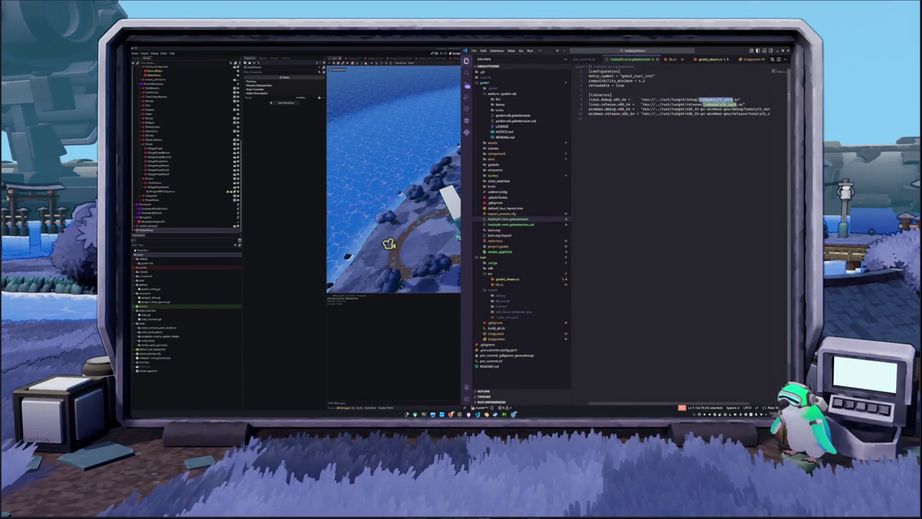
{"action": "left_click", "coordinate": [501, 306]}
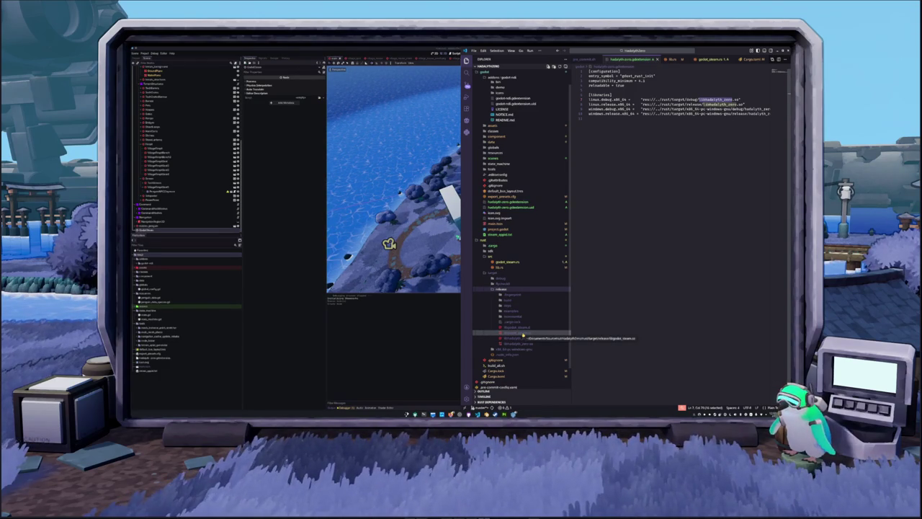
{"action": "left_click", "coordinate": [523, 335]}
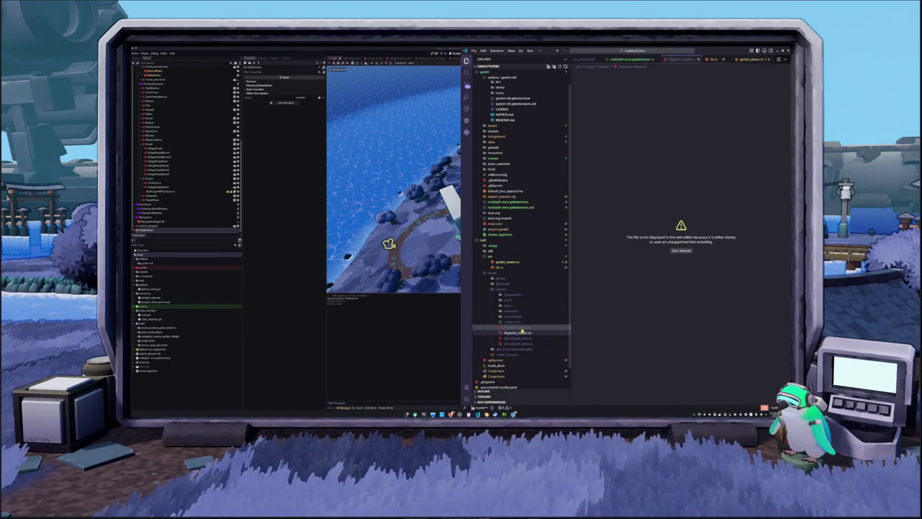
{"action": "left_click", "coordinate": [501, 288]}
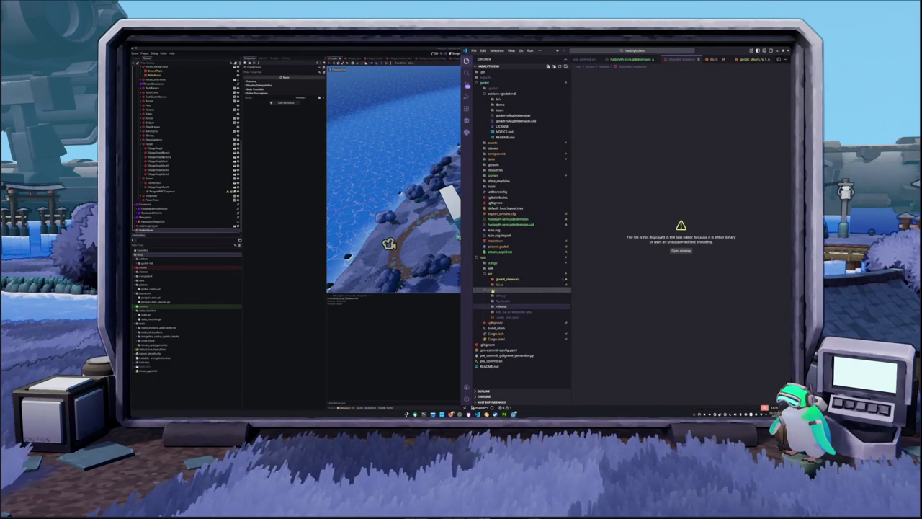
{"action": "left_click", "coordinate": [500, 290]}
{"action": "key", "text": "ctrl+w"}
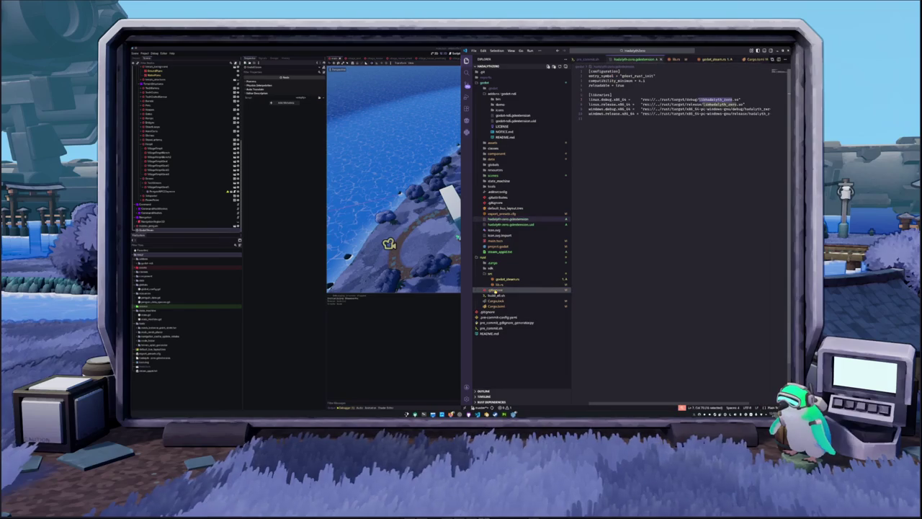
In a floating terminal, run ls and cargo build to recompile the Rust GDExtension.
{"action": "key", "text": "super+Return"}
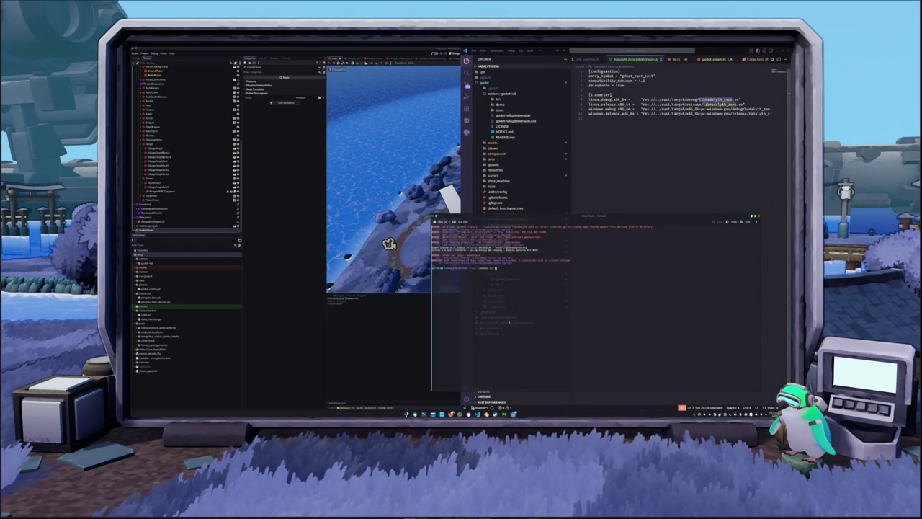
{"action": "type", "text": "ls "}
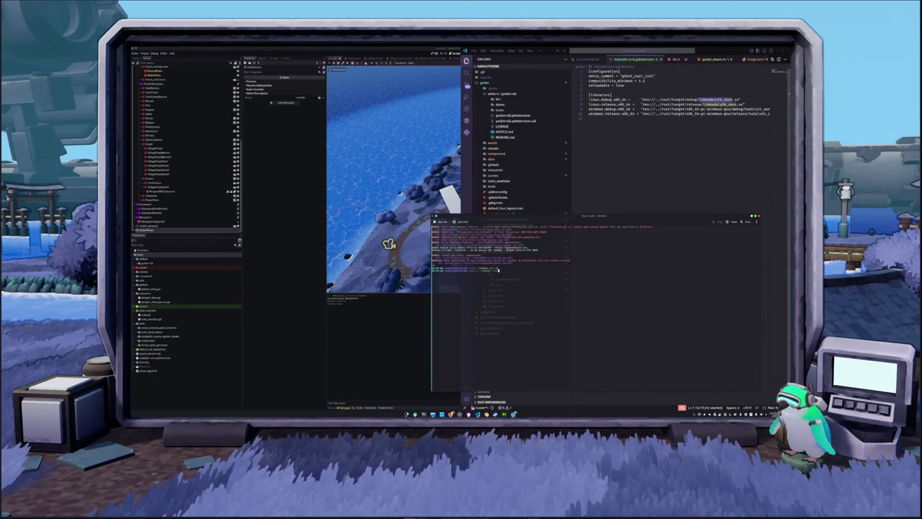
{"action": "type", "text": "cargo build "}
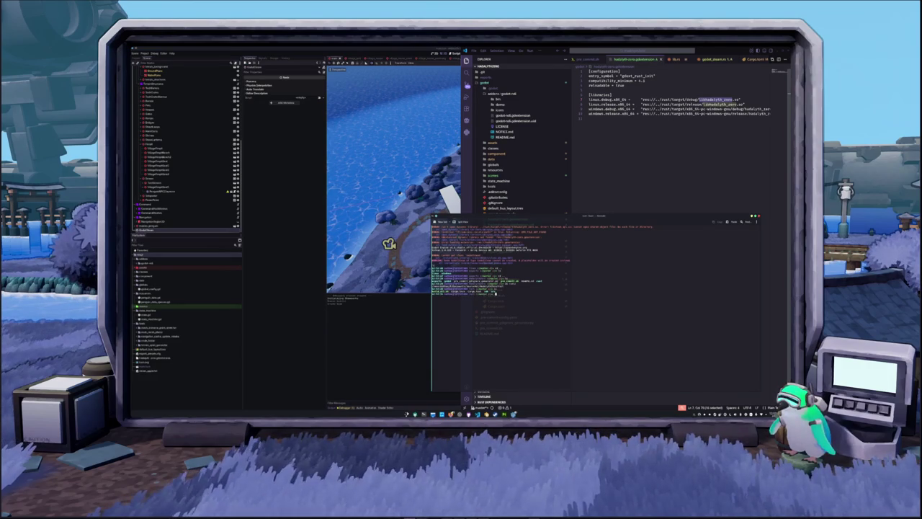
{"action": "type", "text": "cargo"}
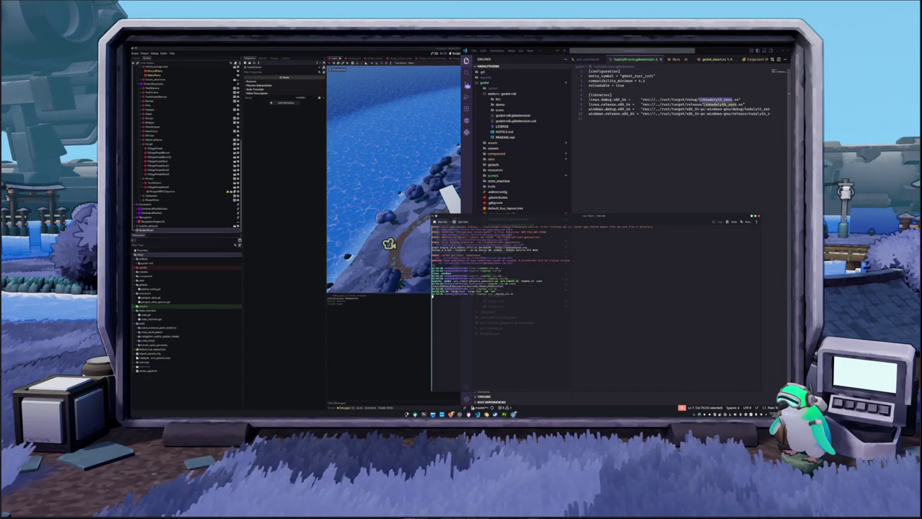
{"action": "key", "text": "Return"}
{"action": "left_click", "coordinate": [629, 141]}
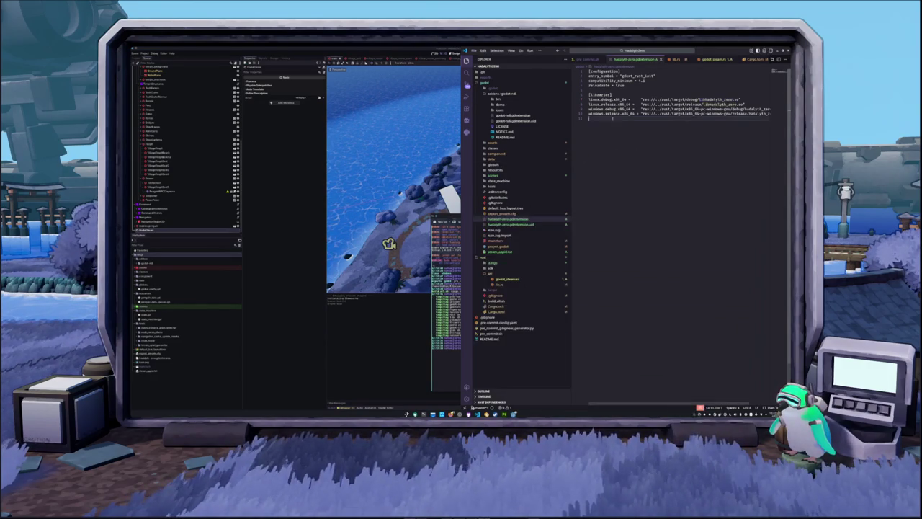
Open godot_steam.rs and delete the Steam setup and print code inside init.
{"action": "left_click", "coordinate": [500, 284]}
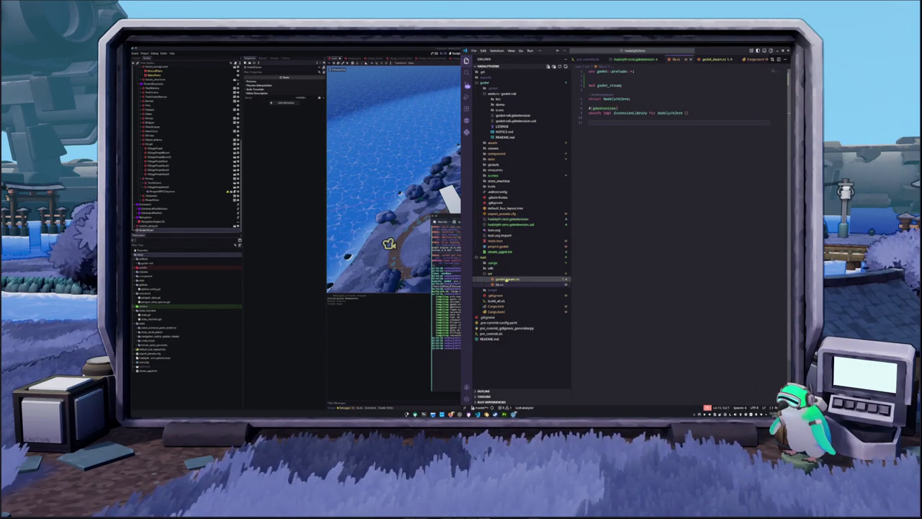
{"action": "left_click", "coordinate": [507, 279]}
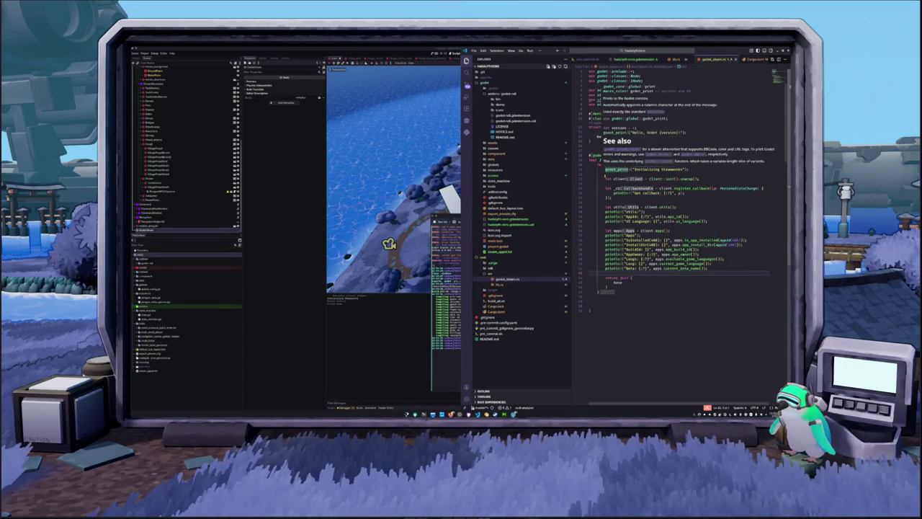
{"action": "mouse_move", "coordinate": [604, 170]}
{"action": "left_mouse_down"}
{"action": "mouse_move", "coordinate": [692, 171]}
{"action": "mouse_move", "coordinate": [684, 274]}
{"action": "left_mouse_up"}
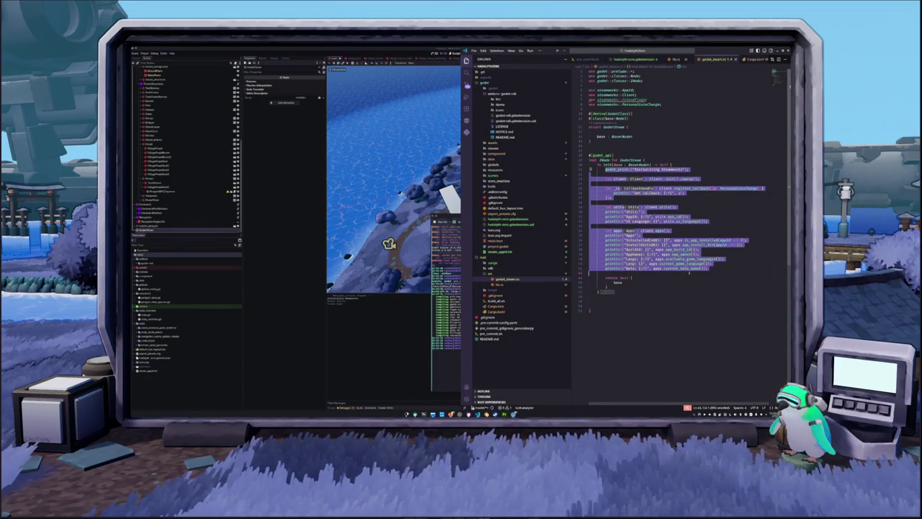
{"action": "key", "text": "BackSpace"}
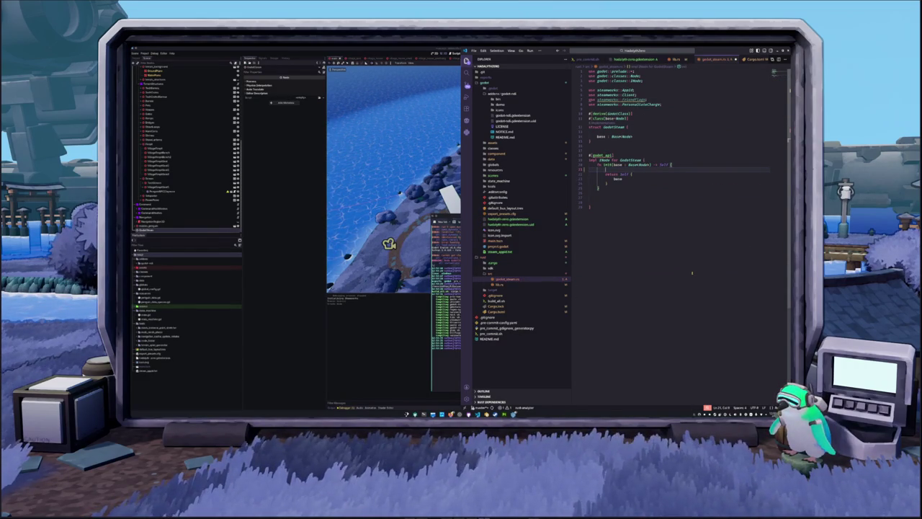
{"action": "key", "text": "BackSpace"}
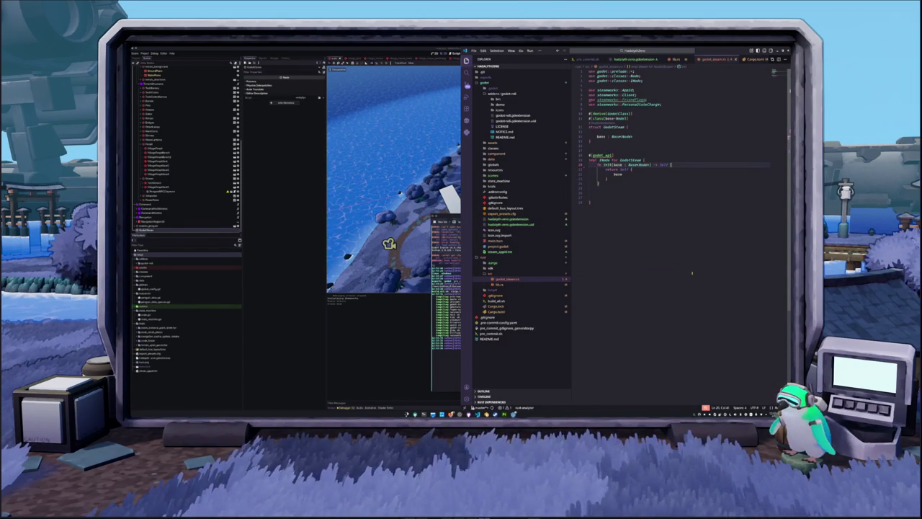
Accept the suggested return Self { base } body and delete the restored Steam code again.
{"action": "key", "text": "Down"}
{"action": "key", "text": "Down"}
{"action": "key", "text": "Down"}
{"action": "key", "text": "Up"}
{"action": "key", "text": "Up"}
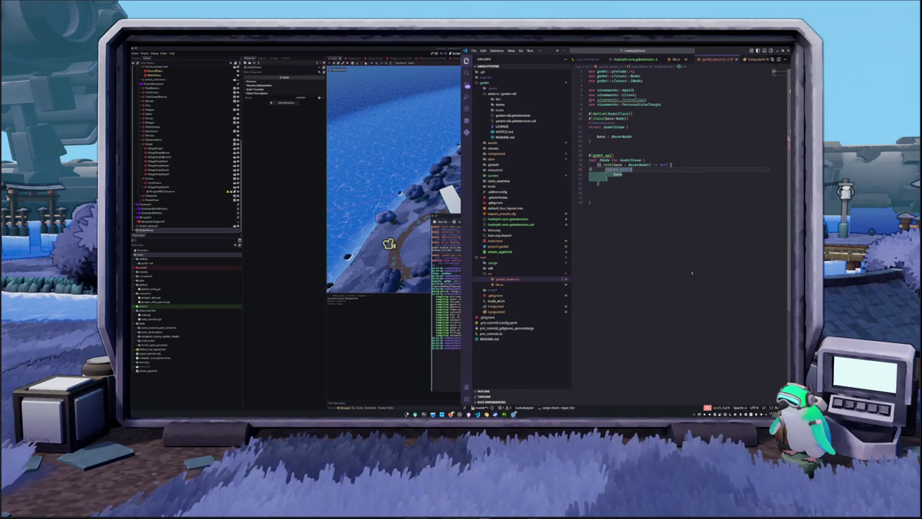
{"action": "key", "text": "Tab"}
{"action": "key", "text": "ctrl+z"}
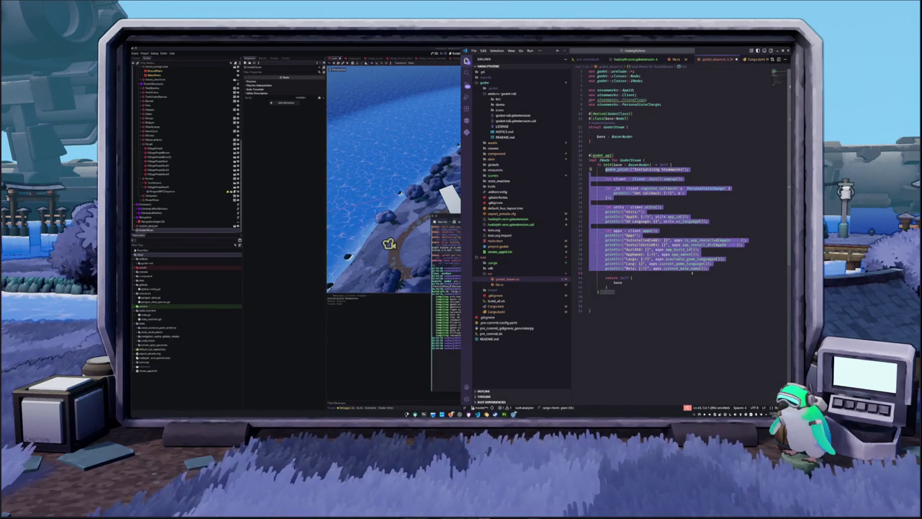
{"action": "key", "text": "BackSpace"}
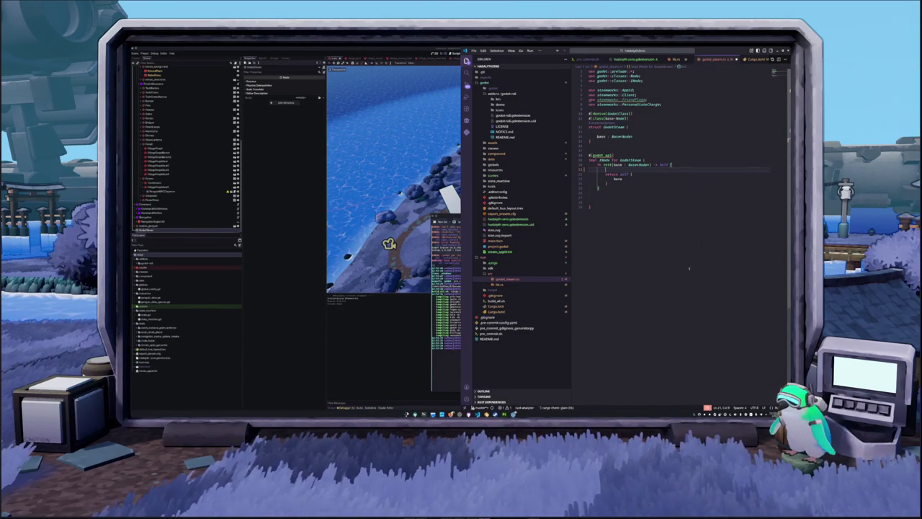
{"action": "mouse_move", "coordinate": [603, 155]}
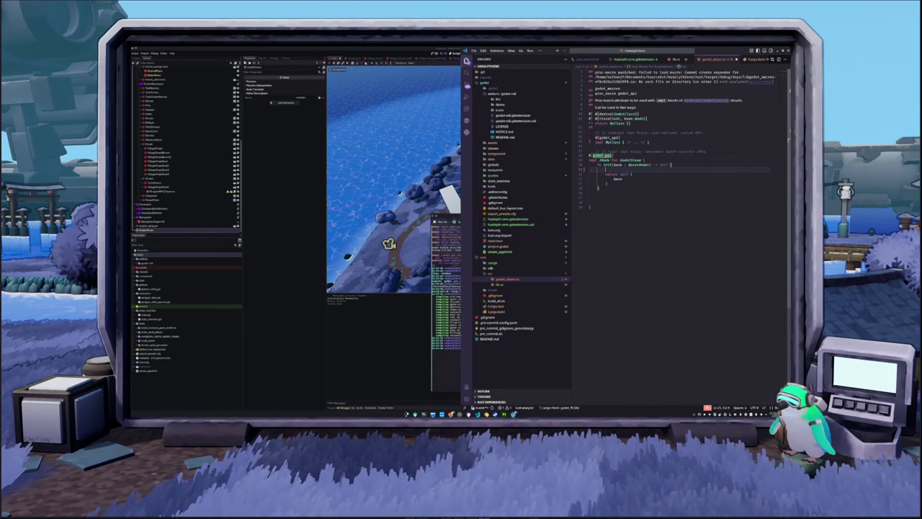
{"action": "left_click", "coordinate": [613, 192]}
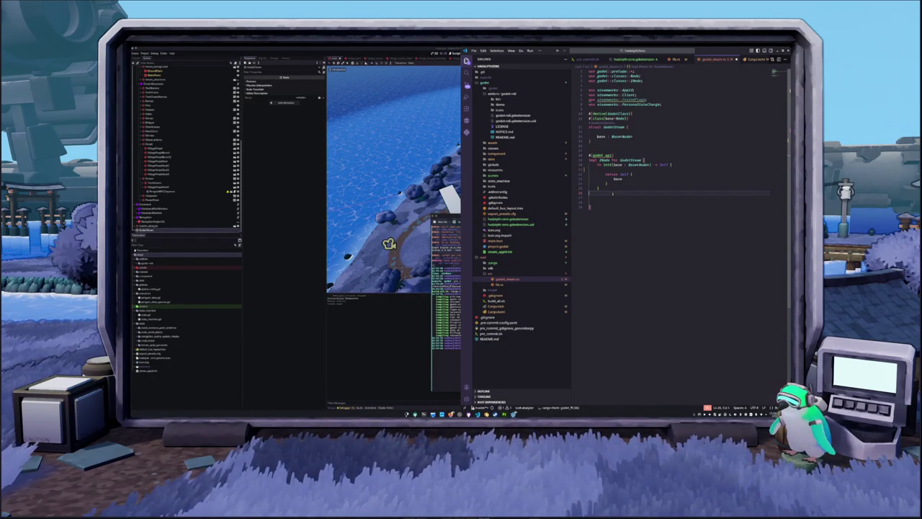
Add fn ready(self) below init and paste the Steam client initialisation code into its body.
{"action": "key", "text": "Return"}
{"action": "type", "text": "fn ready(self"}
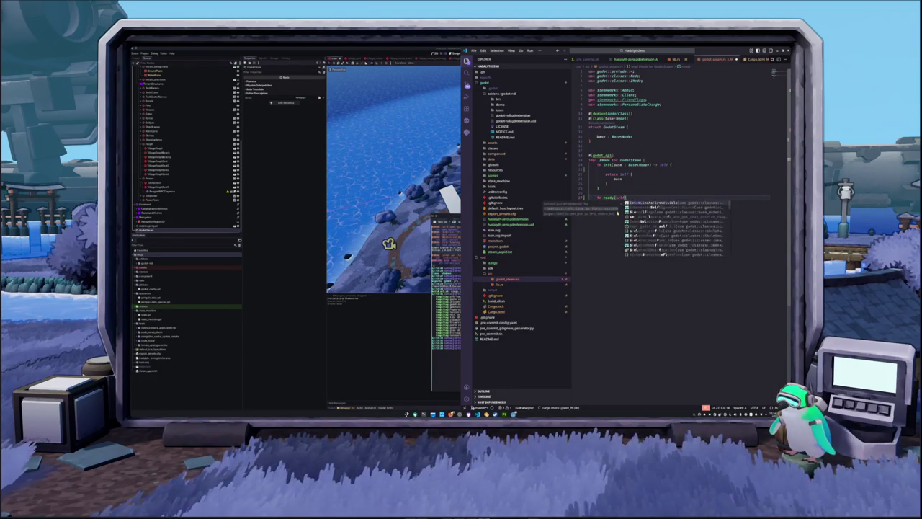
{"action": "type", "text": ")"}
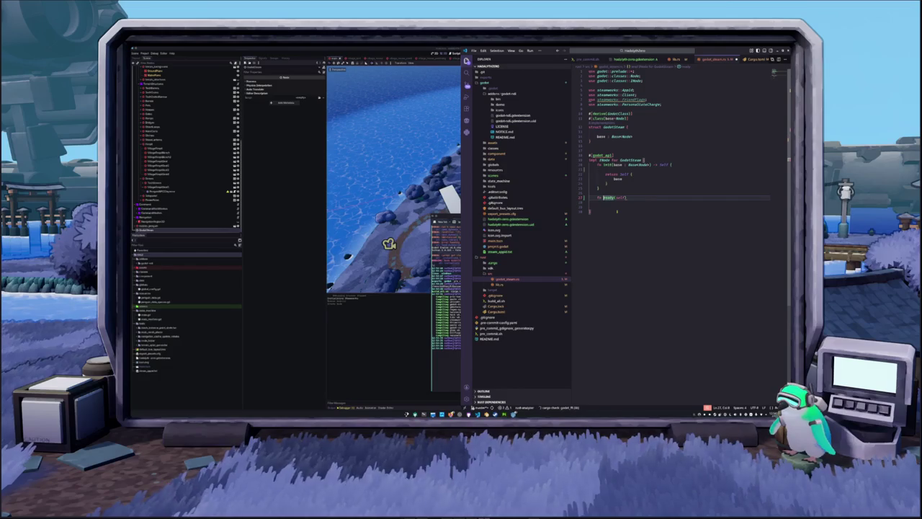
{"action": "key", "text": "Escape"}
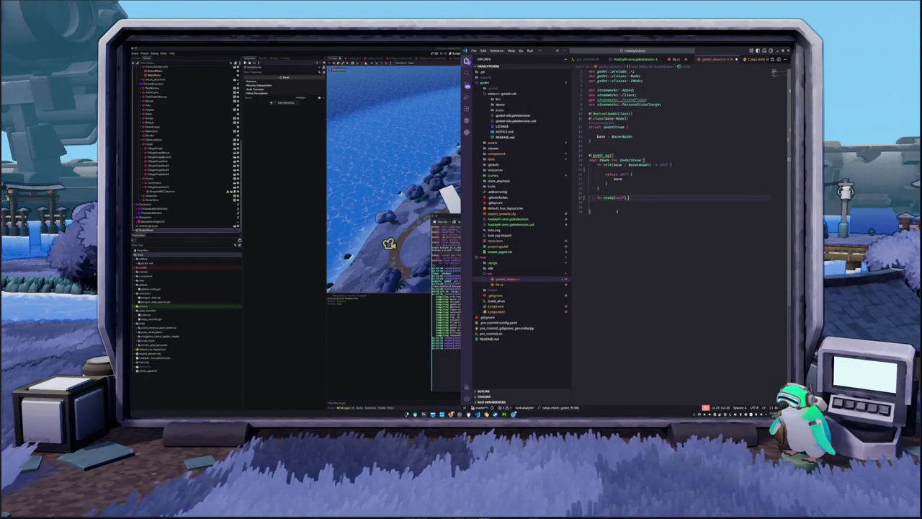
{"action": "type", "text": "{"}
{"action": "key", "text": "Return"}
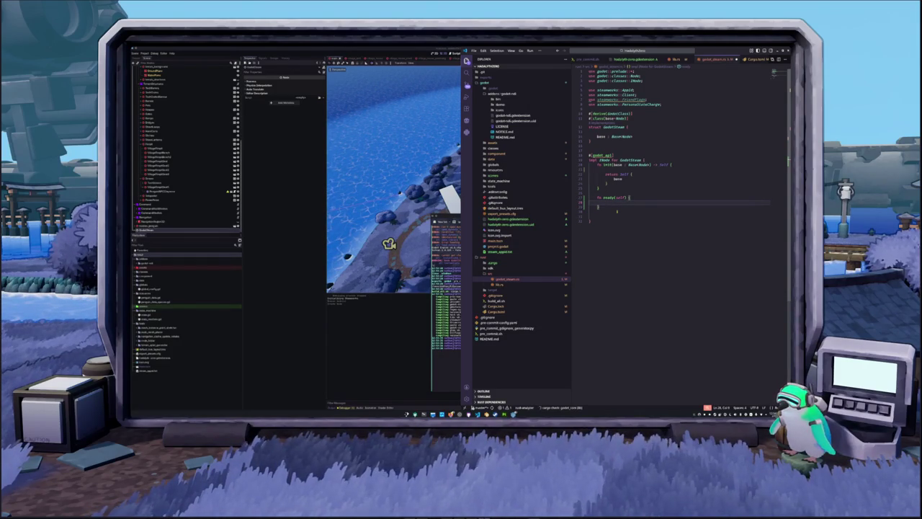
{"action": "key", "text": "ctrl+v"}
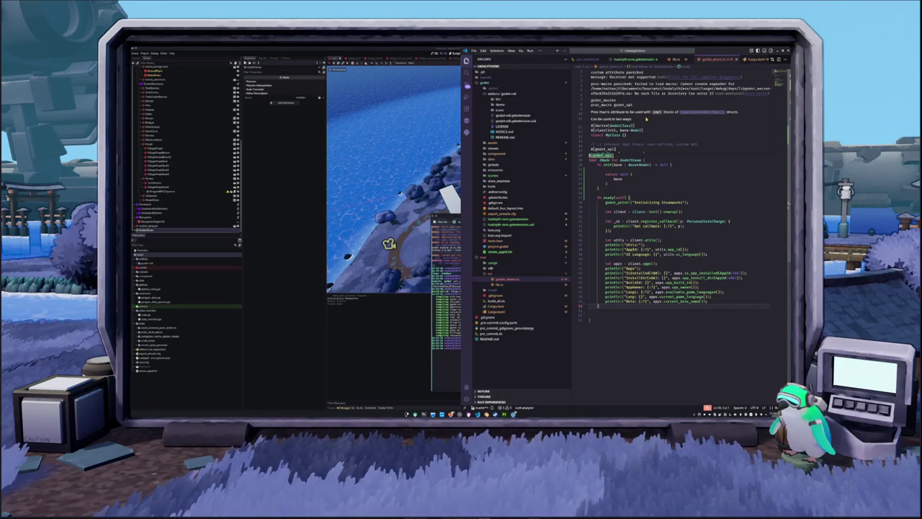
Scroll through godot_steam.rs and inspect the documentation for Self in init.
{"action": "scroll", "coordinate": [648, 128], "scroll_direction": "down", "scroll_amount": 5}
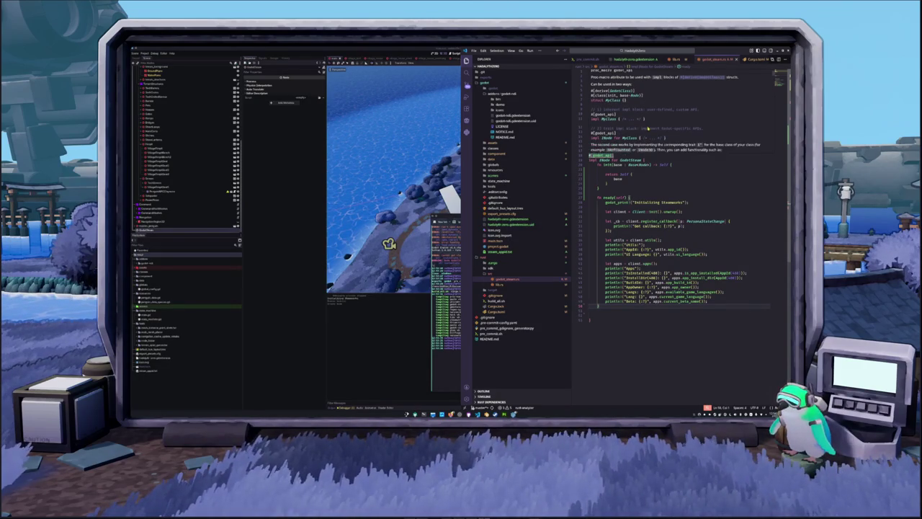
{"action": "scroll", "coordinate": [648, 128], "scroll_direction": "down", "scroll_amount": 5}
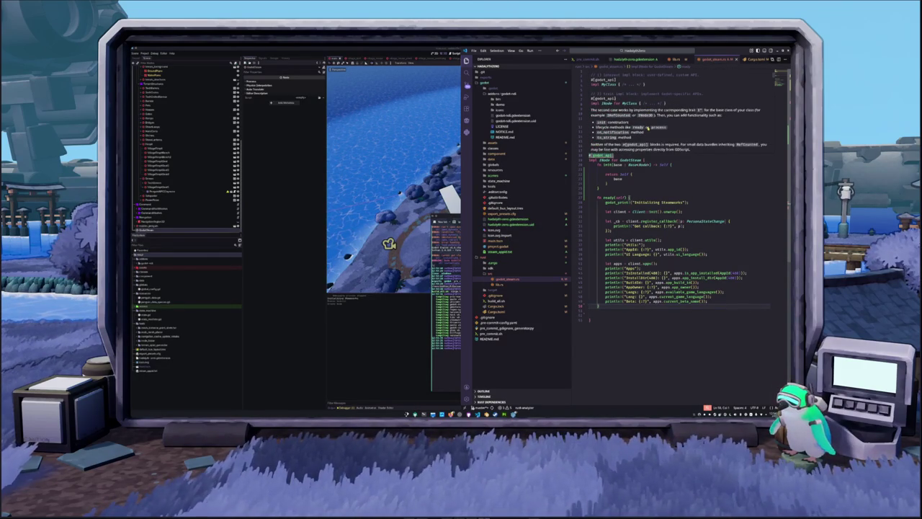
{"action": "scroll", "coordinate": [648, 128], "scroll_direction": "down", "scroll_amount": 5}
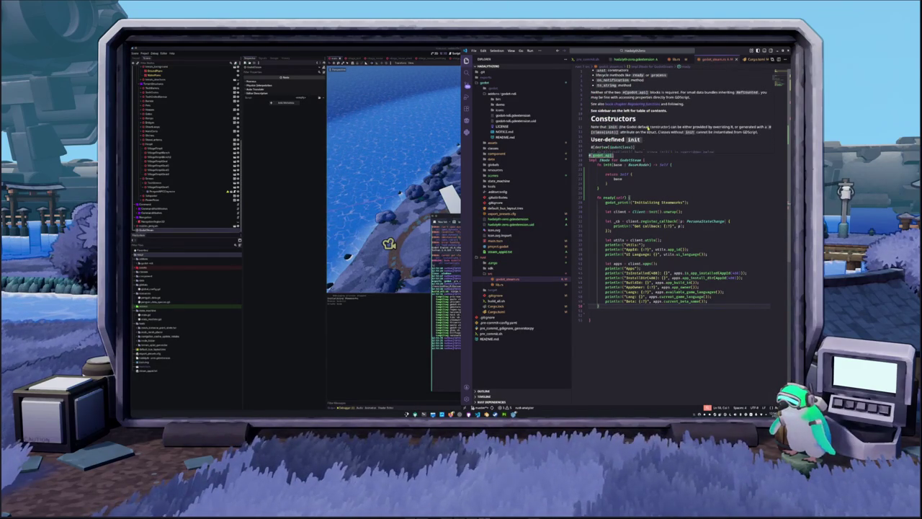
{"action": "scroll", "coordinate": [648, 128], "scroll_direction": "down", "scroll_amount": 5}
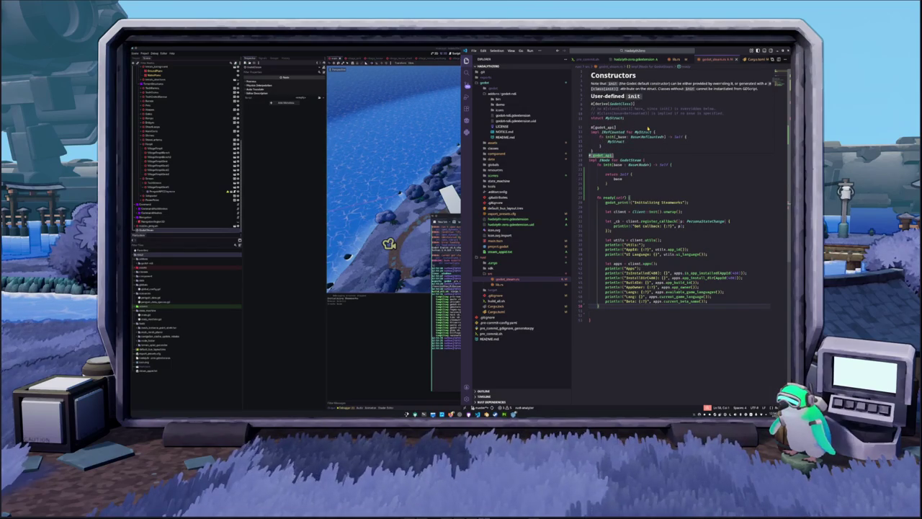
{"action": "scroll", "coordinate": [648, 128], "scroll_direction": "down", "scroll_amount": 1}
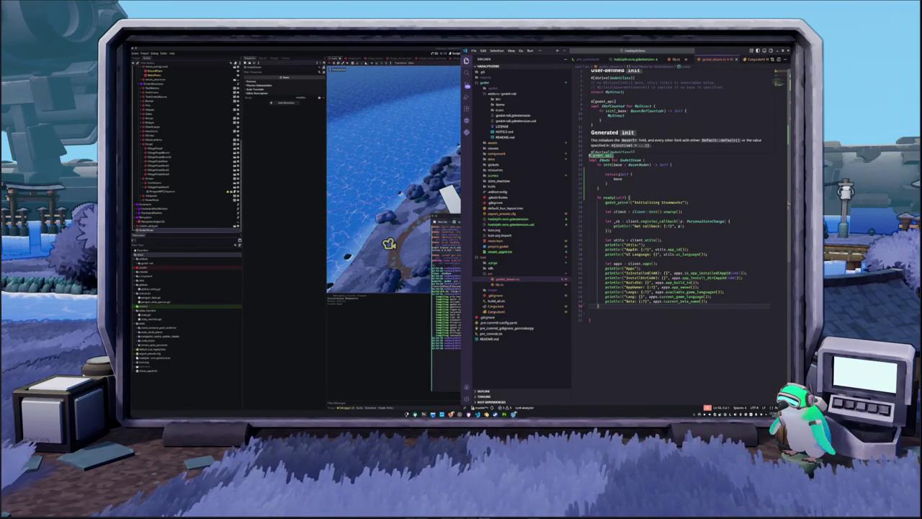
{"action": "left_click", "coordinate": [613, 173]}
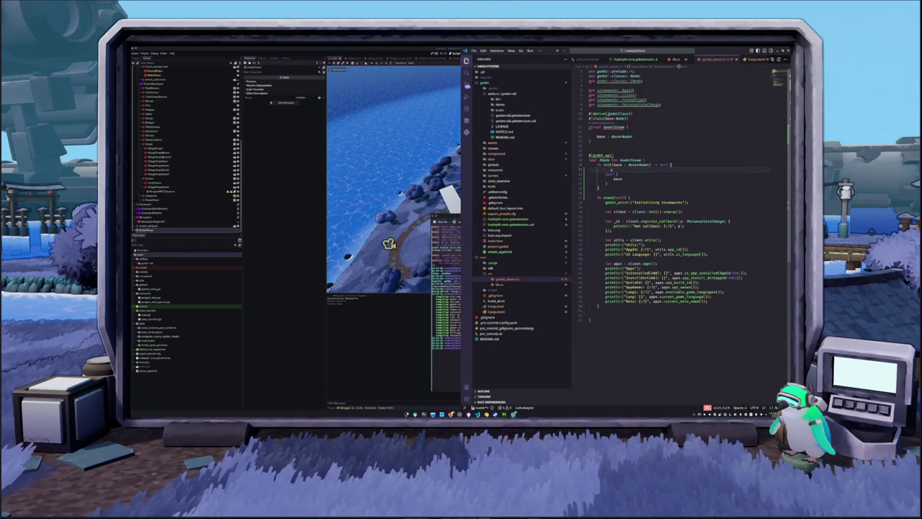
{"action": "double_click", "coordinate": [611, 174]}
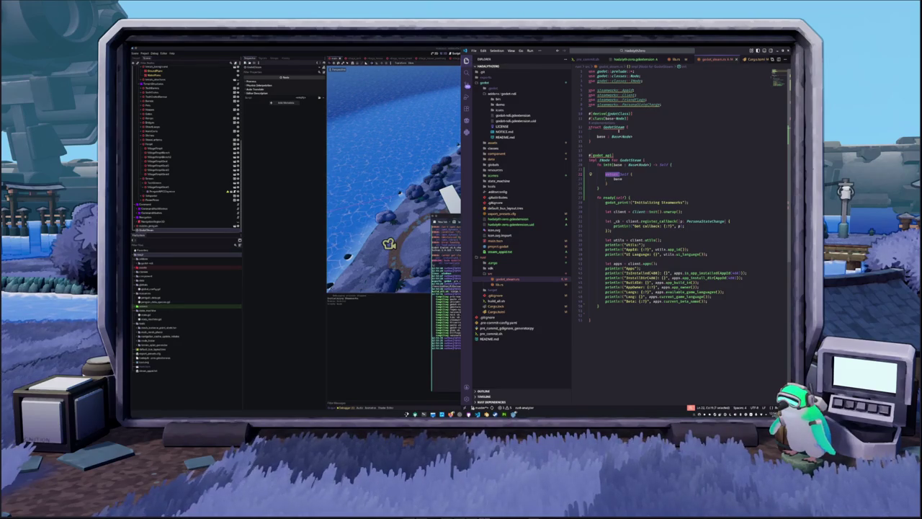
{"action": "mouse_move", "coordinate": [614, 127]}
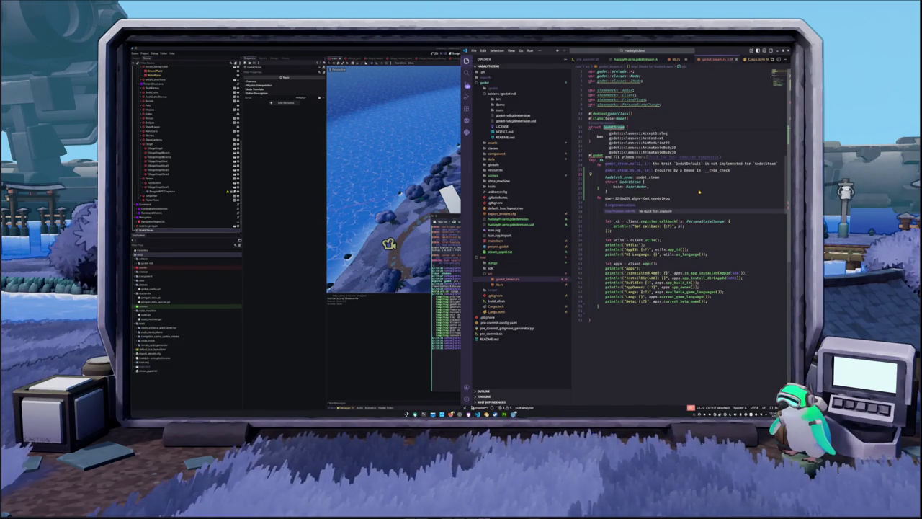
Check the callback println and ready function, then bring the terminal's cargo build output forward.
{"action": "left_click", "coordinate": [637, 226]}
{"action": "mouse_move", "coordinate": [621, 198]}
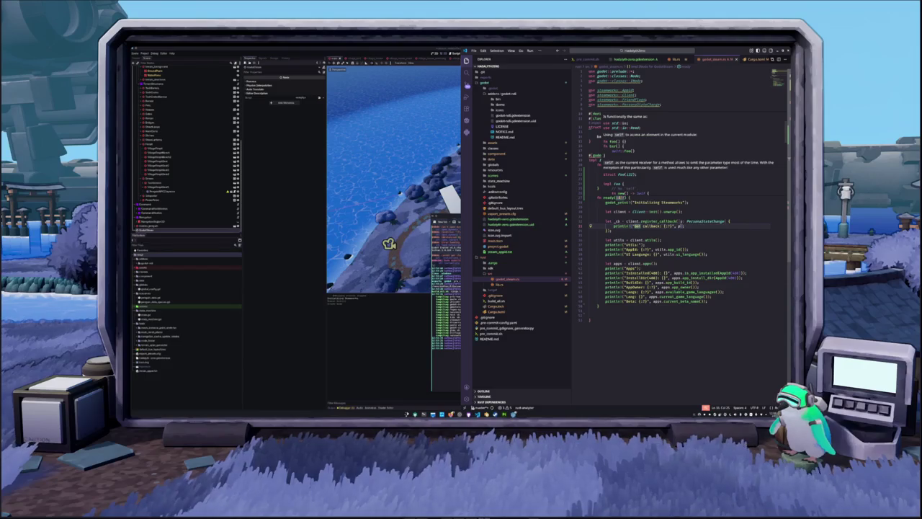
{"action": "left_click", "coordinate": [609, 197]}
{"action": "key", "text": "alt+Tab"}
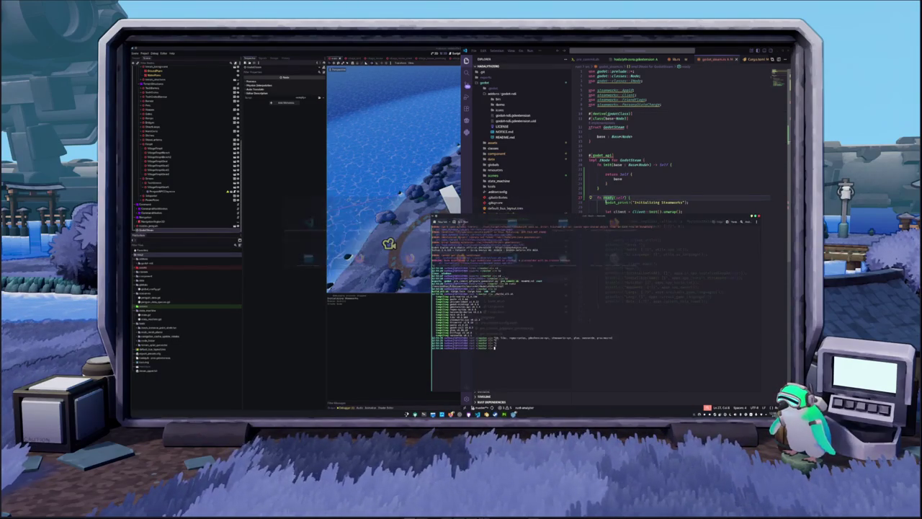
Consult the godot-rust book's Hello World page, then return to ready in godot_steam.rs.
{"action": "key", "text": "alt+Tab"}
{"action": "scroll", "coordinate": [402, 279], "scroll_direction": "up", "scroll_amount": 10}
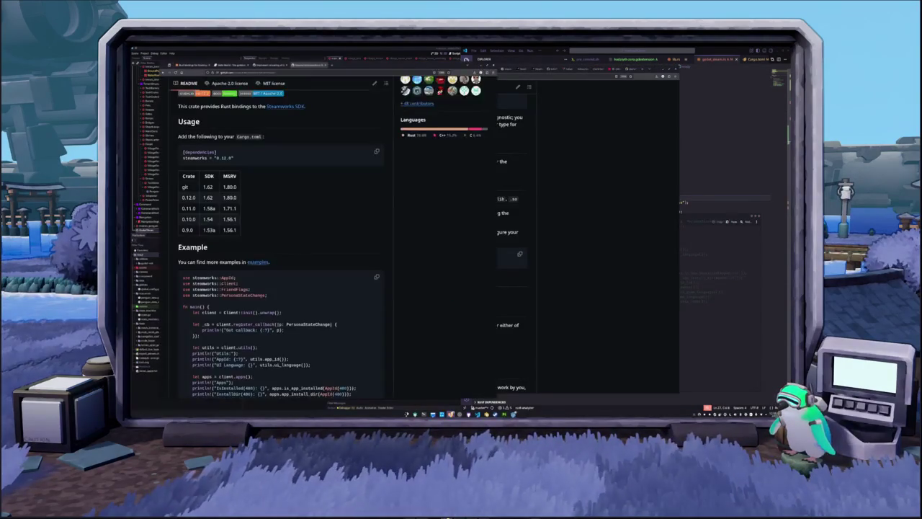
{"action": "left_click", "coordinate": [229, 65]}
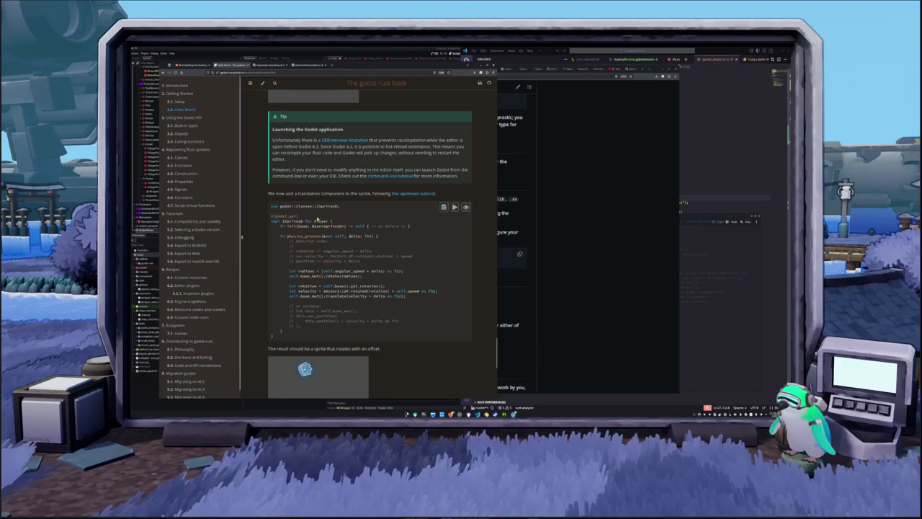
{"action": "scroll", "coordinate": [268, 232], "scroll_direction": "down", "scroll_amount": 2}
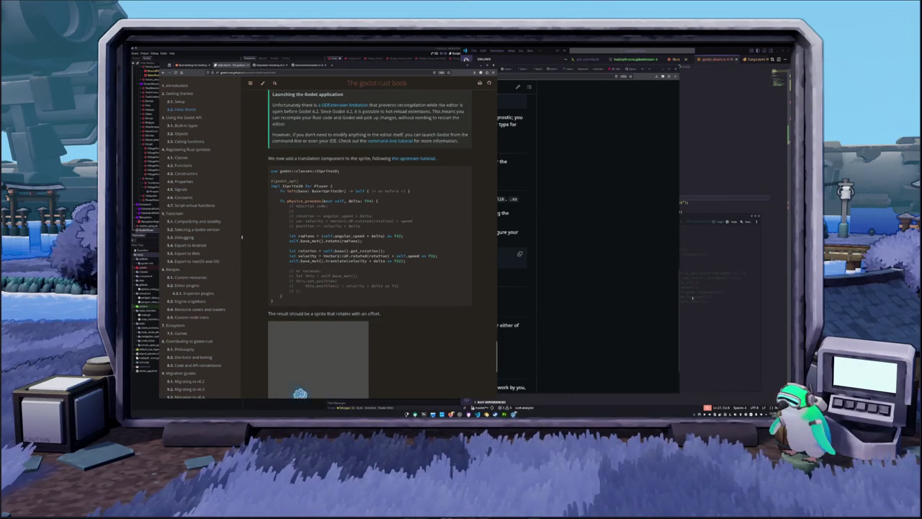
{"action": "key", "text": "alt+Tab"}
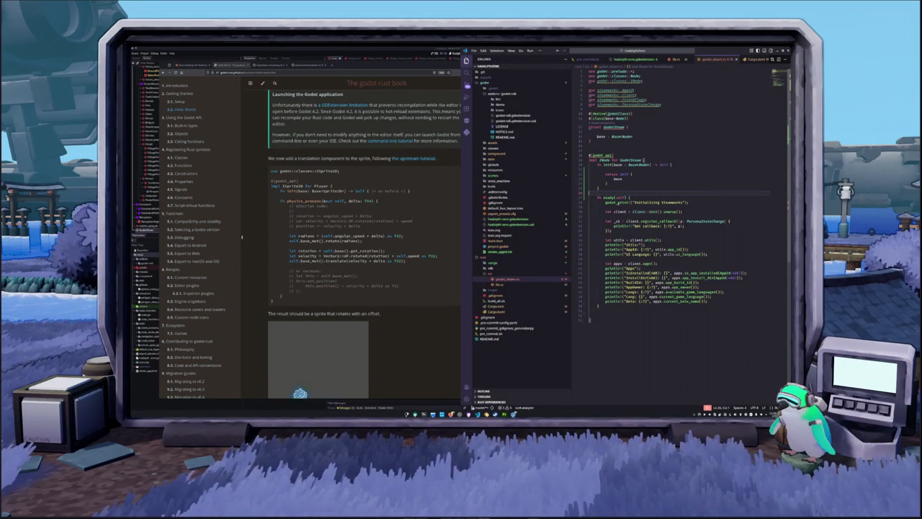
{"action": "left_click", "coordinate": [616, 197]}
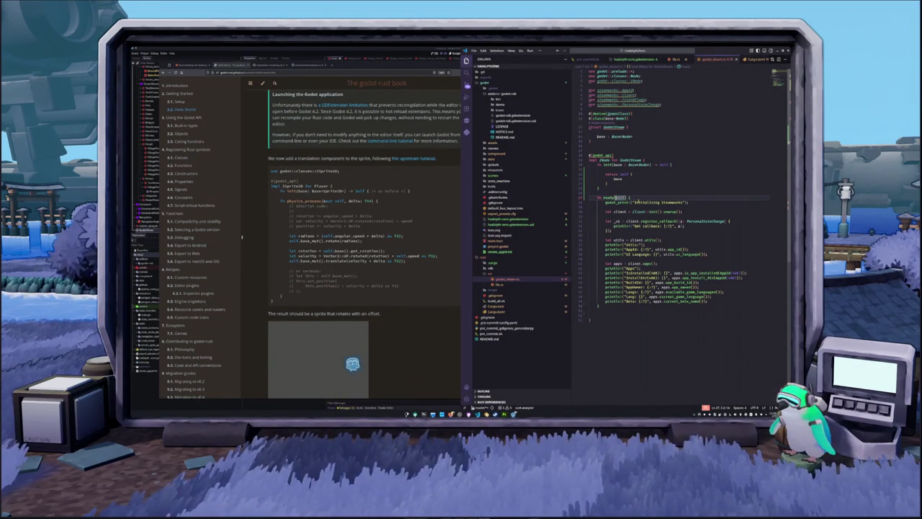
Change ready's parameter to &mut self and remove the blank line under init.
{"action": "type", "text": "&mut self"}
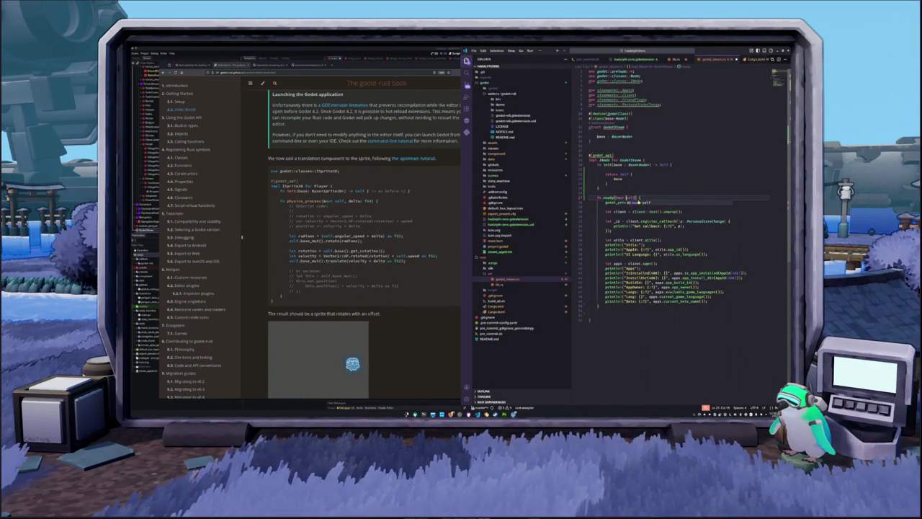
{"action": "key", "text": "Escape"}
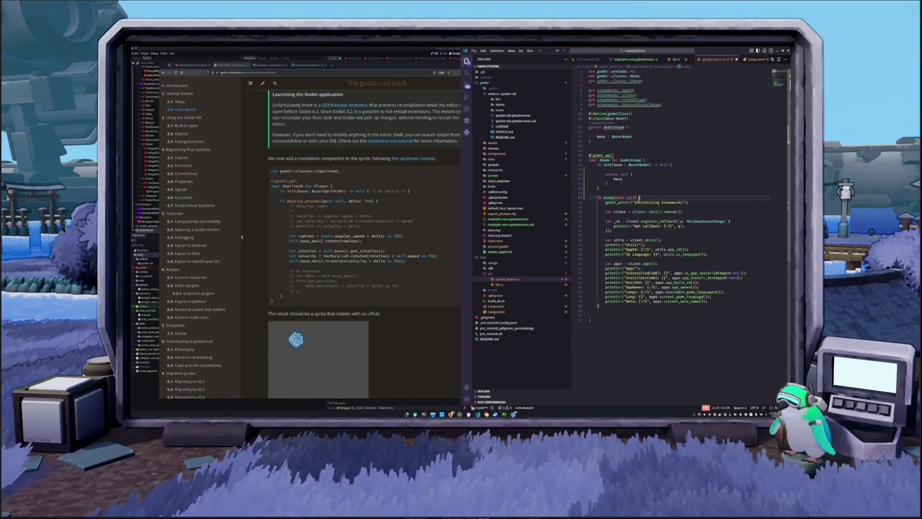
{"action": "key", "text": "Up"}
{"action": "key", "text": "Up"}
{"action": "key", "text": "Up"}
{"action": "key", "text": "BackSpace"}
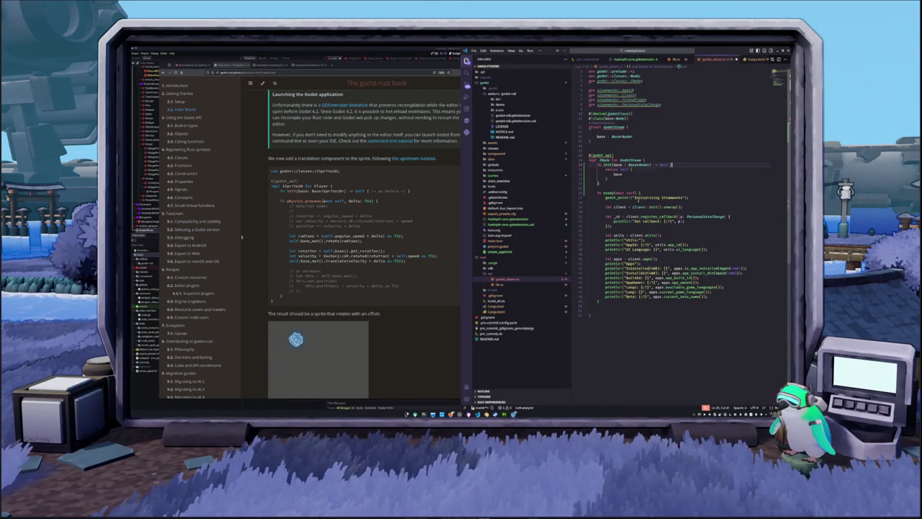
{"action": "key", "text": "Up"}
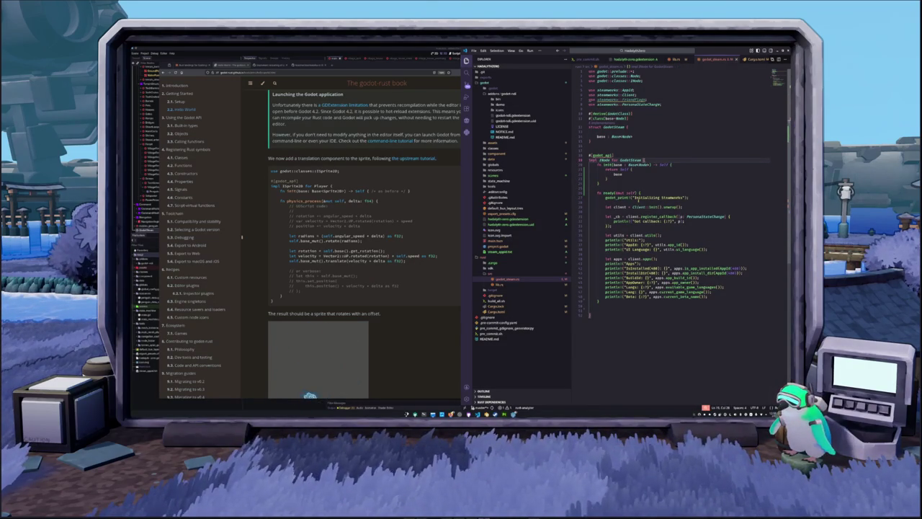
{"action": "key", "text": "Up"}
{"action": "key", "text": "Up"}
{"action": "key", "text": "Up"}
{"action": "key", "text": "Up"}
{"action": "key", "text": "Up"}
{"action": "key", "text": "BackSpace"}
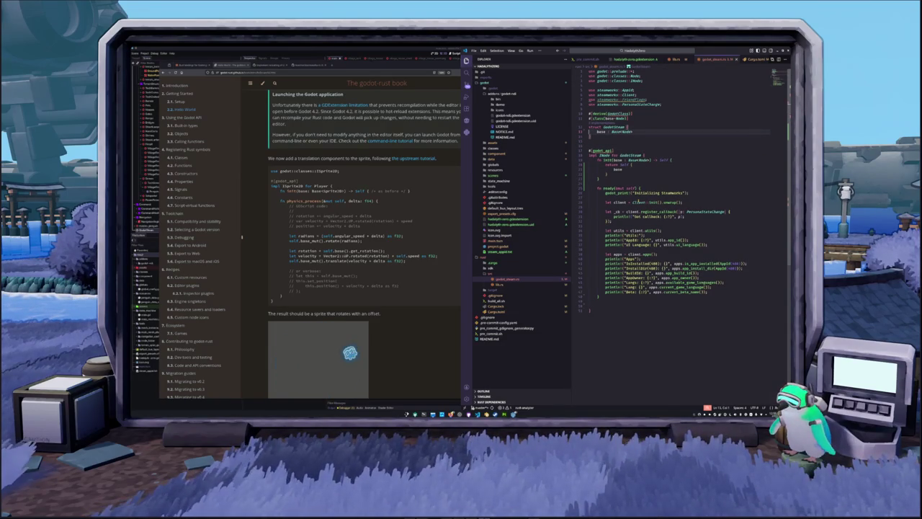
{"action": "key", "text": "Return"}
{"action": "key", "text": "Up"}
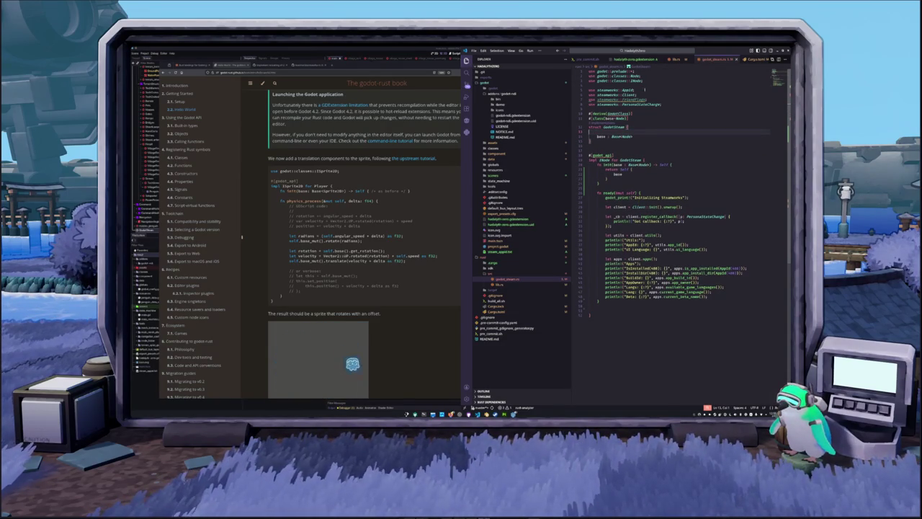
{"action": "mouse_move", "coordinate": [616, 113]}
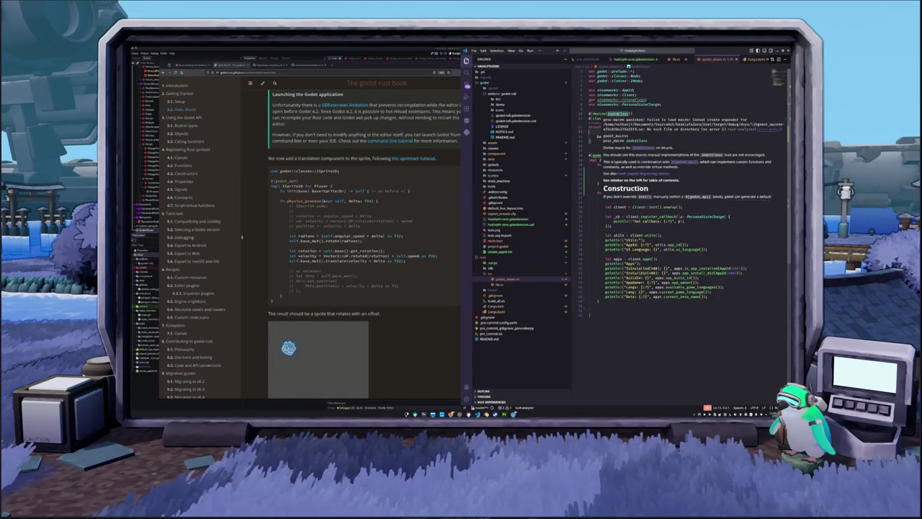
Open .cargo/config.toml to view the unix rpath rustflags linker setting.
{"action": "left_click", "coordinate": [499, 285]}
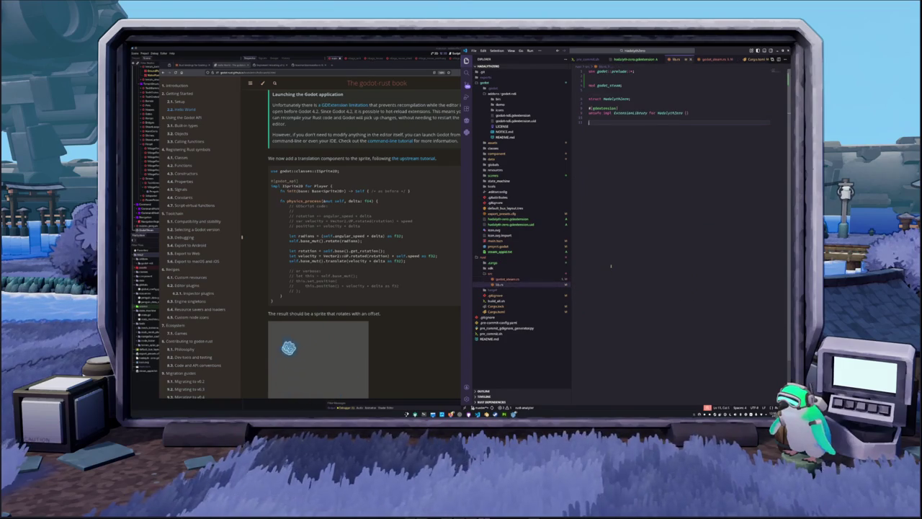
{"action": "left_click", "coordinate": [502, 279]}
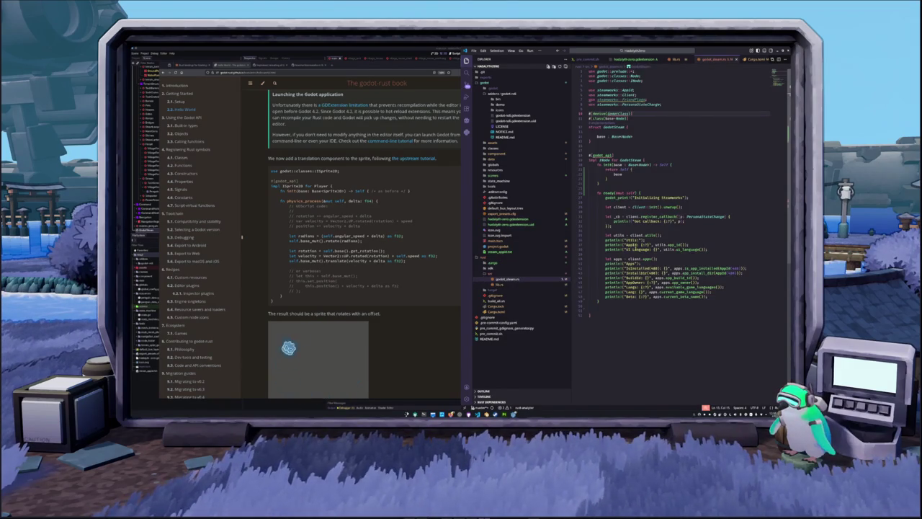
{"action": "left_click", "coordinate": [497, 263]}
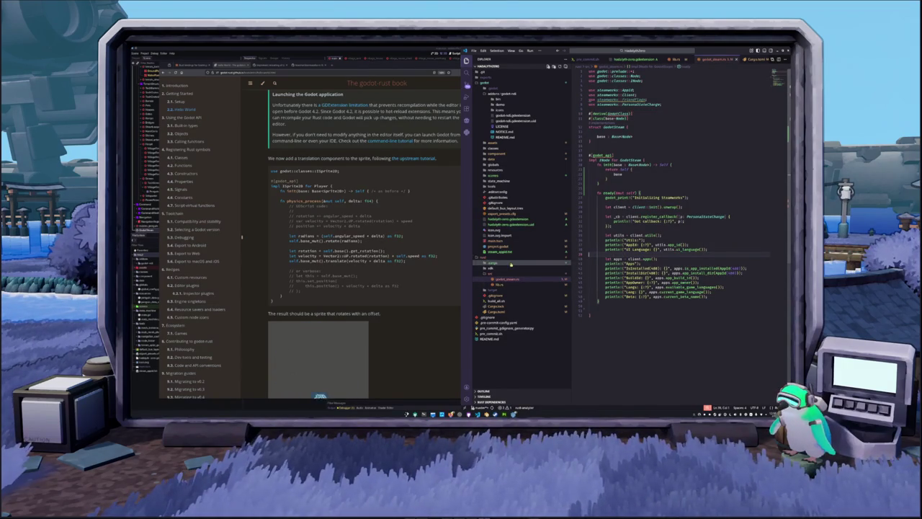
{"action": "left_click", "coordinate": [504, 268]}
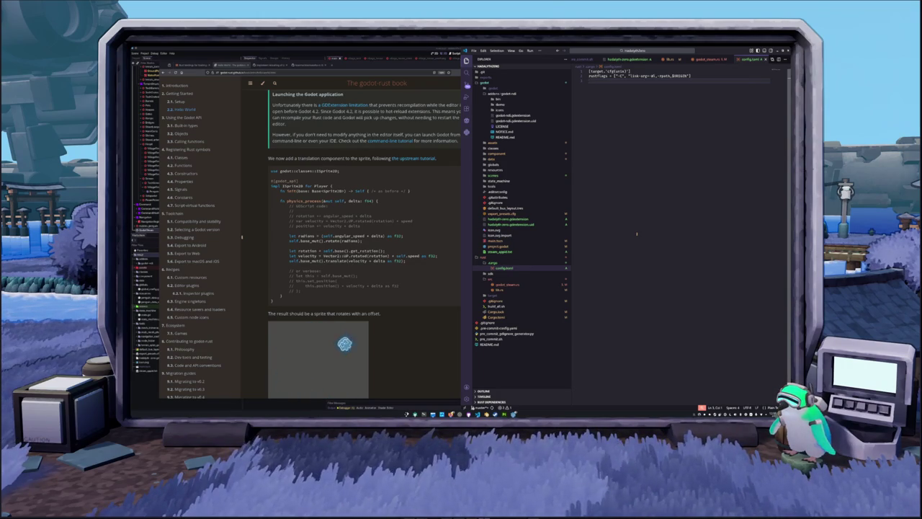
Remove the unused steamworks FriendFlags import line from godot_steam.rs.
{"action": "left_click", "coordinate": [494, 273]}
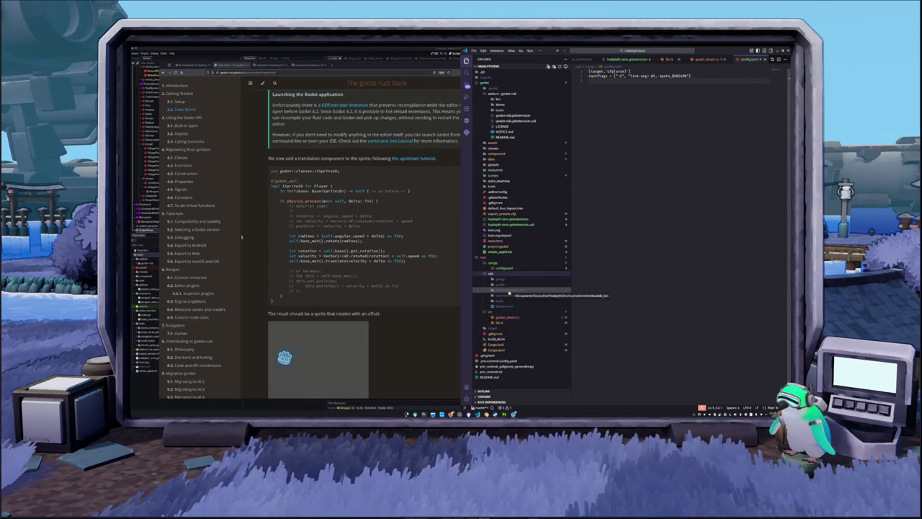
{"action": "left_click", "coordinate": [493, 274]}
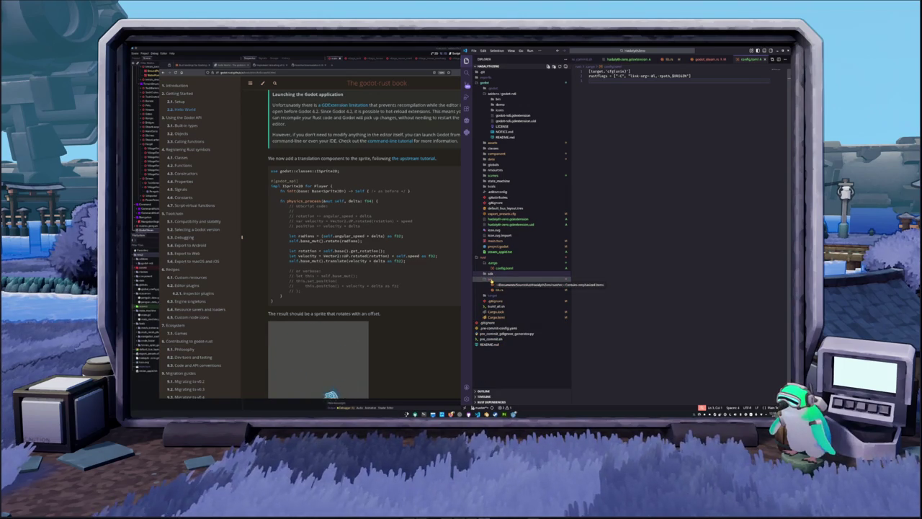
{"action": "left_click", "coordinate": [504, 285]}
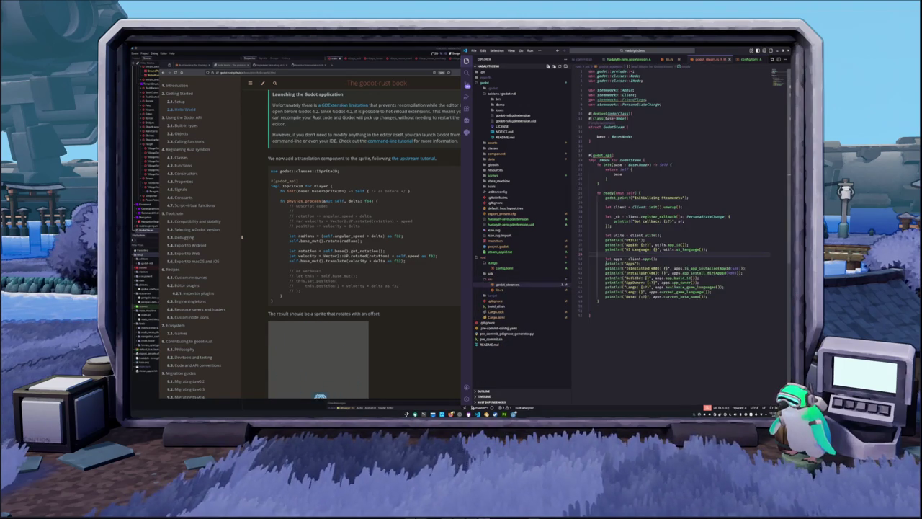
{"action": "left_click", "coordinate": [590, 212]}
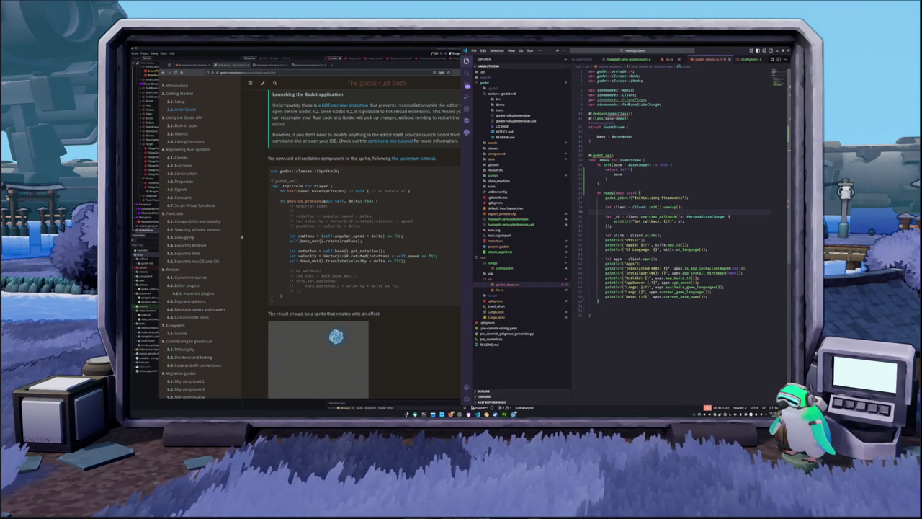
{"action": "left_click", "coordinate": [652, 101]}
{"action": "key", "text": "ctrl+shift+k"}
{"action": "left_click", "coordinate": [624, 108]}
{"action": "mouse_move", "coordinate": [624, 108]}
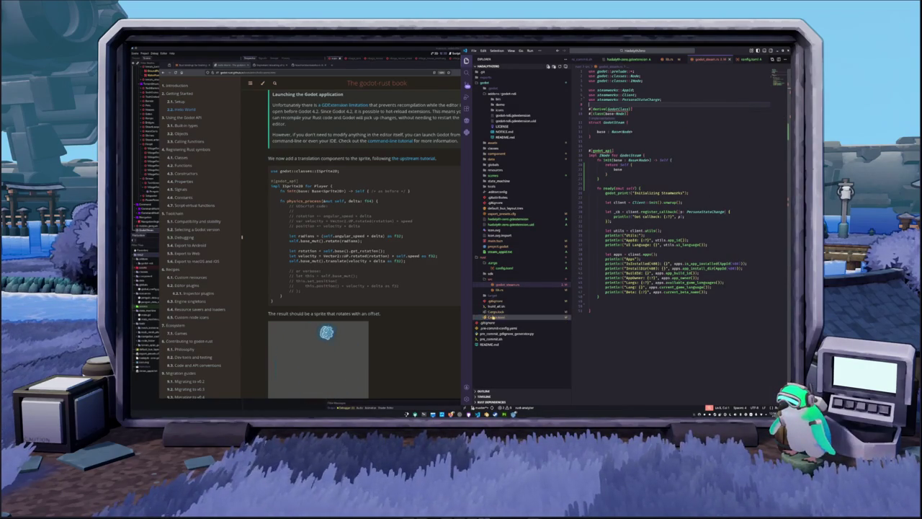
Rerun cargo build and cargo run in the terminal so the crates recompile.
{"action": "key", "text": "alt+Tab"}
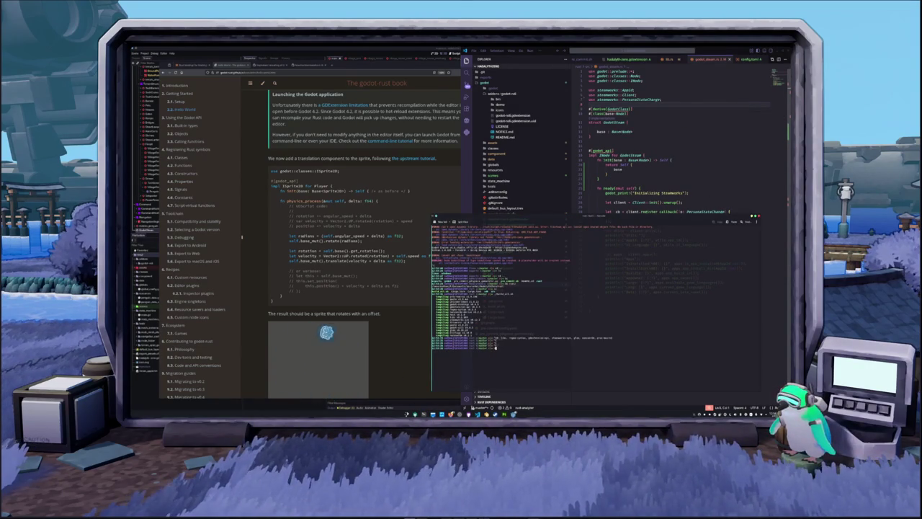
{"action": "key", "text": "Return"}
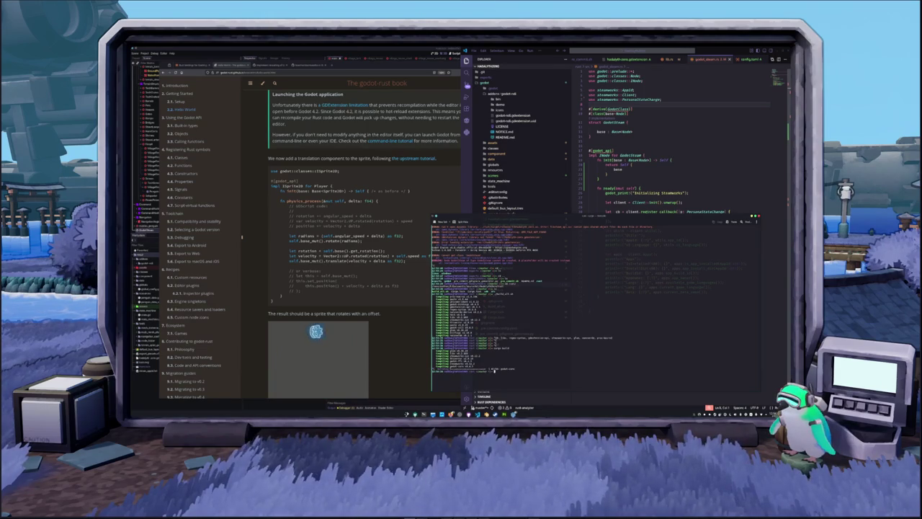
{"action": "key", "text": "Return"}
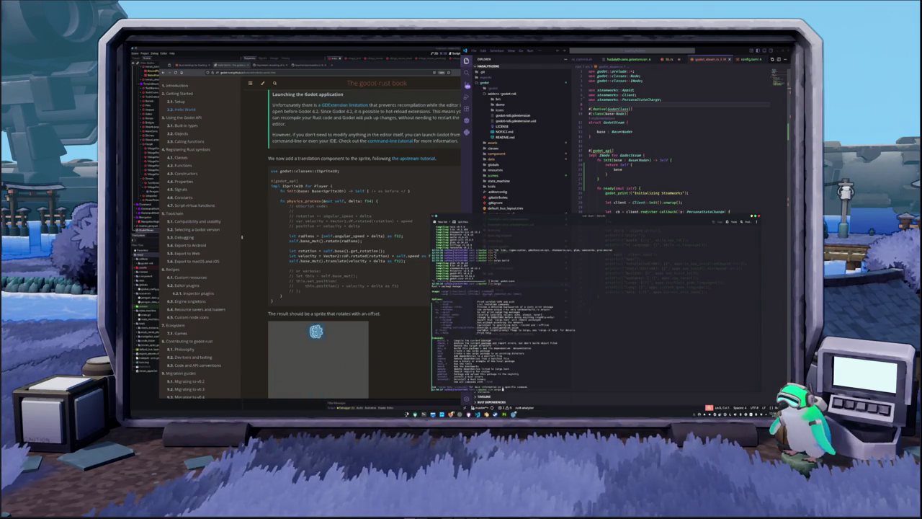
{"action": "key", "text": "Return"}
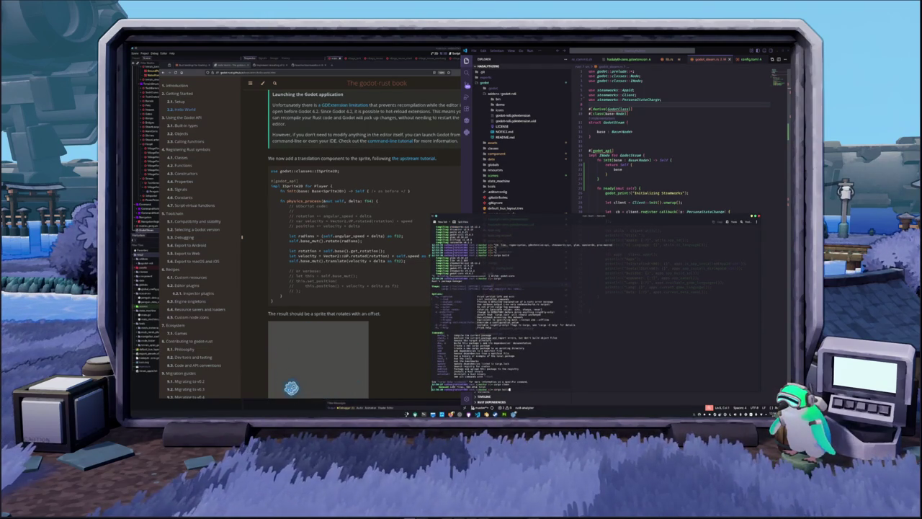
{"action": "key", "text": "Return"}
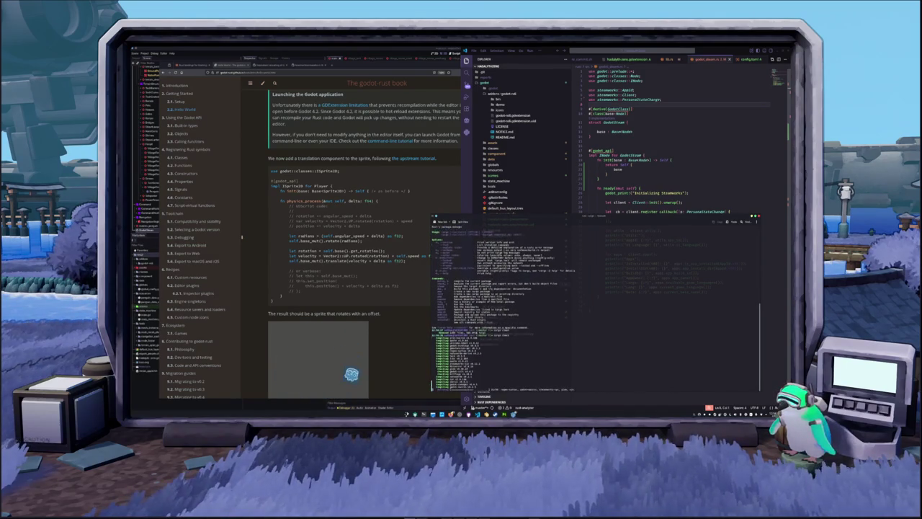
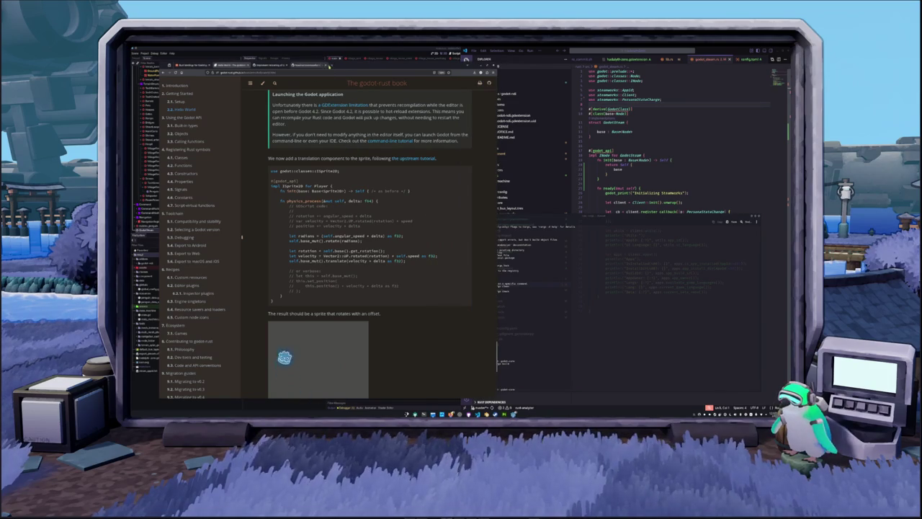
Search Google in a new tab for 'rust steamworks'.
{"action": "left_click", "coordinate": [332, 65]}
{"action": "type", "text": "rust steamworks"}
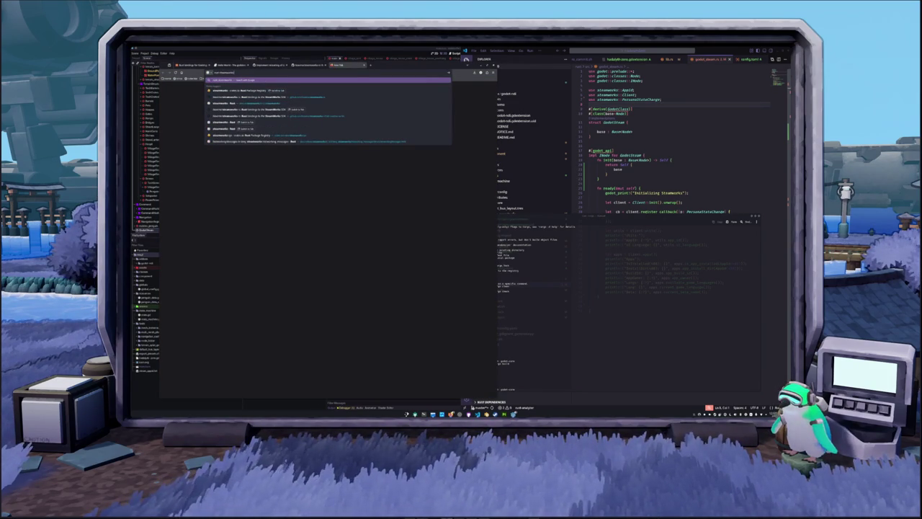
{"action": "key", "text": "Return"}
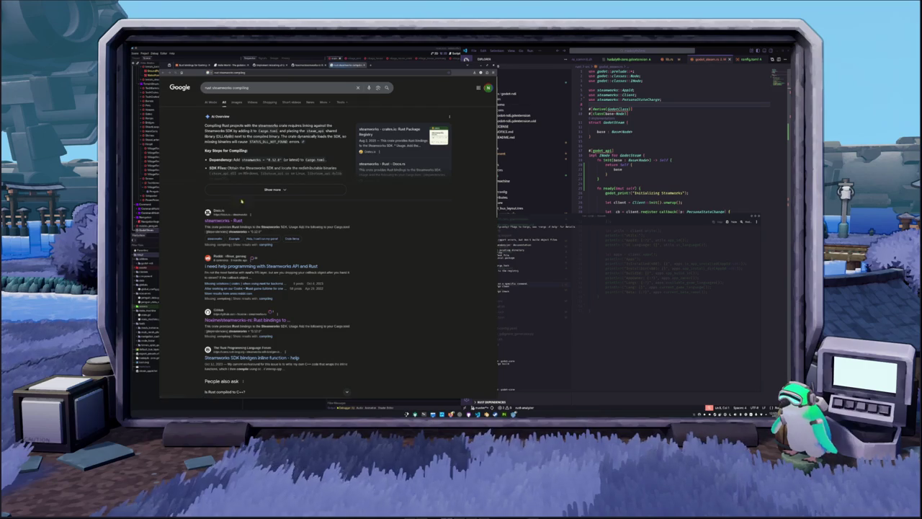
Open the Reddit Steamworks thread in a background tab, then open the bevy-steamworks crate page.
{"action": "middle_click", "coordinate": [230, 267]}
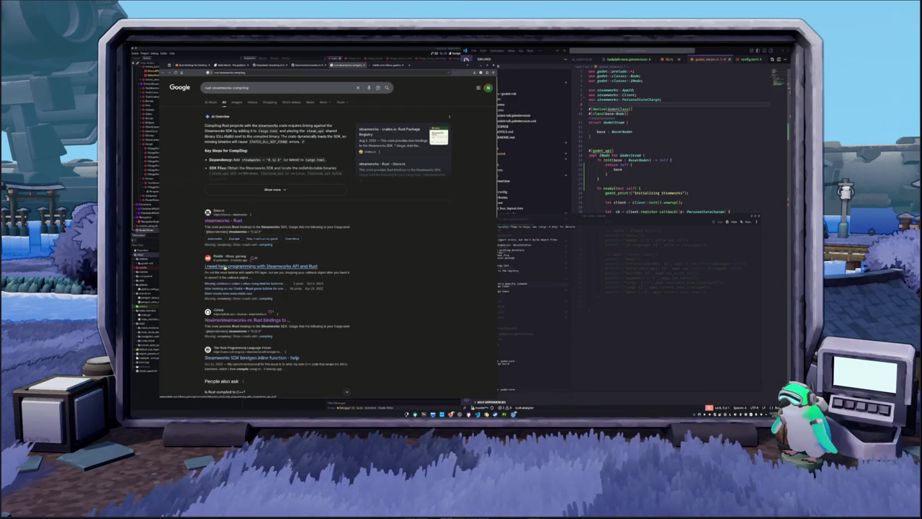
{"action": "scroll", "coordinate": [191, 317], "scroll_direction": "down", "scroll_amount": 1}
{"action": "scroll", "coordinate": [192, 314], "scroll_direction": "up", "scroll_amount": 2}
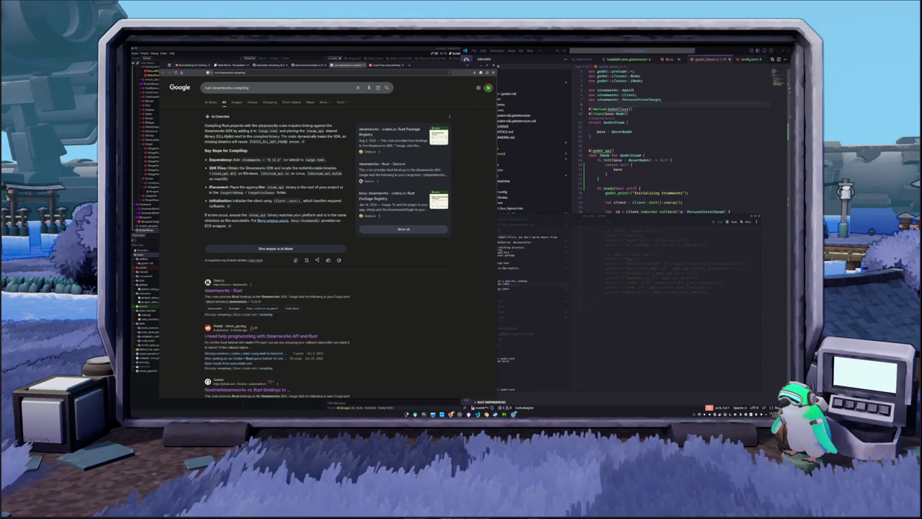
{"action": "left_click", "coordinate": [373, 195]}
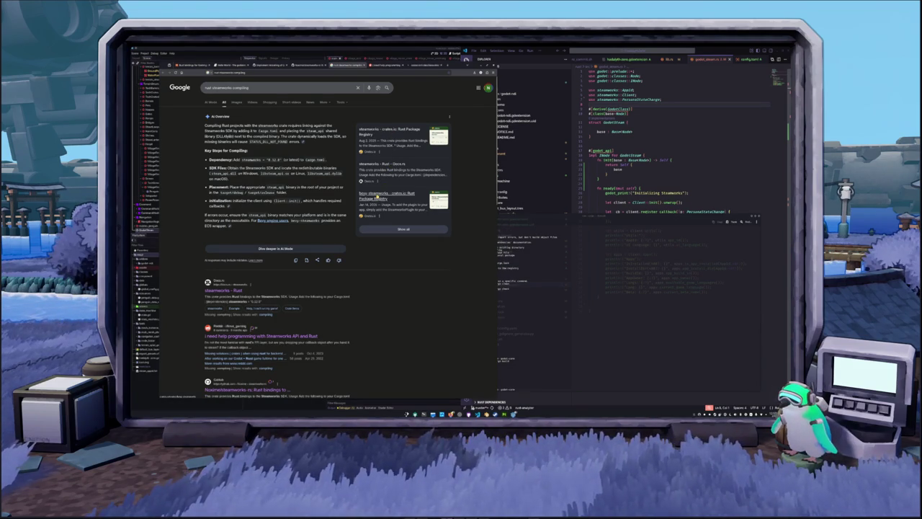
Read through the bevy-steamworks README, then switch to the Reddit Steamworks and Rust thread.
{"action": "scroll", "coordinate": [372, 189], "scroll_direction": "down", "scroll_amount": 2}
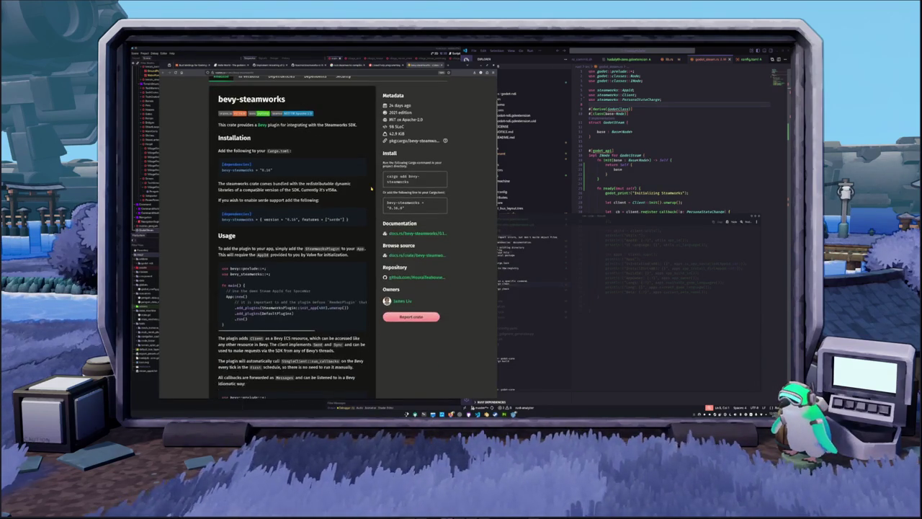
{"action": "scroll", "coordinate": [210, 222], "scroll_direction": "down", "scroll_amount": 1}
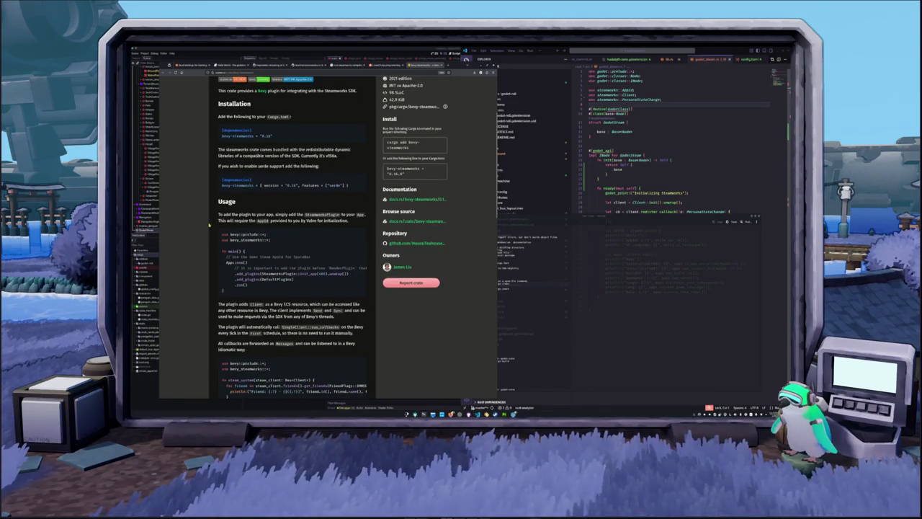
{"action": "scroll", "coordinate": [203, 221], "scroll_direction": "down", "scroll_amount": 4}
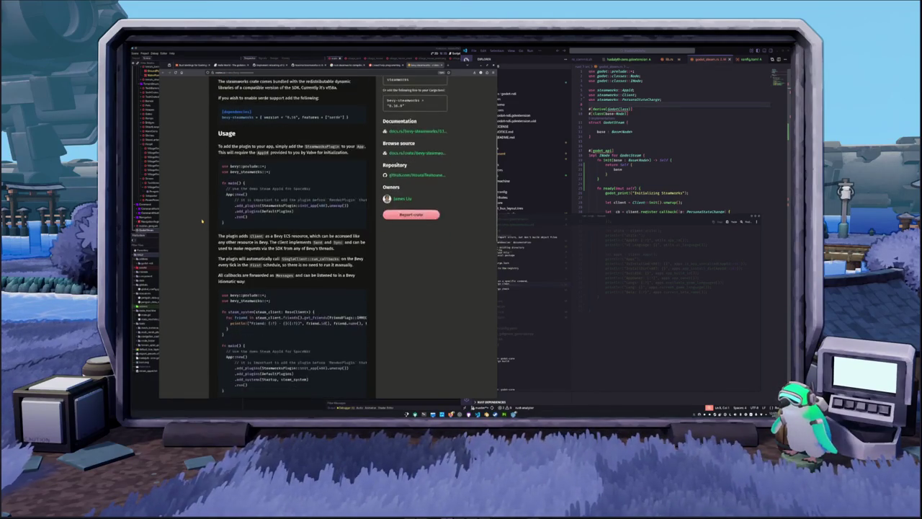
{"action": "scroll", "coordinate": [203, 221], "scroll_direction": "down", "scroll_amount": 10}
{"action": "scroll", "coordinate": [201, 240], "scroll_direction": "up", "scroll_amount": 5}
{"action": "scroll", "coordinate": [202, 240], "scroll_direction": "up", "scroll_amount": 10}
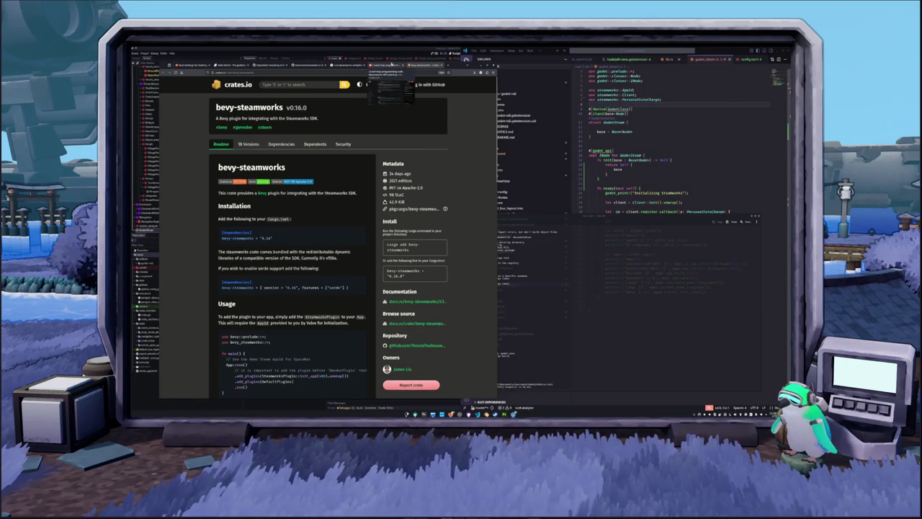
{"action": "left_click", "coordinate": [395, 65]}
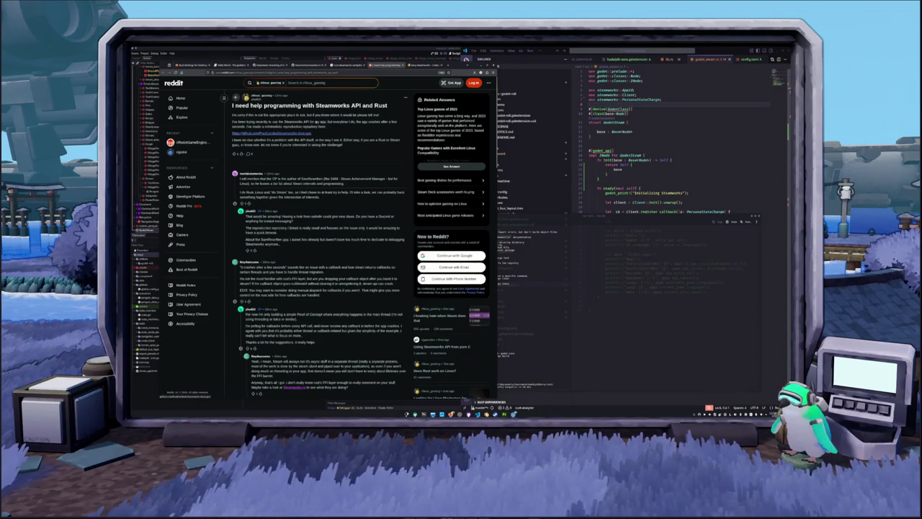
Look through the 'rust steamworks compiling' Google results, then minimize the browser to reveal the README.
{"action": "left_click", "coordinate": [348, 64]}
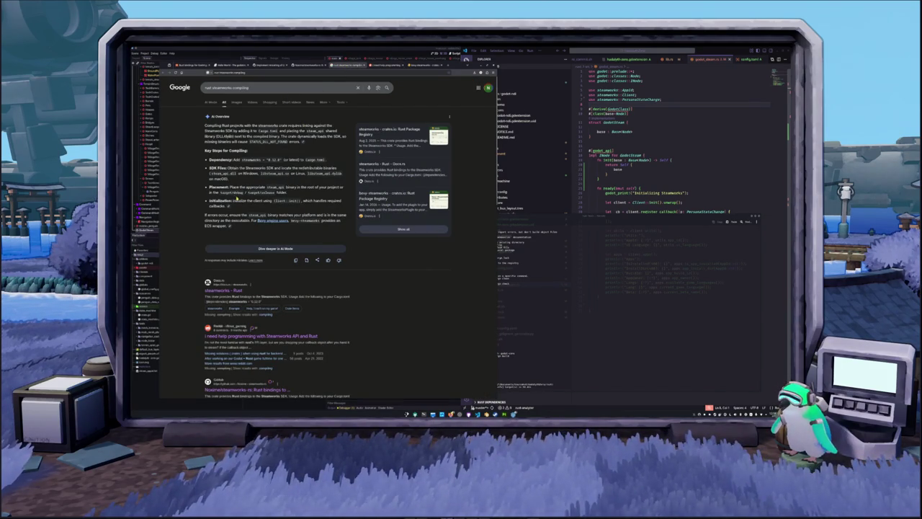
{"action": "scroll", "coordinate": [205, 231], "scroll_direction": "down", "scroll_amount": 5}
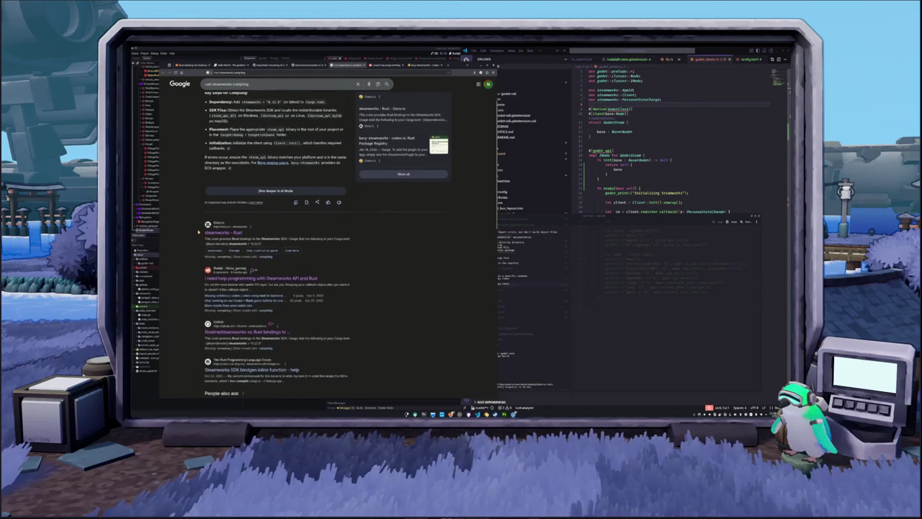
{"action": "scroll", "coordinate": [199, 232], "scroll_direction": "down", "scroll_amount": 6}
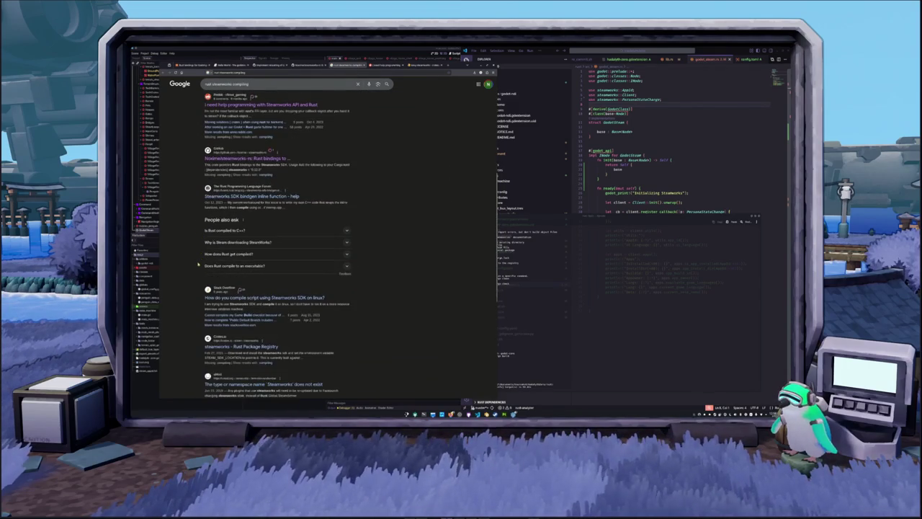
{"action": "scroll", "coordinate": [198, 265], "scroll_direction": "down", "scroll_amount": 3}
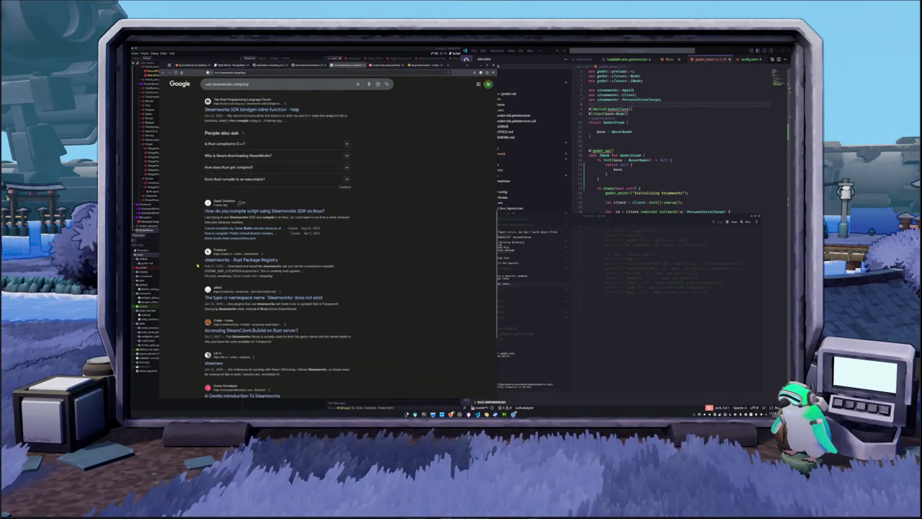
{"action": "scroll", "coordinate": [189, 293], "scroll_direction": "down", "scroll_amount": 2}
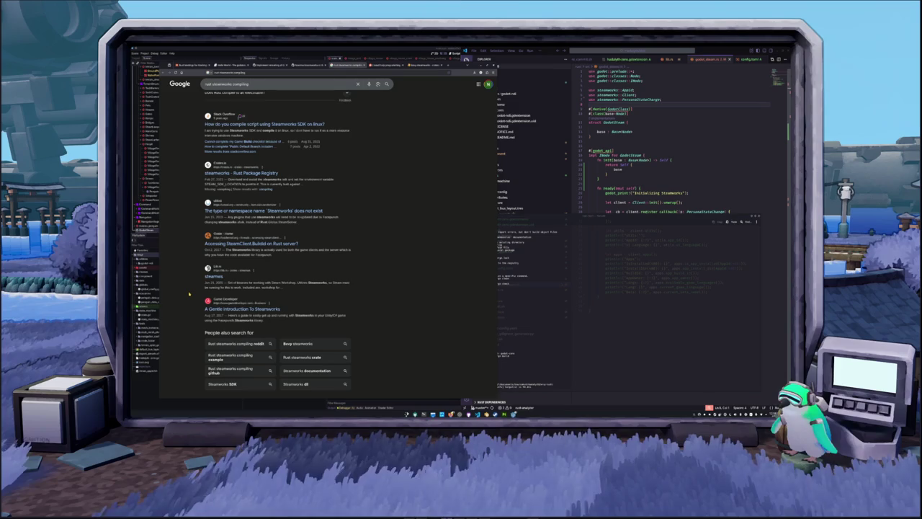
{"action": "scroll", "coordinate": [188, 288], "scroll_direction": "up", "scroll_amount": 10}
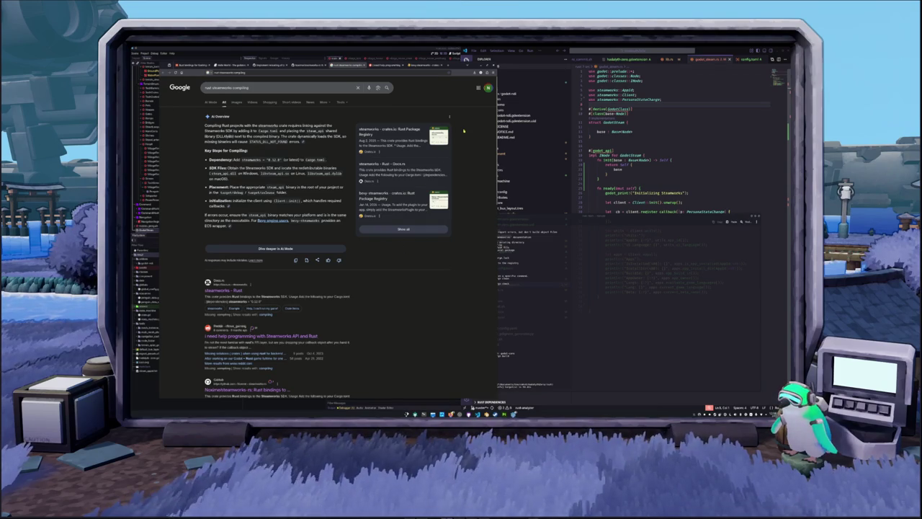
{"action": "left_click", "coordinate": [477, 69]}
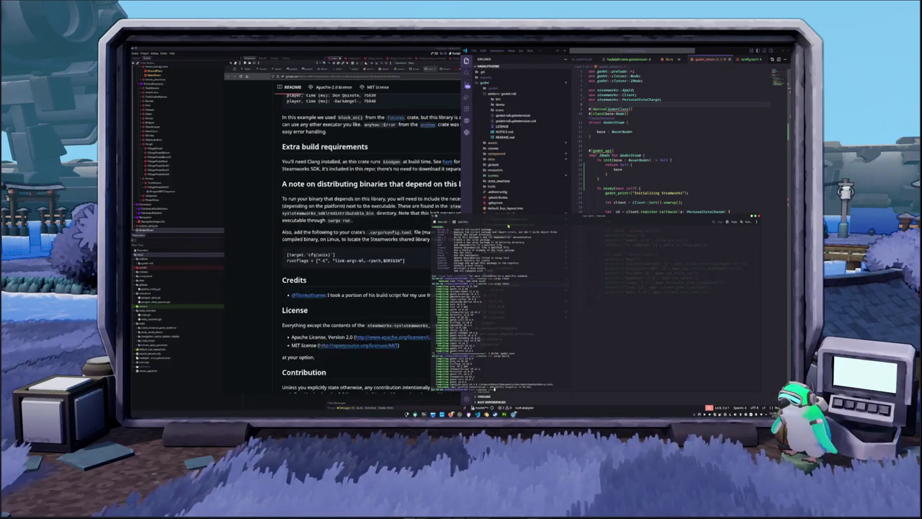
Delete the trailing blank line in godot_steam.rs and check the blank line above #[godot_api].
{"action": "key", "text": "super+Left"}
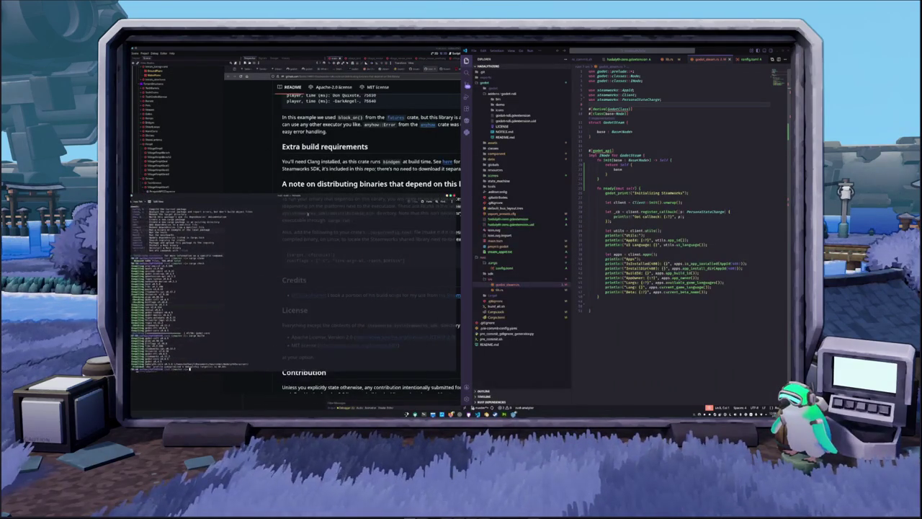
{"action": "left_click", "coordinate": [622, 315]}
{"action": "key", "text": "BackSpace"}
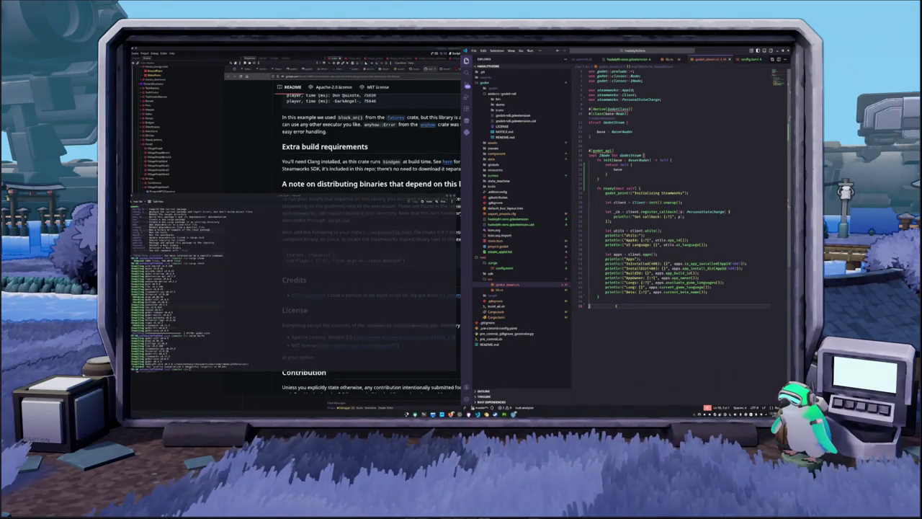
{"action": "left_click", "coordinate": [598, 184]}
{"action": "mouse_move", "coordinate": [599, 151]}
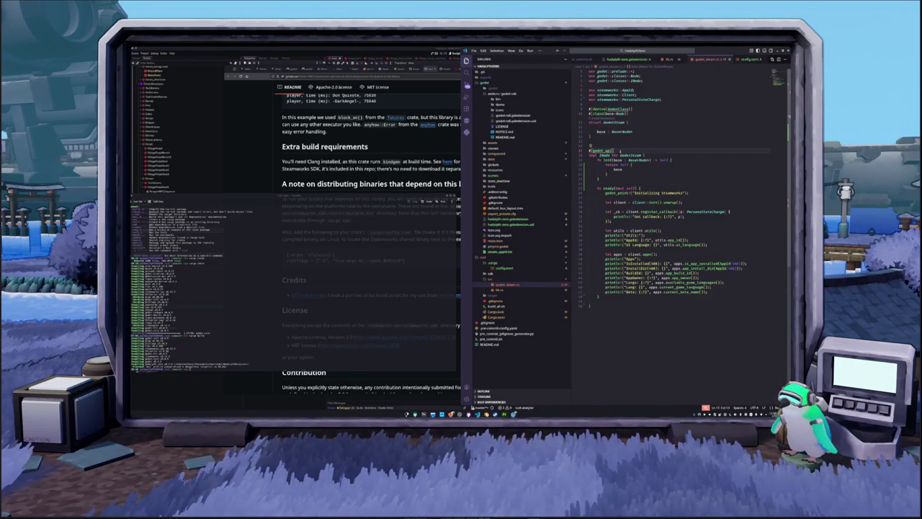
{"action": "left_click", "coordinate": [622, 147]}
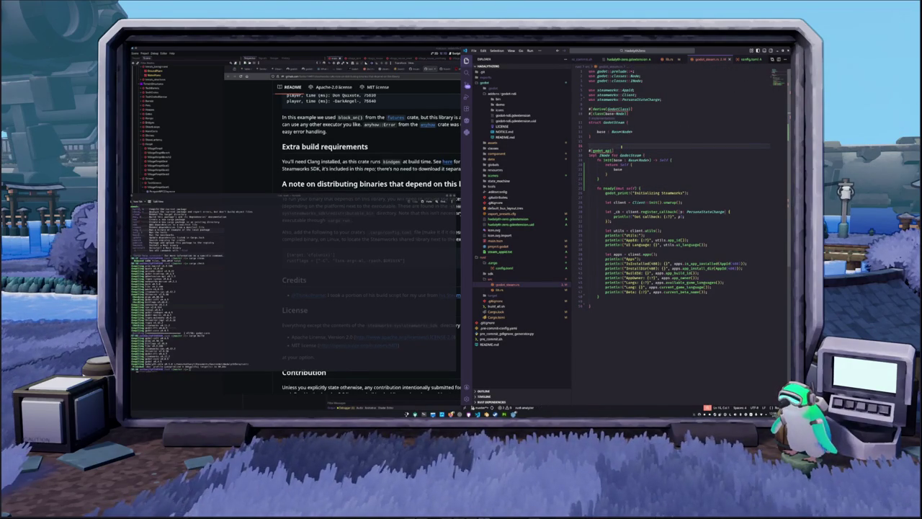
{"action": "mouse_move", "coordinate": [606, 150]}
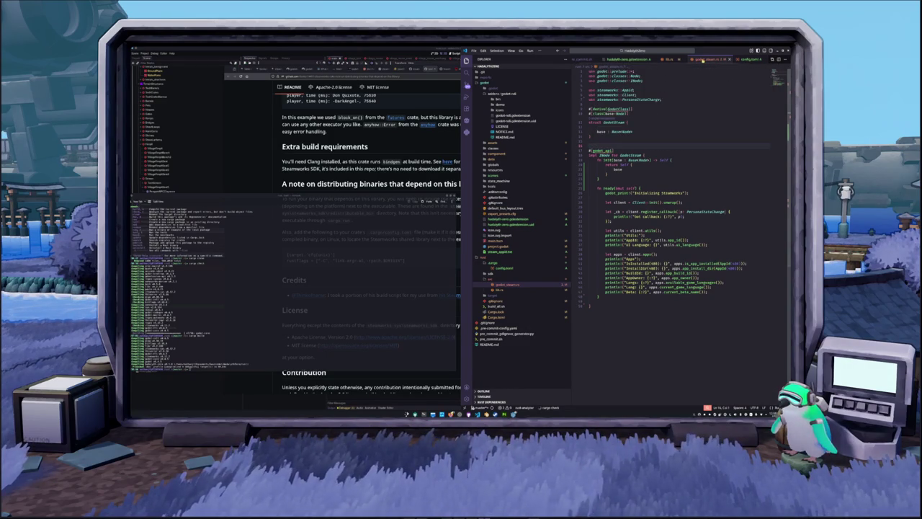
Open Cargo.toml to review its cdylib setting and godot and steamworks dependencies.
{"action": "left_click", "coordinate": [505, 268]}
{"action": "left_click", "coordinate": [517, 284]}
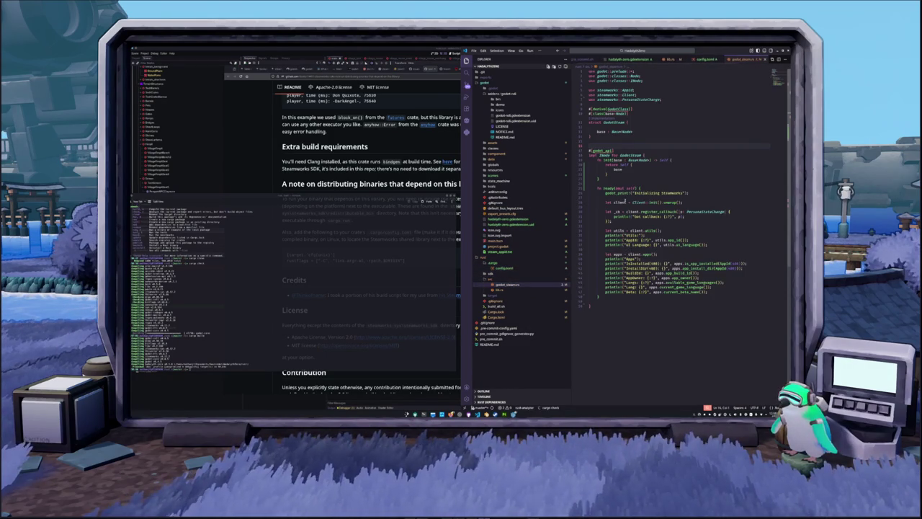
{"action": "mouse_move", "coordinate": [618, 110]}
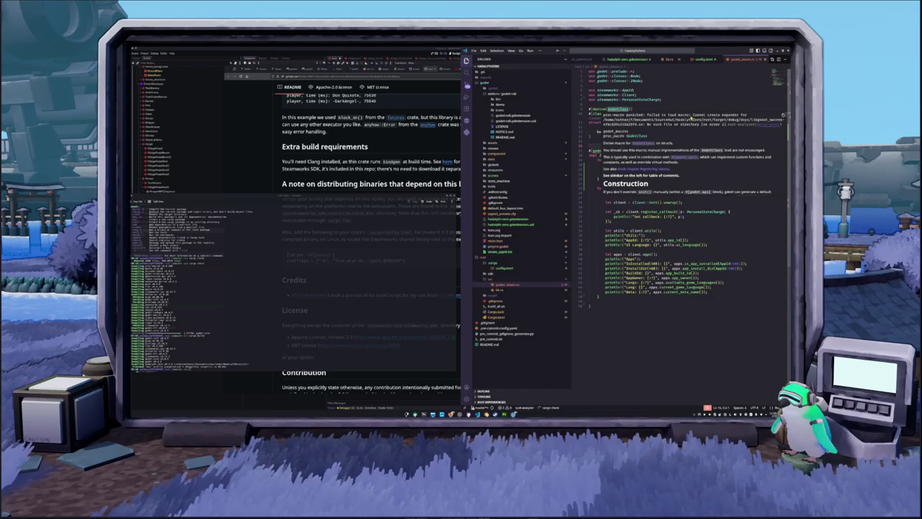
{"action": "left_click", "coordinate": [495, 317]}
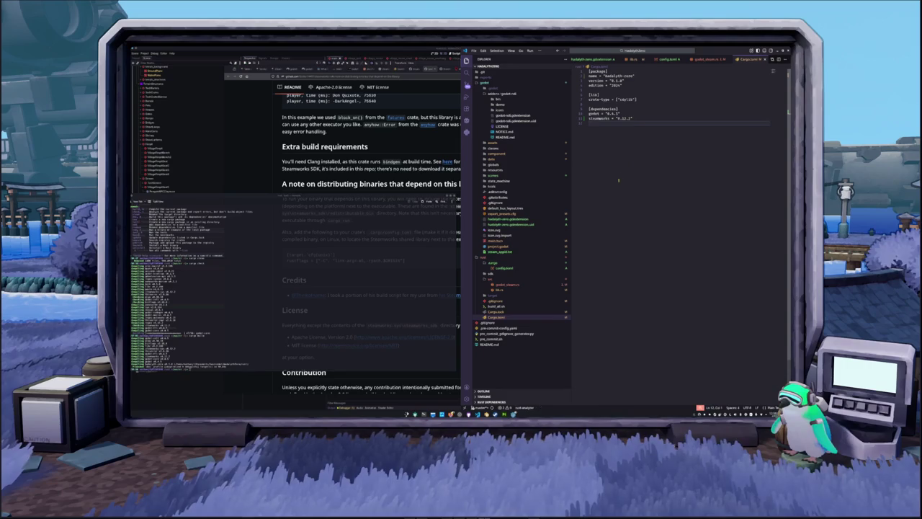
Expand sdk and compare the rustflags in .cargo/config.toml against the godot_steam.rs code.
{"action": "left_click", "coordinate": [493, 275]}
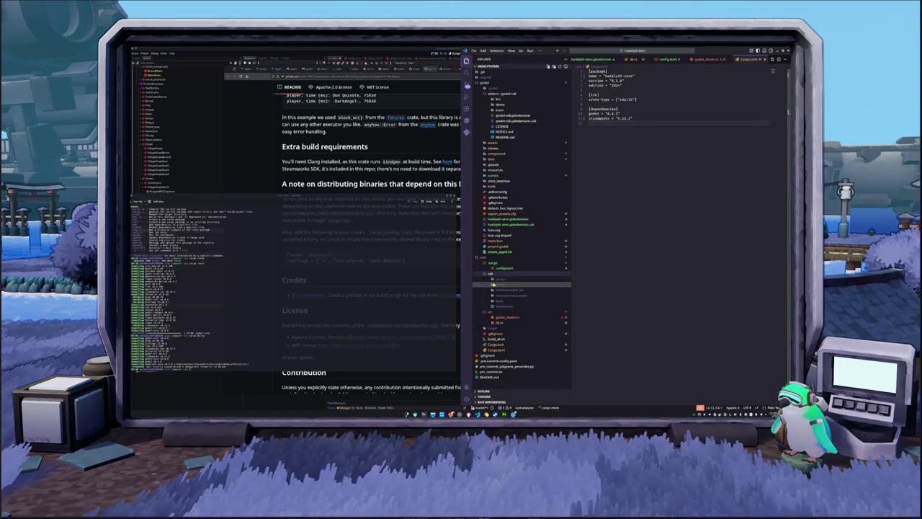
{"action": "left_click", "coordinate": [499, 268]}
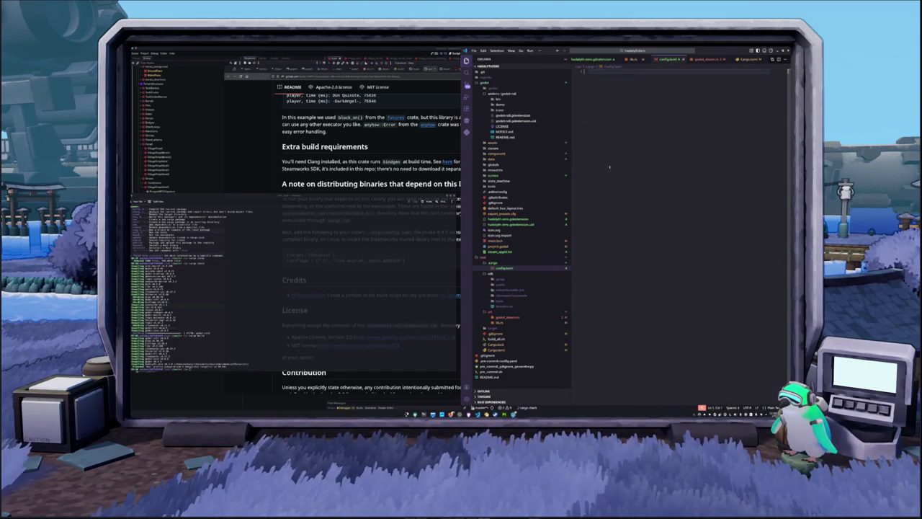
{"action": "left_click", "coordinate": [506, 317]}
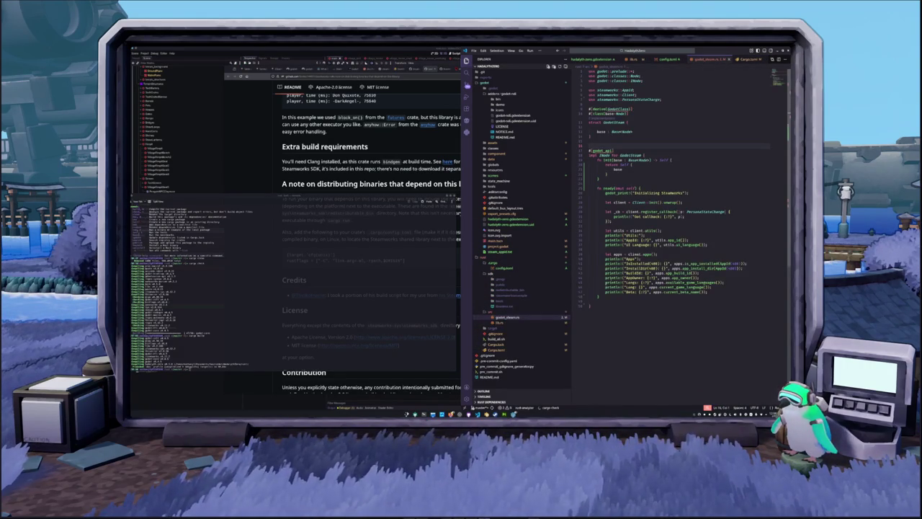
{"action": "left_click", "coordinate": [616, 322]}
{"action": "left_click", "coordinate": [505, 268]}
{"action": "left_click", "coordinate": [506, 317]}
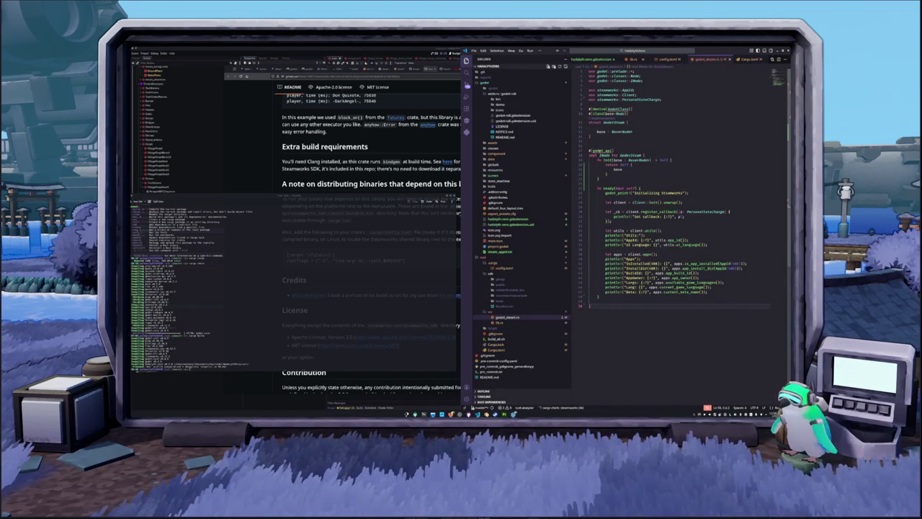
{"action": "mouse_move", "coordinate": [601, 151]}
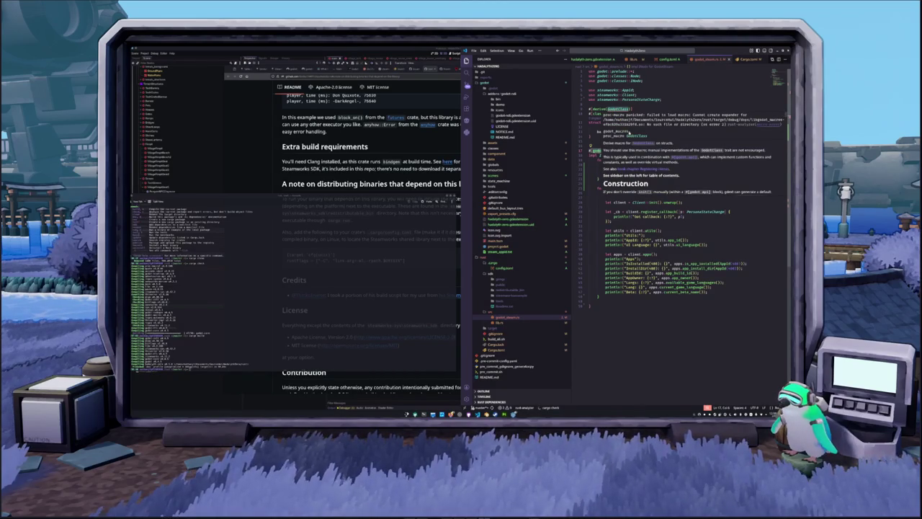
Read the GodotClass popup on construction and inheritance, then close it to see the GodotSteam code.
{"action": "scroll", "coordinate": [634, 144], "scroll_direction": "down", "scroll_amount": 3}
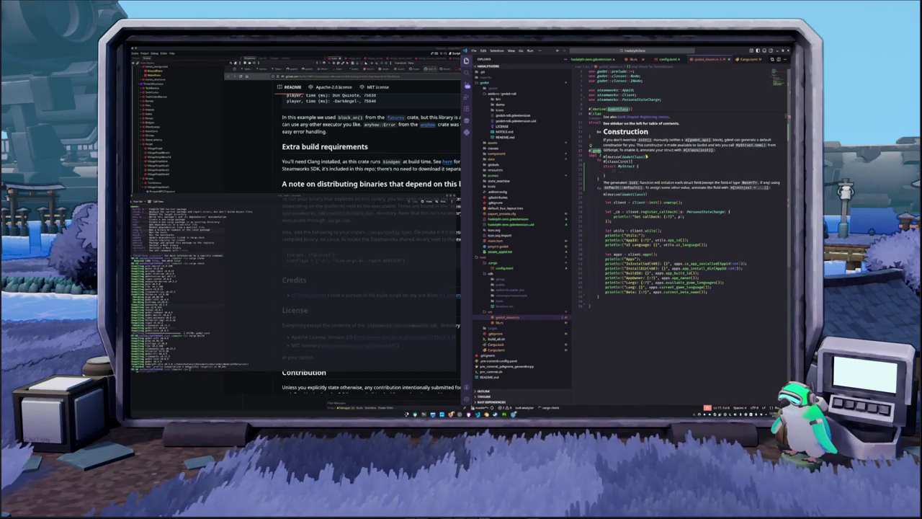
{"action": "scroll", "coordinate": [627, 164], "scroll_direction": "down", "scroll_amount": 2}
{"action": "scroll", "coordinate": [657, 166], "scroll_direction": "down", "scroll_amount": 3}
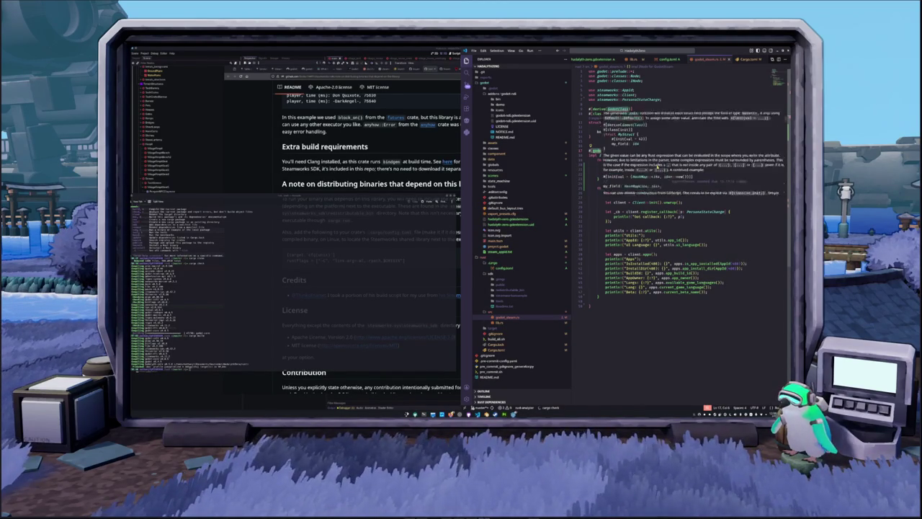
{"action": "scroll", "coordinate": [657, 167], "scroll_direction": "down", "scroll_amount": 4}
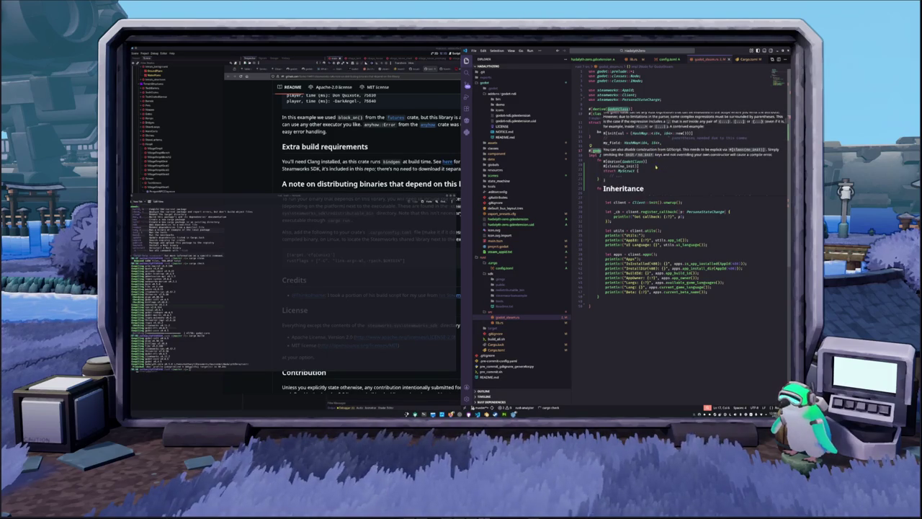
{"action": "scroll", "coordinate": [656, 167], "scroll_direction": "down", "scroll_amount": 2}
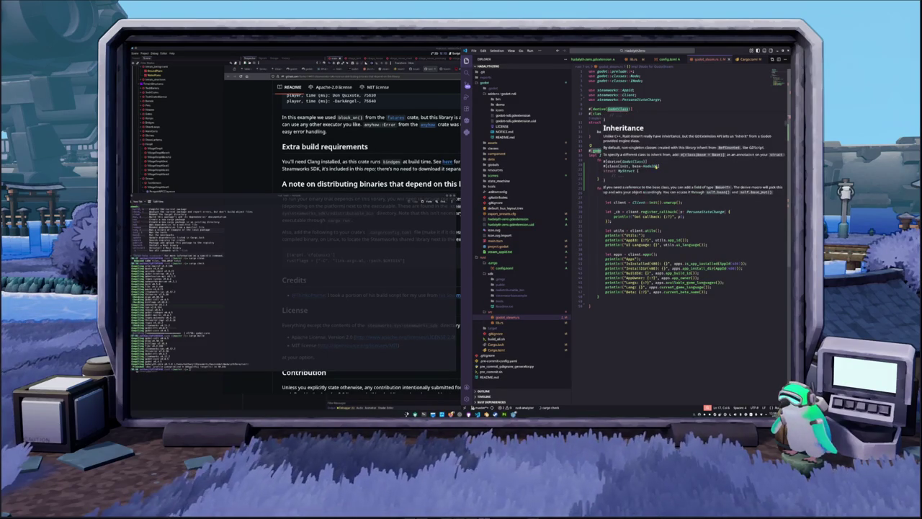
{"action": "scroll", "coordinate": [657, 167], "scroll_direction": "down", "scroll_amount": 1}
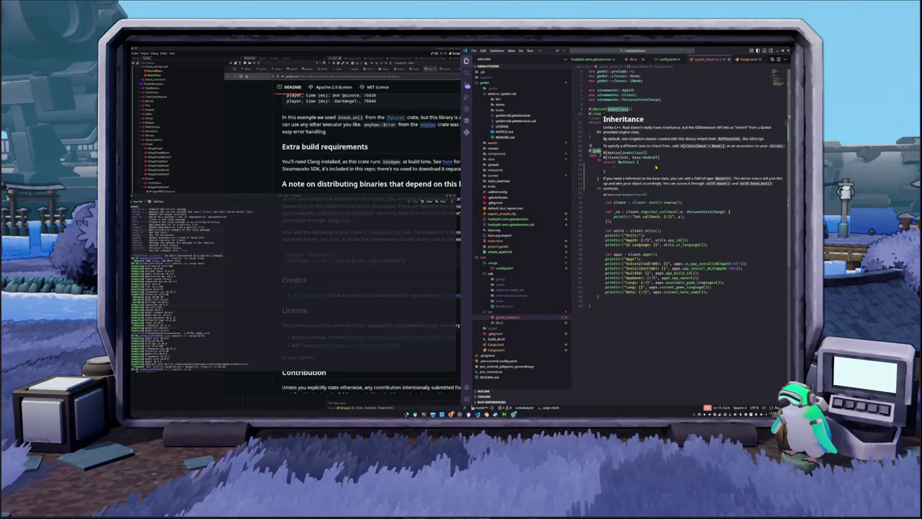
{"action": "left_click", "coordinate": [630, 114]}
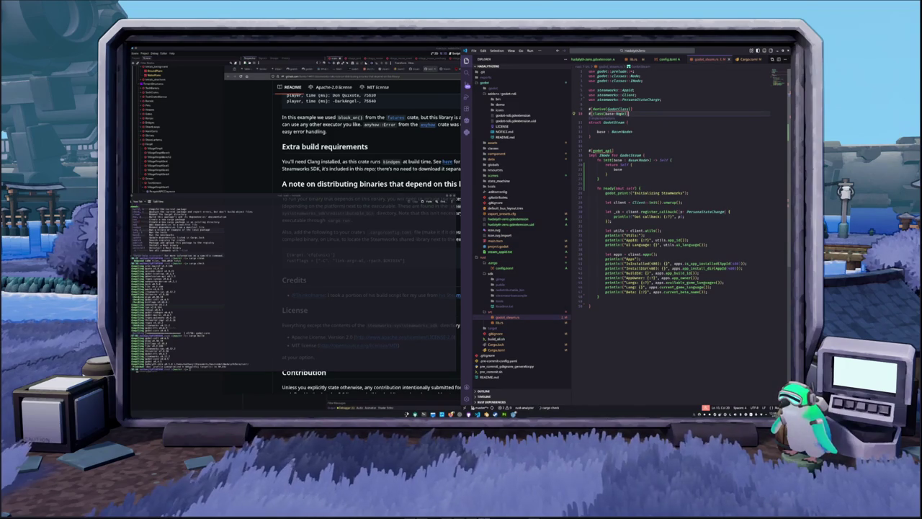
Run the pending command in the terminal window.
{"action": "left_click", "coordinate": [650, 141]}
{"action": "left_click", "coordinate": [650, 147]}
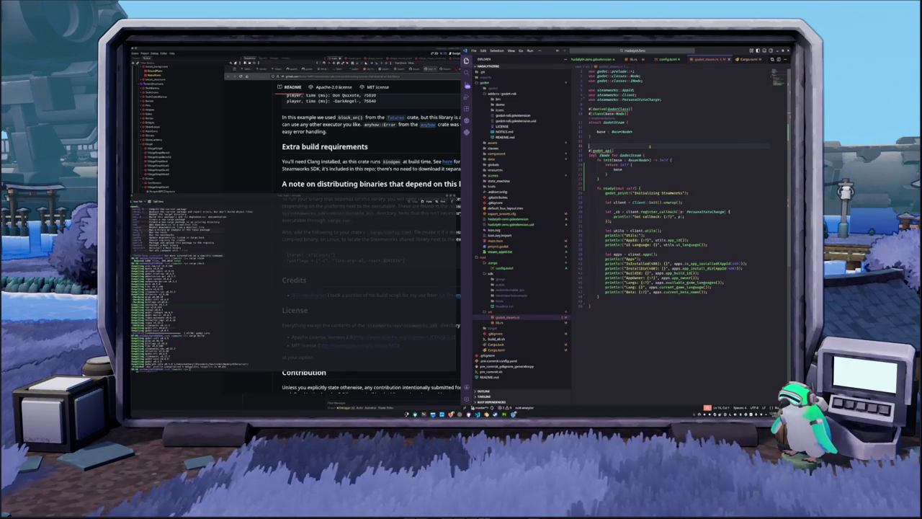
{"action": "left_click", "coordinate": [380, 239]}
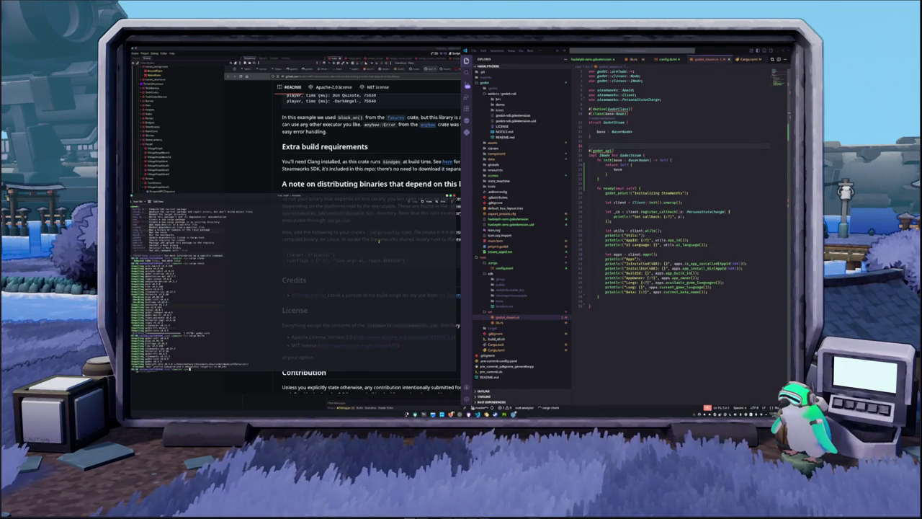
{"action": "key", "text": "Return"}
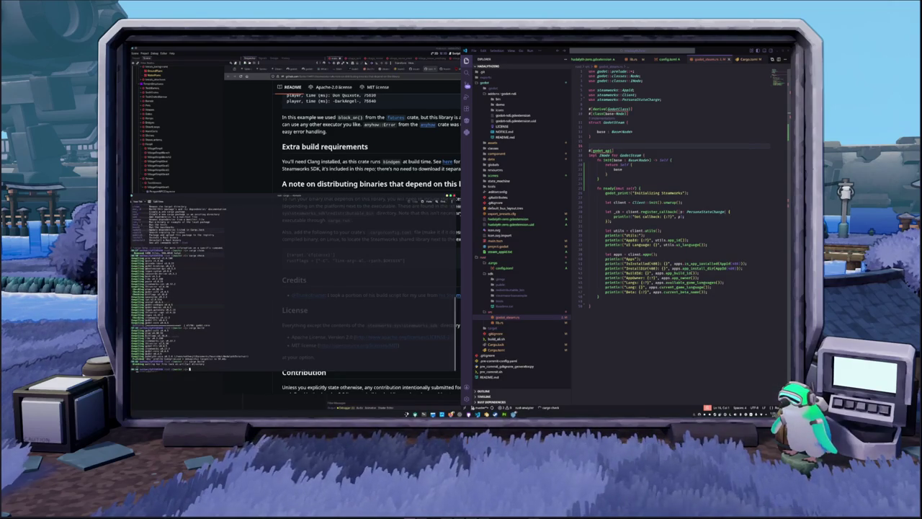
{"action": "key", "text": "alt+Tab"}
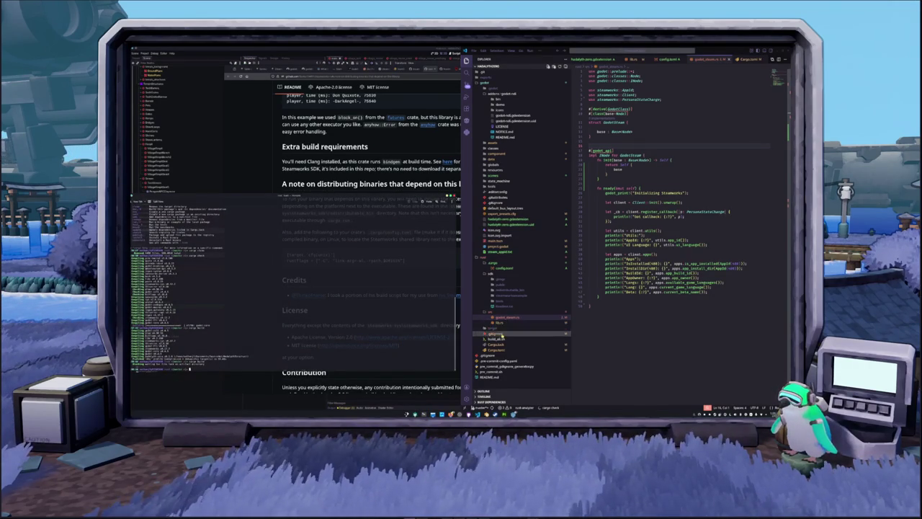
Expand the target folder and look over Cargo.lock and the crate's Cargo.toml.
{"action": "left_click", "coordinate": [496, 329]}
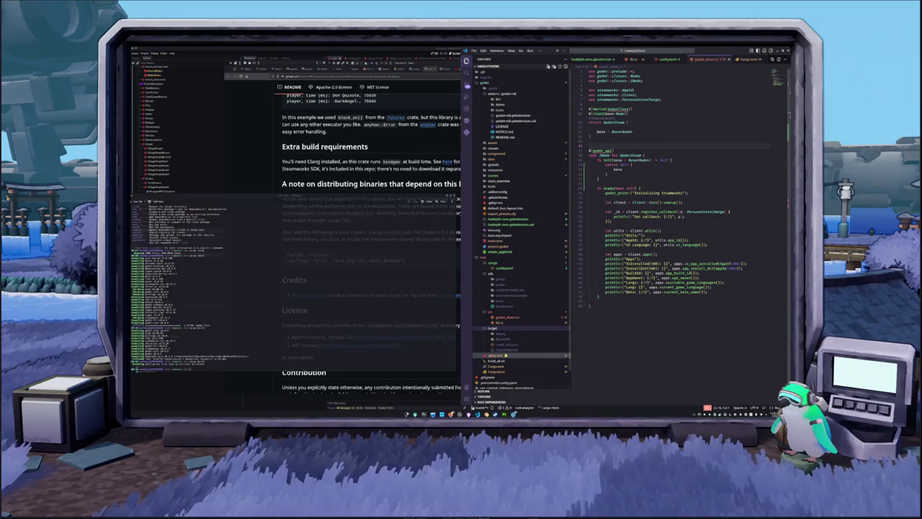
{"action": "left_click", "coordinate": [496, 366]}
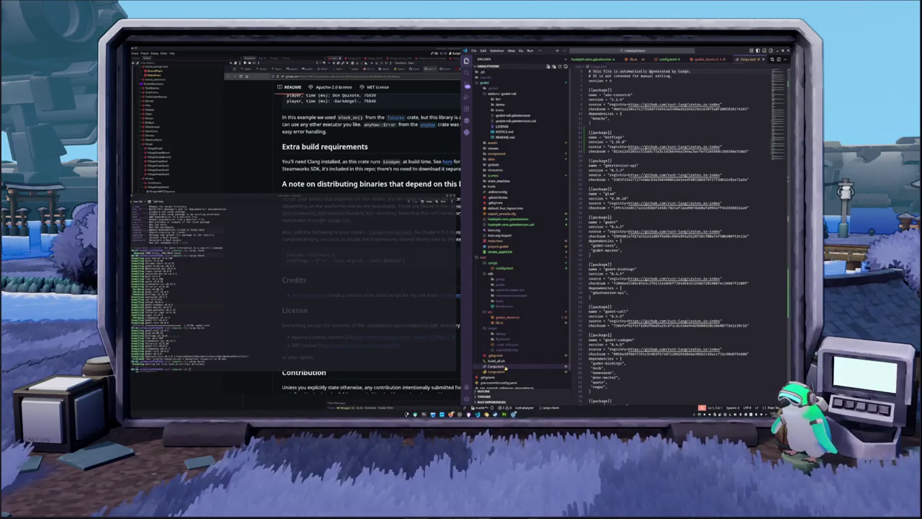
{"action": "scroll", "coordinate": [632, 264], "scroll_direction": "down", "scroll_amount": 15}
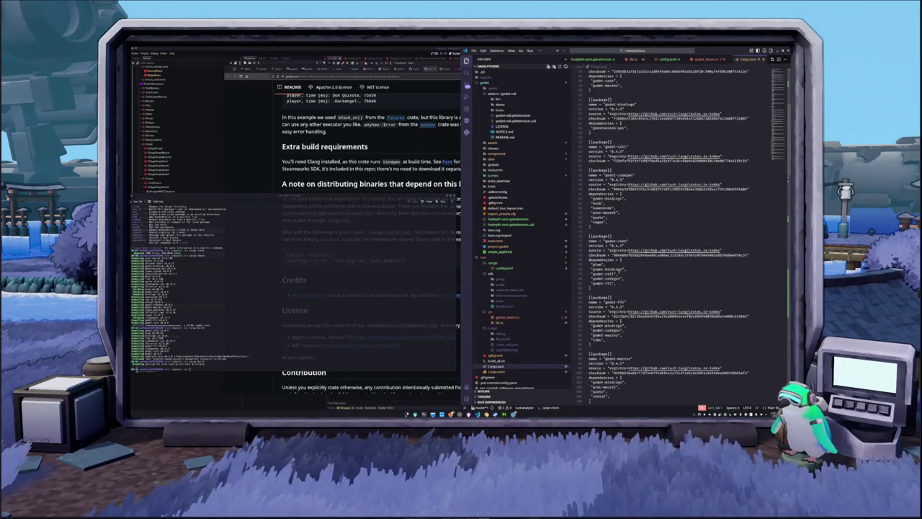
{"action": "left_click", "coordinate": [497, 371]}
{"action": "left_click", "coordinate": [502, 366]}
{"action": "key", "text": "ctrl+Page_Up"}
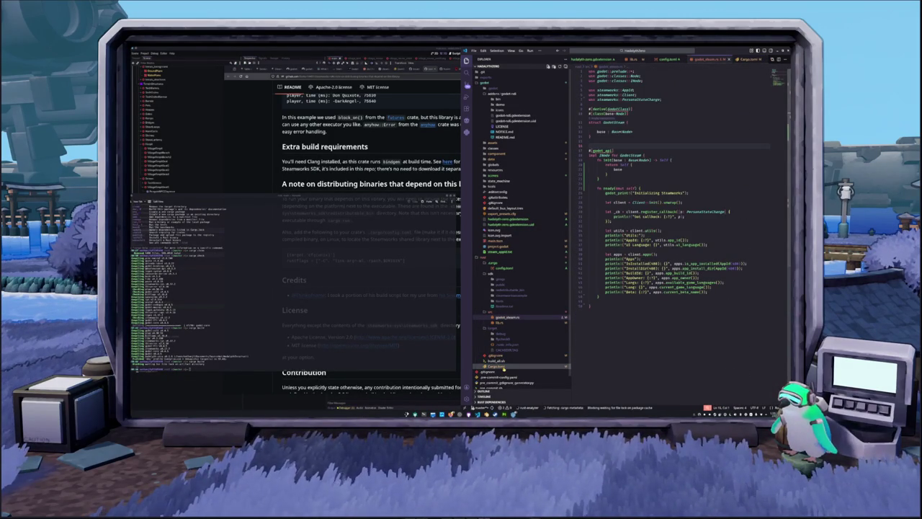
{"action": "left_click", "coordinate": [503, 366]}
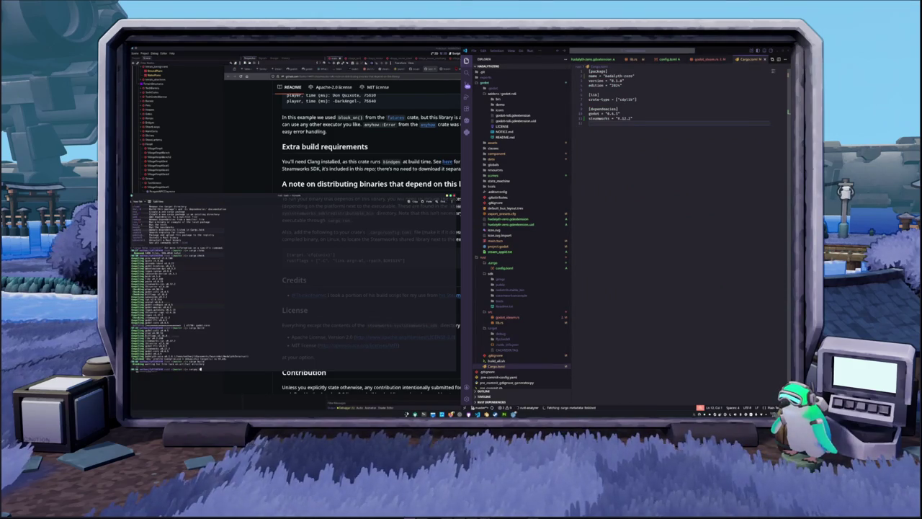
Start cargo build in the terminal, then collapse sdk and reopen godot_steam.rs.
{"action": "key", "text": "Return"}
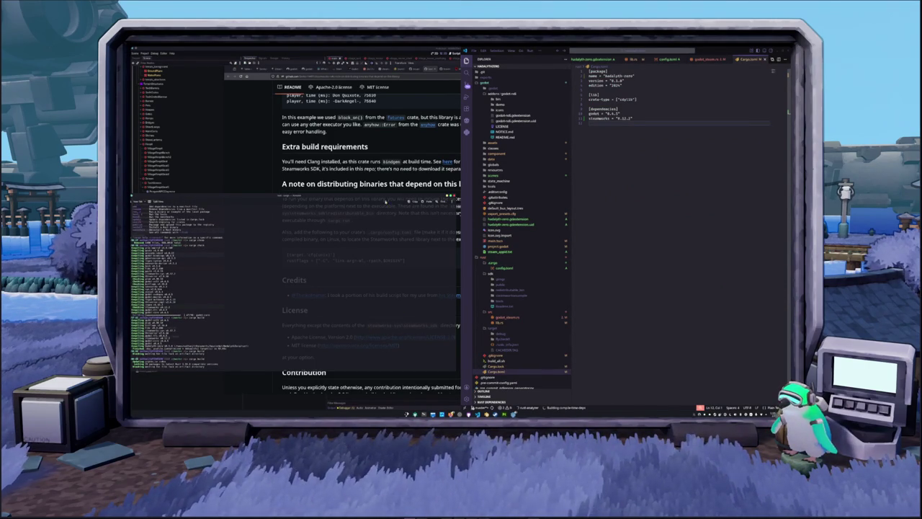
{"action": "left_click_drag", "start_coordinate": [389, 195], "coordinate": [428, 152]}
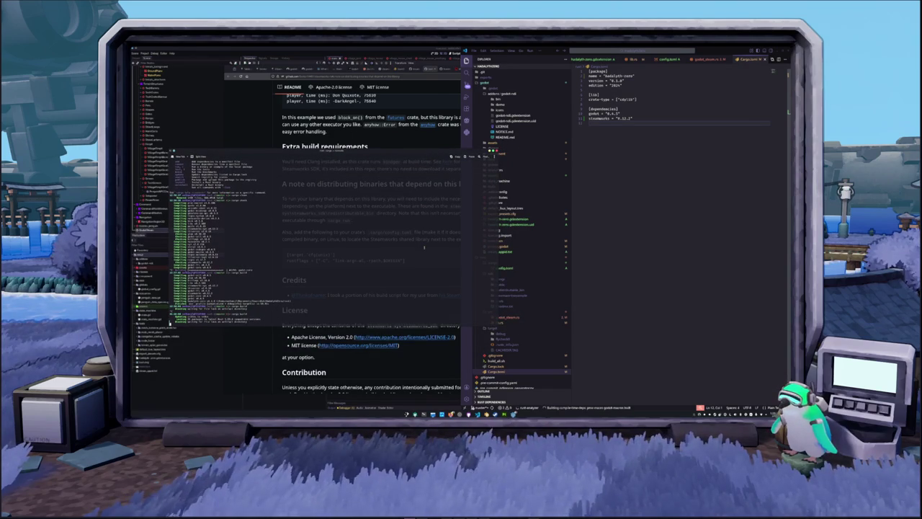
{"action": "mouse_move", "coordinate": [424, 415]}
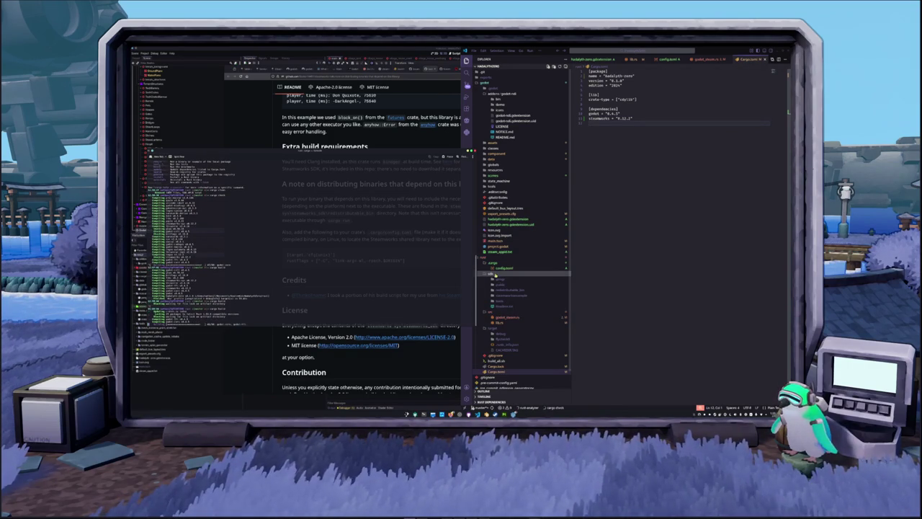
{"action": "left_click", "coordinate": [495, 274]}
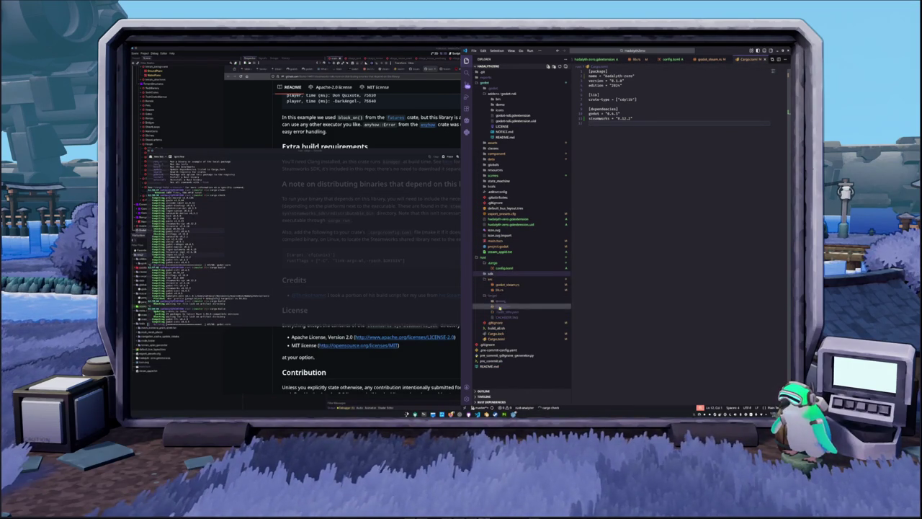
{"action": "left_click", "coordinate": [510, 286]}
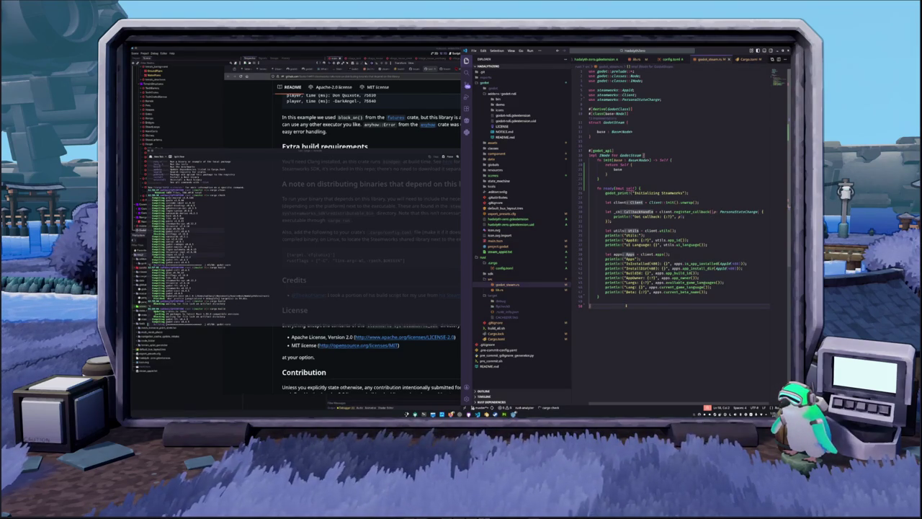
Copy godot_print and paste it over println! on the callback, utils, Apps and IsInstalled lines.
{"action": "left_click", "coordinate": [589, 249]}
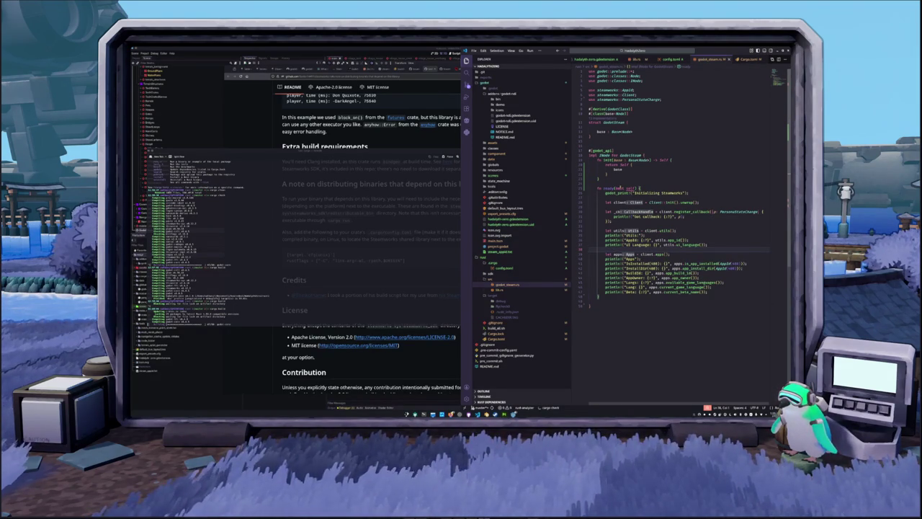
{"action": "left_click", "coordinate": [620, 184]}
{"action": "left_click", "coordinate": [620, 197]}
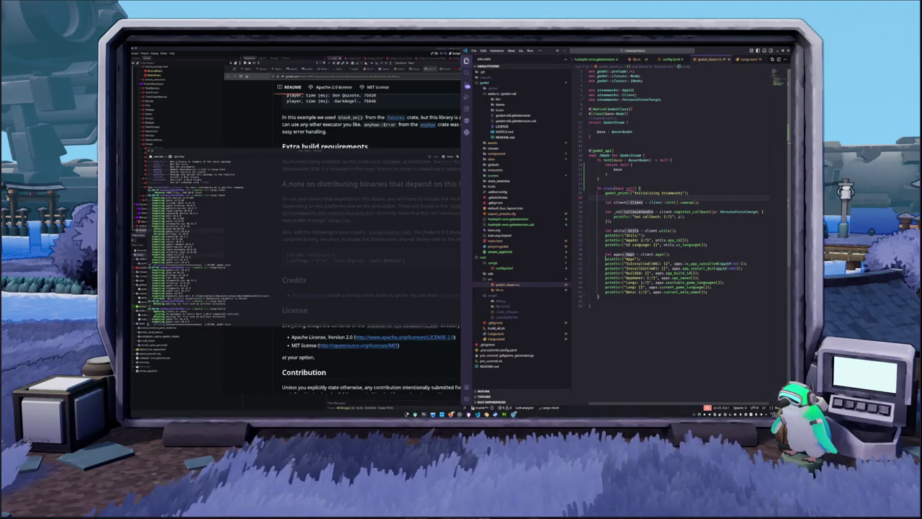
{"action": "double_click", "coordinate": [617, 192]}
{"action": "double_click", "coordinate": [612, 216]}
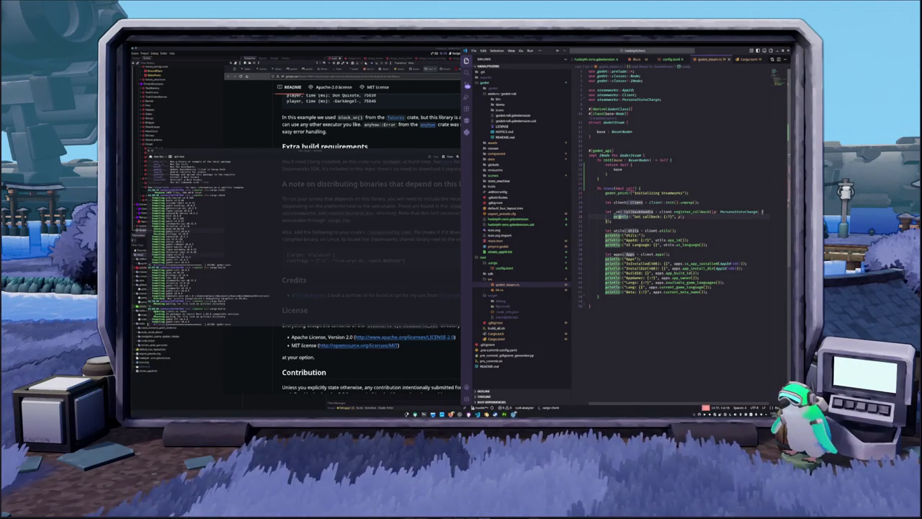
{"action": "key", "text": "ctrl+v"}
{"action": "double_click", "coordinate": [611, 235]}
{"action": "key", "text": "ctrl+shift+l"}
{"action": "key", "text": "ctrl+v"}
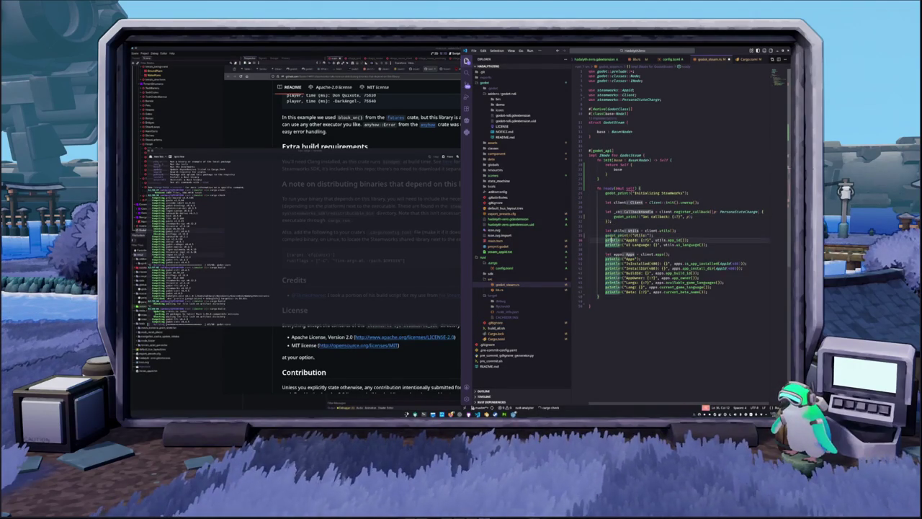
{"action": "key", "text": "ctrl+v"}
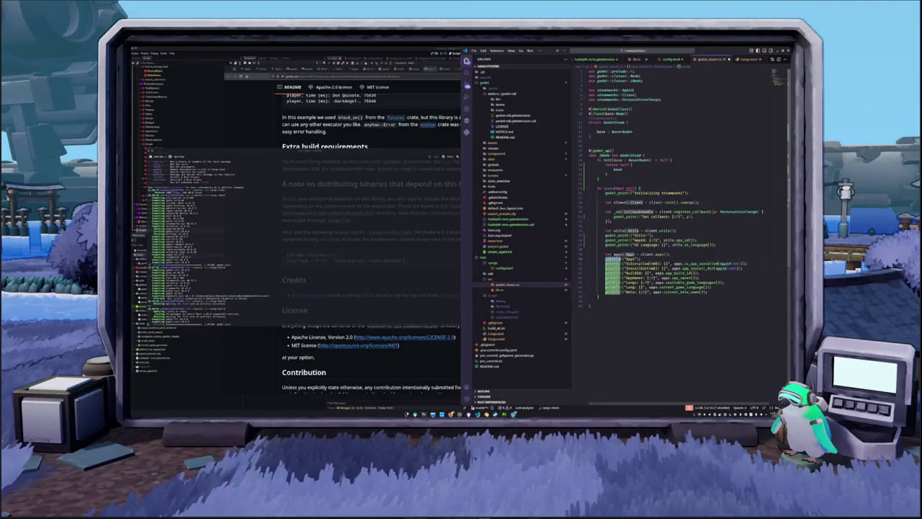
Replace println! with godot_print! on the InstallDir, BuildId, AppOwner, Langs, Lang and Beta lines.
{"action": "double_click", "coordinate": [611, 263]}
{"action": "type", "text": "godot_print"}
{"action": "double_click", "coordinate": [611, 268]}
{"action": "type", "text": "godot_print"}
{"action": "double_click", "coordinate": [611, 272]}
{"action": "type", "text": "godot_print"}
{"action": "double_click", "coordinate": [611, 277]}
{"action": "type", "text": "godot_print"}
{"action": "double_click", "coordinate": [611, 282]}
{"action": "type", "text": "godot_print"}
{"action": "double_click", "coordinate": [611, 286]}
{"action": "type", "text": "godot_print"}
{"action": "double_click", "coordinate": [611, 291]}
{"action": "type", "text": "godot_print"}
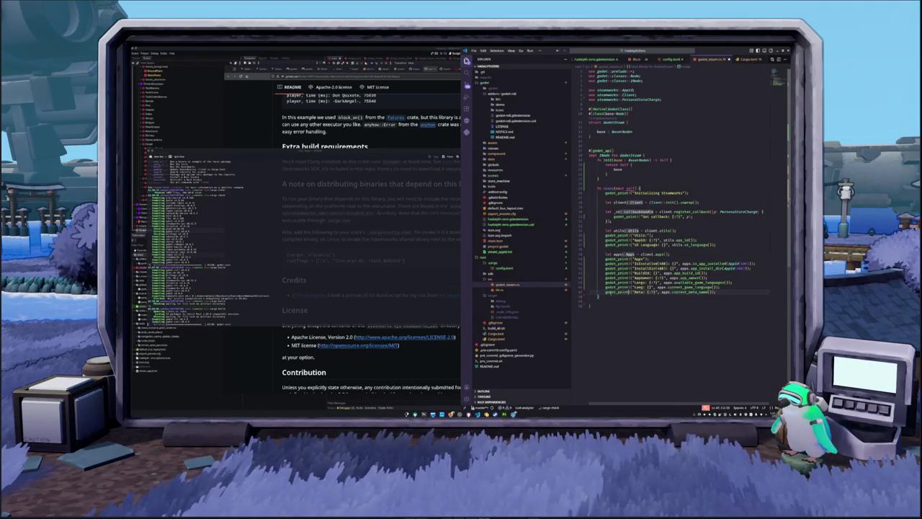
{"action": "left_click", "coordinate": [427, 372]}
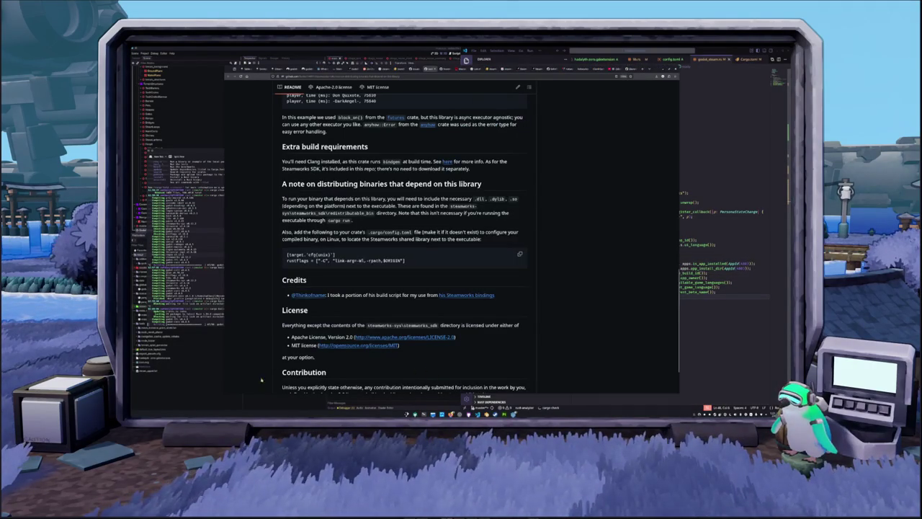
Expand the project's folders in Dolphin and preview the built output files, then return to Godot.
{"action": "left_click", "coordinate": [209, 395]}
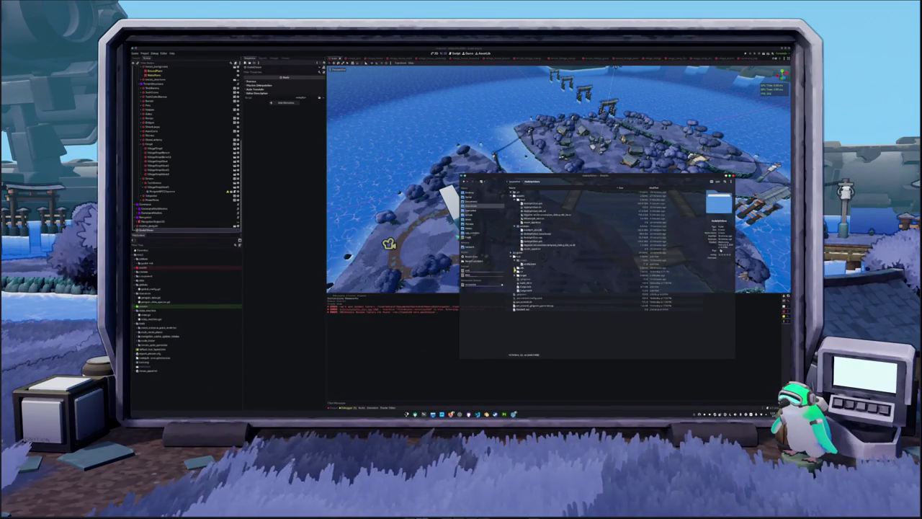
{"action": "left_click", "coordinate": [515, 266]}
{"action": "left_click", "coordinate": [514, 274]}
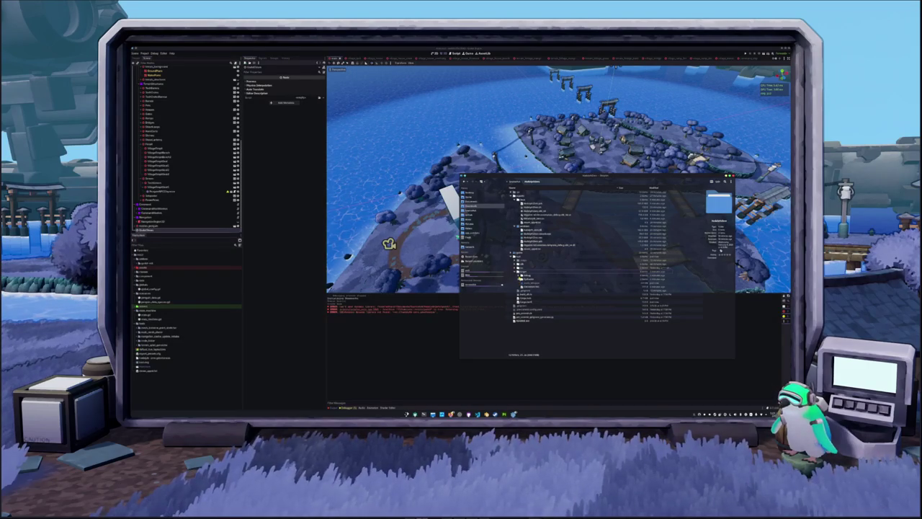
{"action": "left_click", "coordinate": [519, 277]}
{"action": "left_click", "coordinate": [548, 302]}
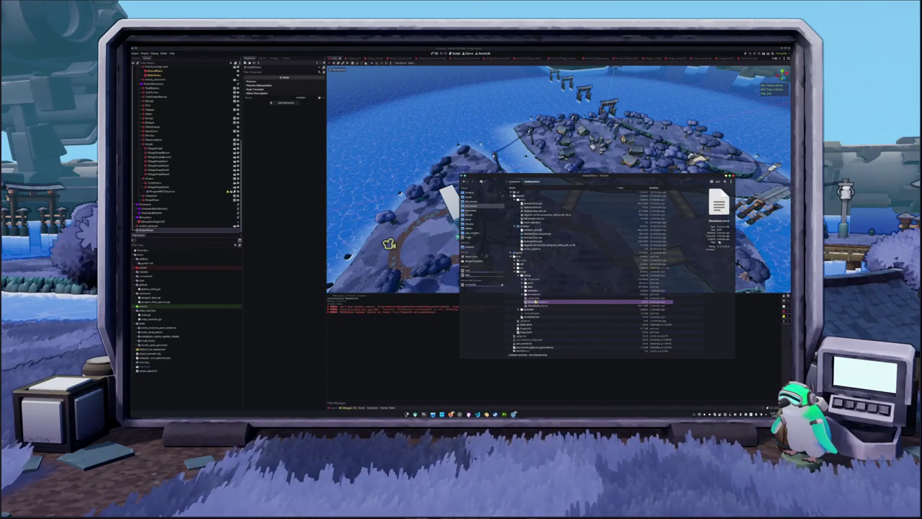
{"action": "left_click", "coordinate": [516, 268]}
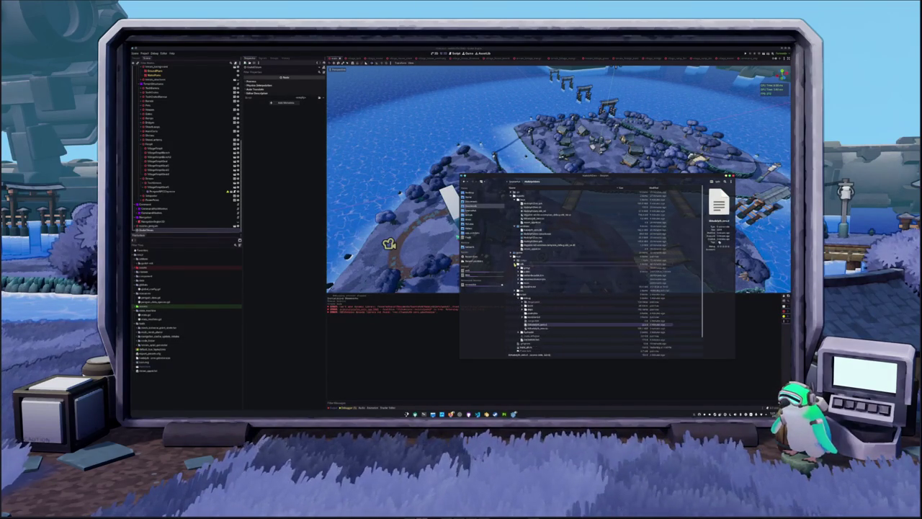
{"action": "scroll", "coordinate": [591, 274], "scroll_direction": "down", "scroll_amount": 1}
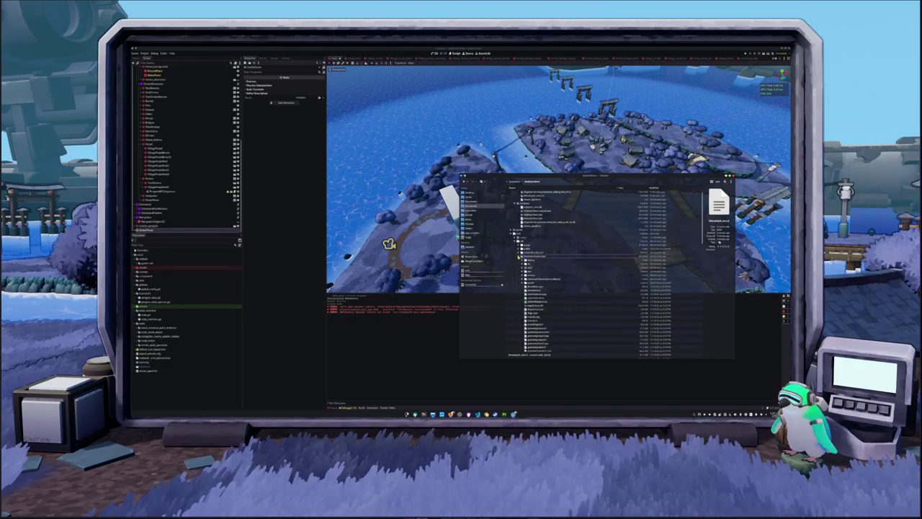
{"action": "scroll", "coordinate": [591, 274], "scroll_direction": "down", "scroll_amount": 1}
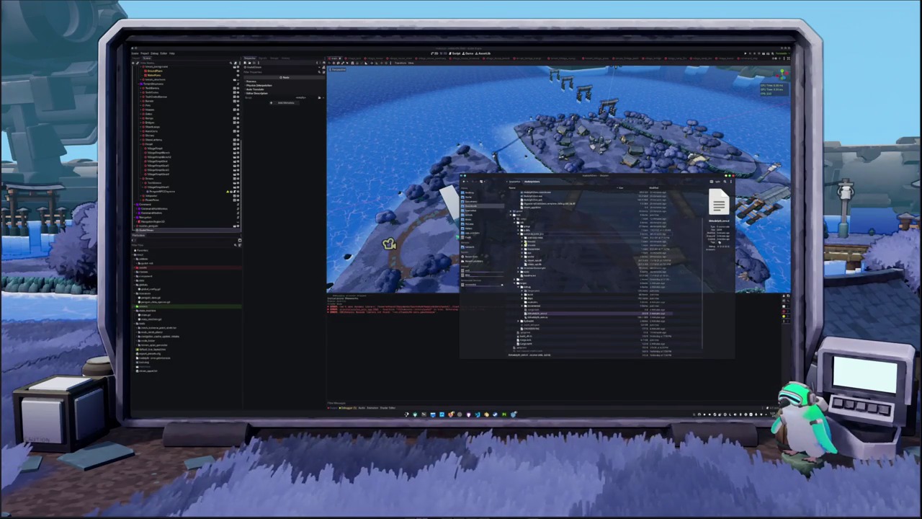
{"action": "left_click", "coordinate": [533, 248]}
{"action": "scroll", "coordinate": [577, 274], "scroll_direction": "up", "scroll_amount": 2}
{"action": "left_click", "coordinate": [547, 233]}
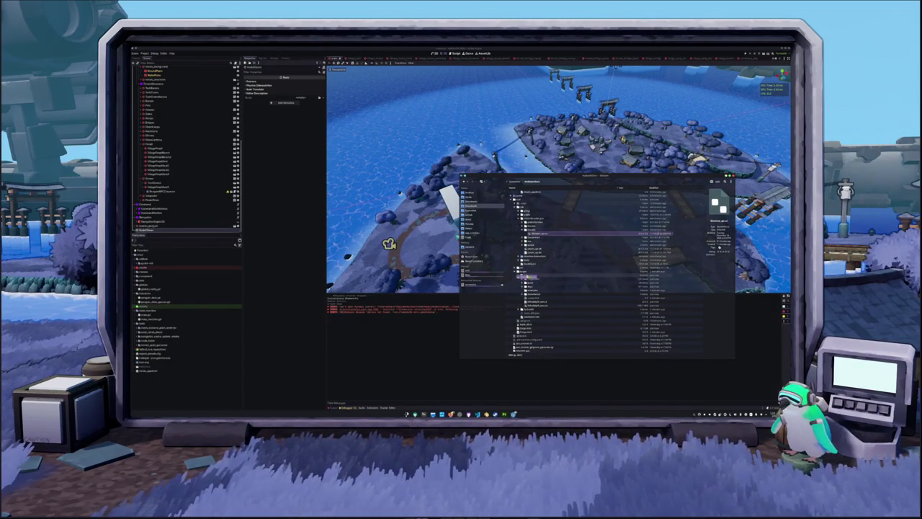
{"action": "left_click", "coordinate": [536, 306]}
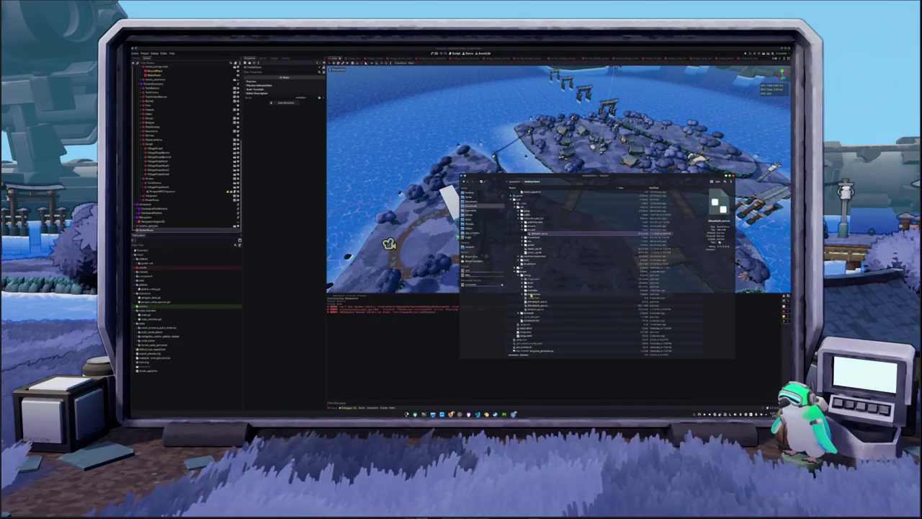
{"action": "left_click", "coordinate": [433, 347]}
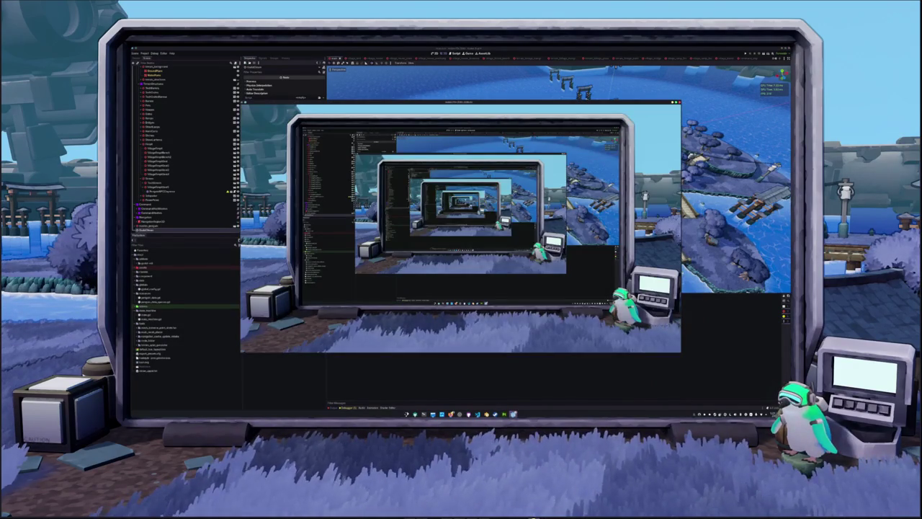
Save the current scene and clear the old errors from the Output log.
{"action": "mouse_move", "coordinate": [513, 415]}
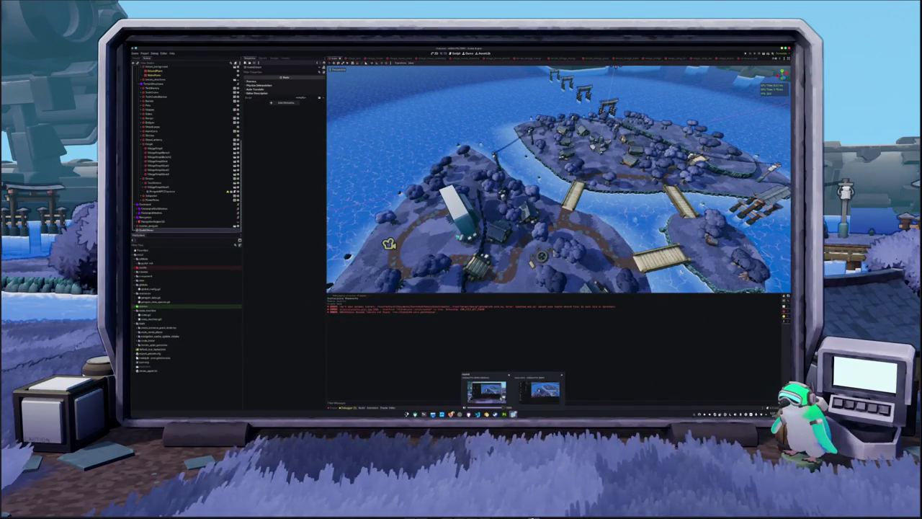
{"action": "left_click", "coordinate": [495, 384]}
{"action": "key", "text": "ctrl+s"}
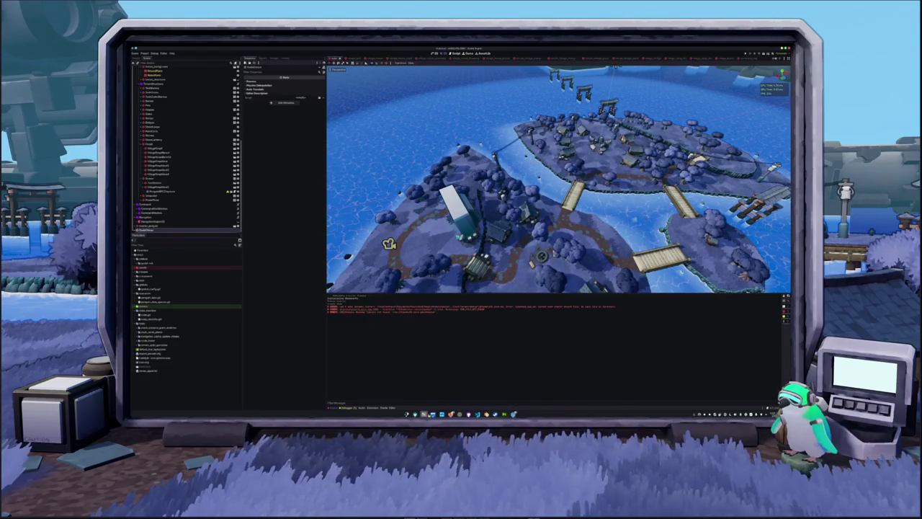
{"action": "key", "text": "alt+Tab"}
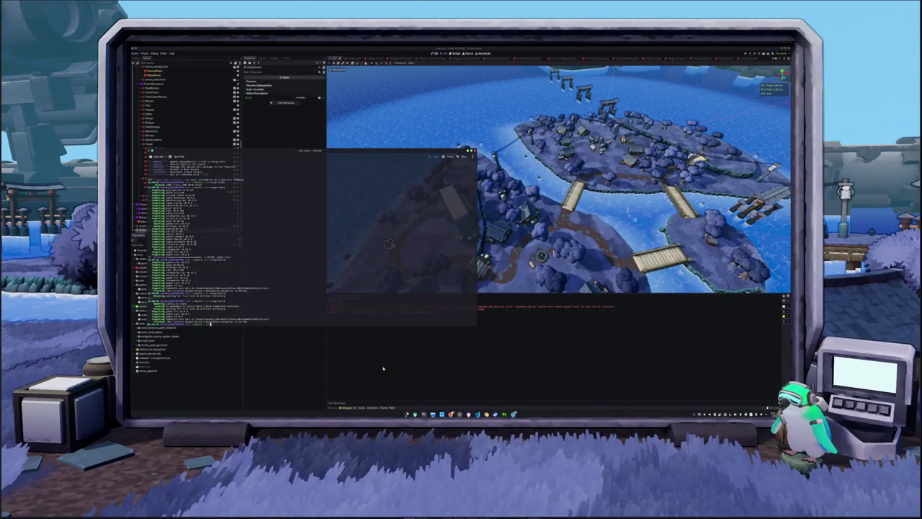
{"action": "left_click", "coordinate": [655, 317]}
{"action": "key", "text": "F5"}
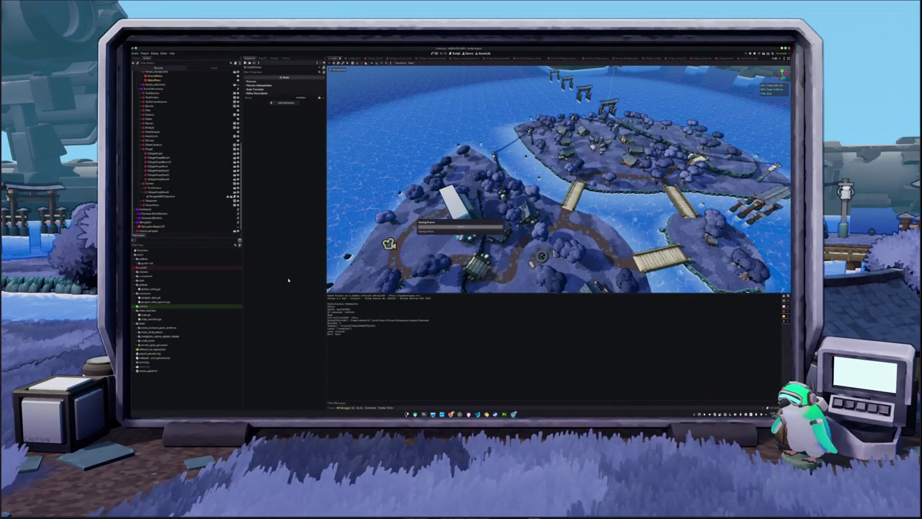
Export all presets (Linux and Windows Desktop) as Release builds.
{"action": "left_click", "coordinate": [144, 53]}
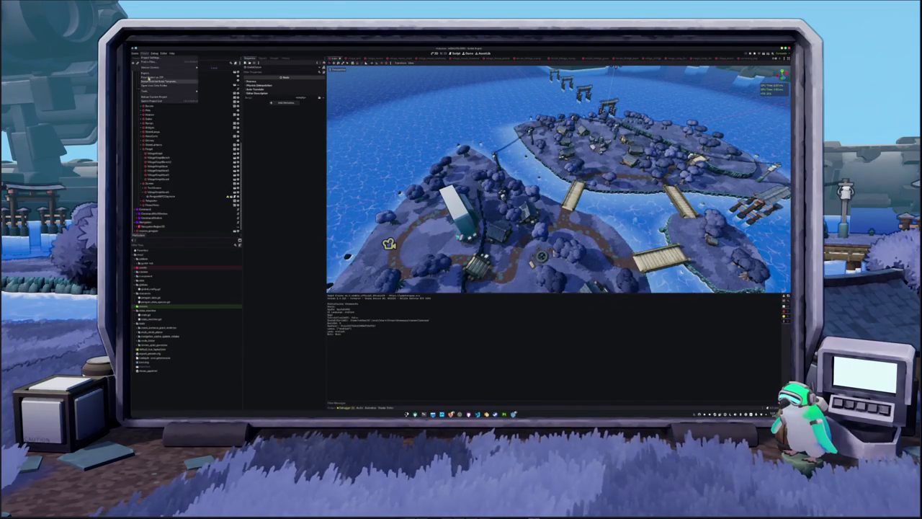
{"action": "left_click", "coordinate": [148, 74]}
{"action": "left_click", "coordinate": [453, 276]}
{"action": "left_click", "coordinate": [459, 234]}
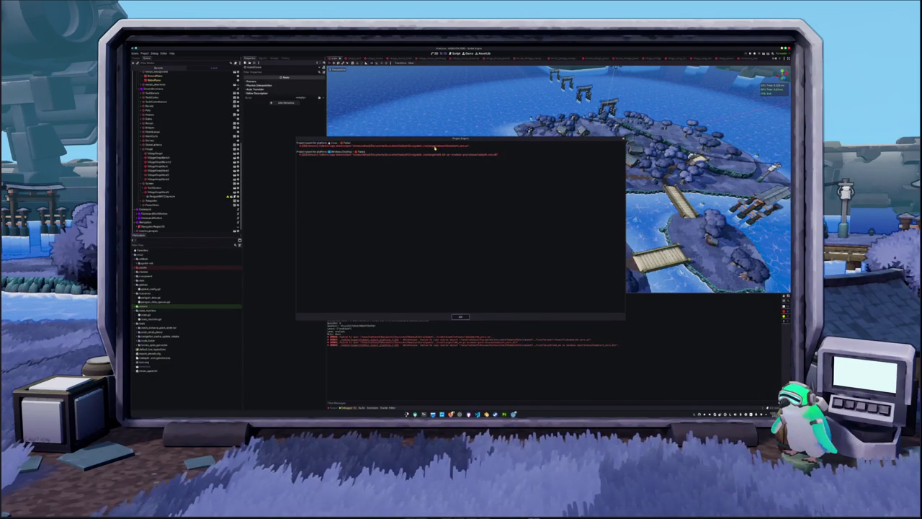
Dismiss the export results and rebuild the Rust crate with cargo build in the terminal.
{"action": "left_click", "coordinate": [461, 317]}
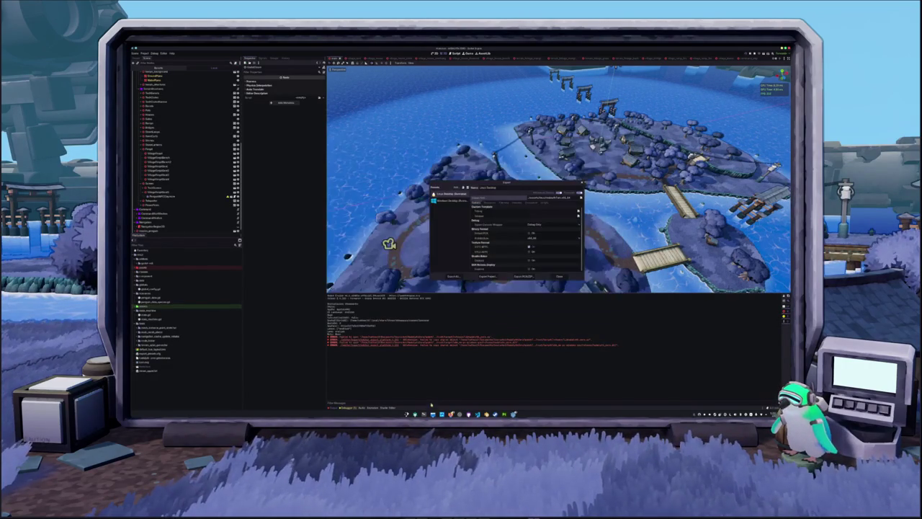
{"action": "key", "text": "alt+Tab"}
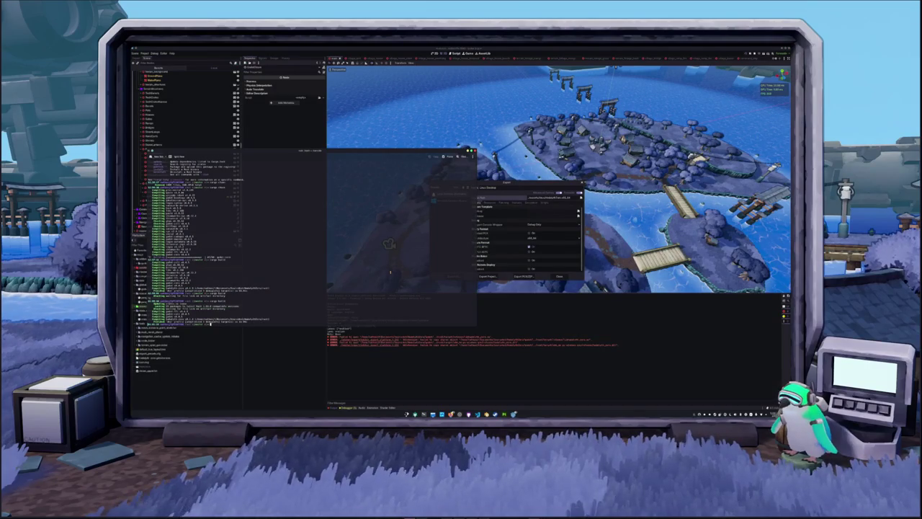
{"action": "type", "text": "build"}
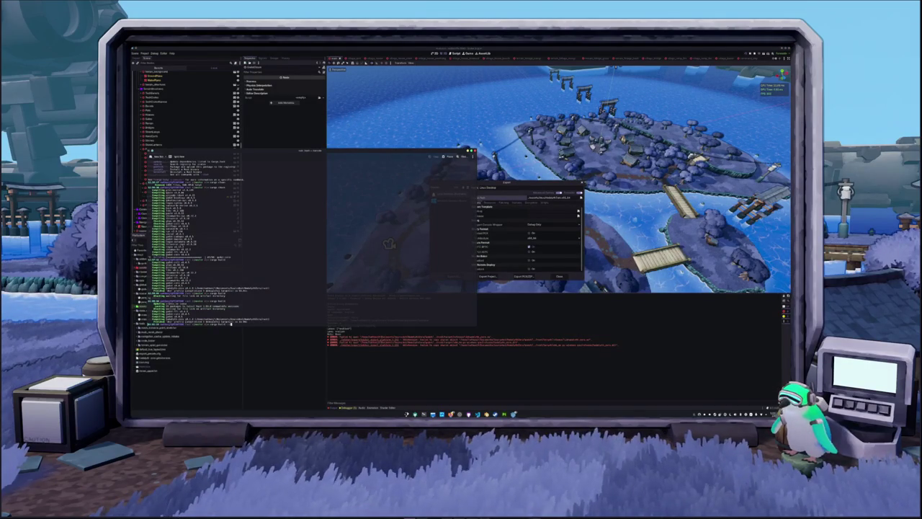
{"action": "key", "text": "Return"}
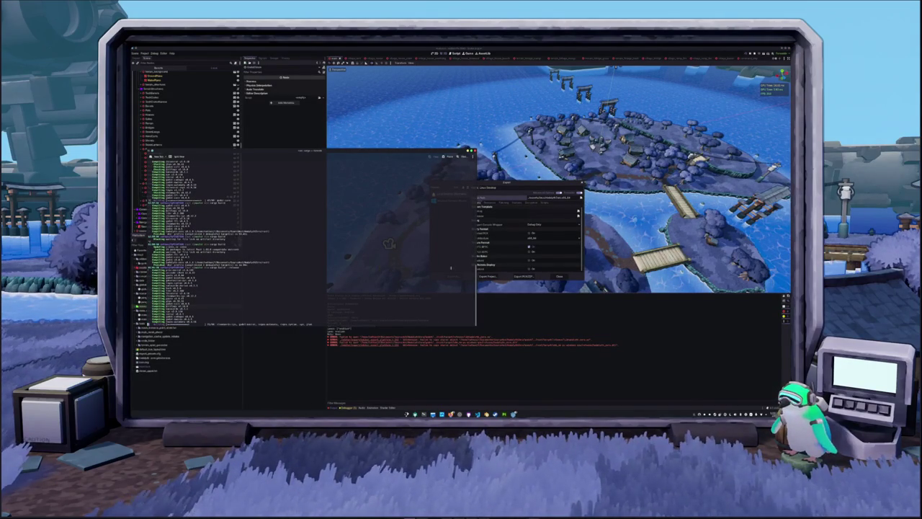
Re-export the Linux Desktop preset over the existing build and dismiss the export log.
{"action": "key", "text": "alt+Tab"}
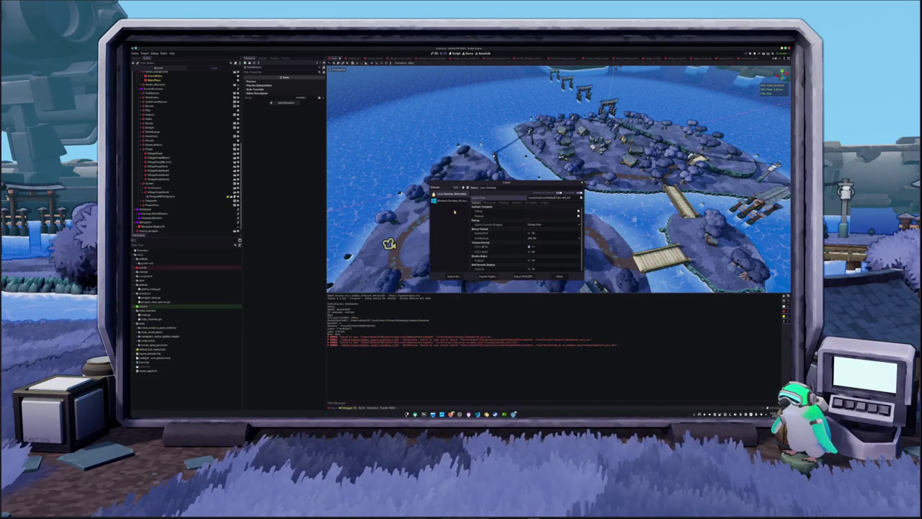
{"action": "left_click", "coordinate": [488, 276]}
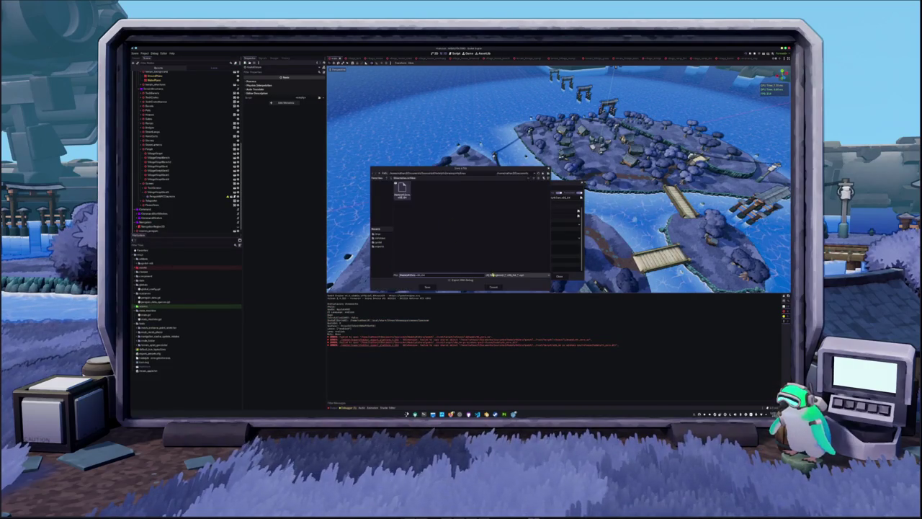
{"action": "left_click", "coordinate": [428, 286]}
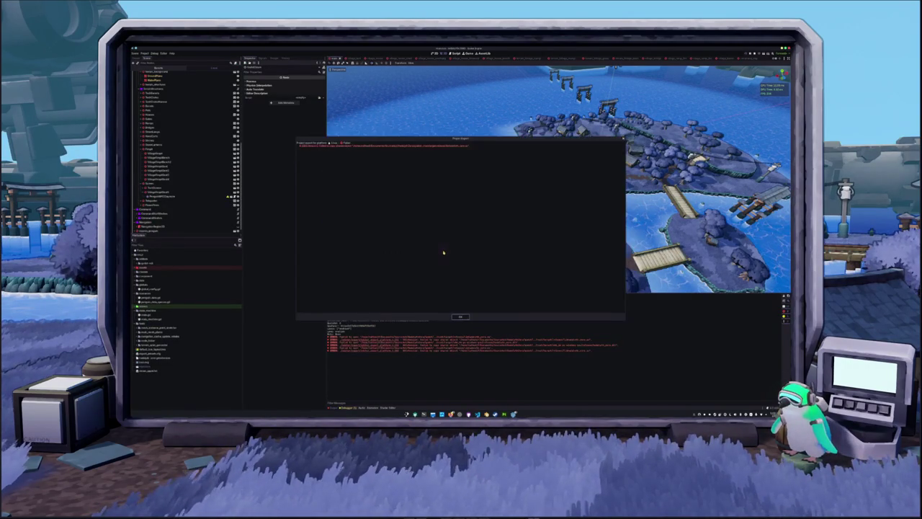
{"action": "left_click", "coordinate": [461, 316]}
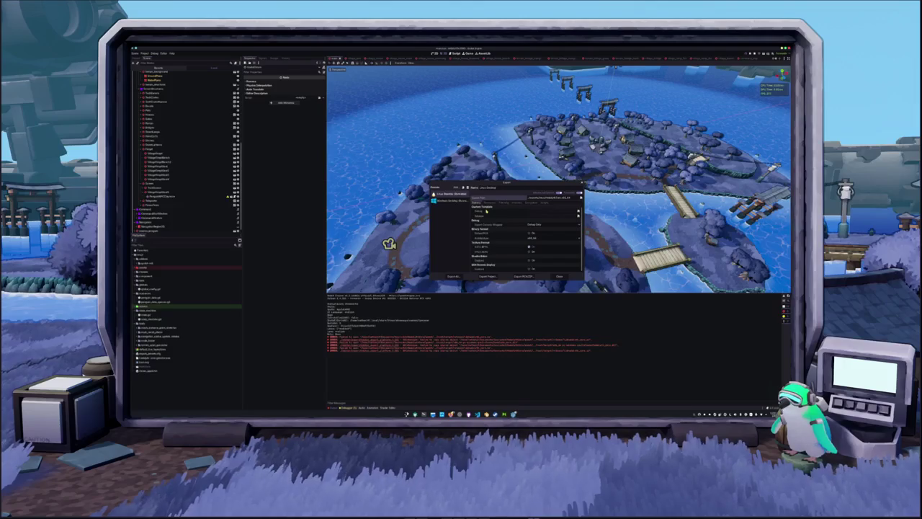
Set the export mode to Debug and Release and look through the Windows Desktop preset options.
{"action": "left_click_drag", "start_coordinate": [528, 186], "coordinate": [547, 191]}
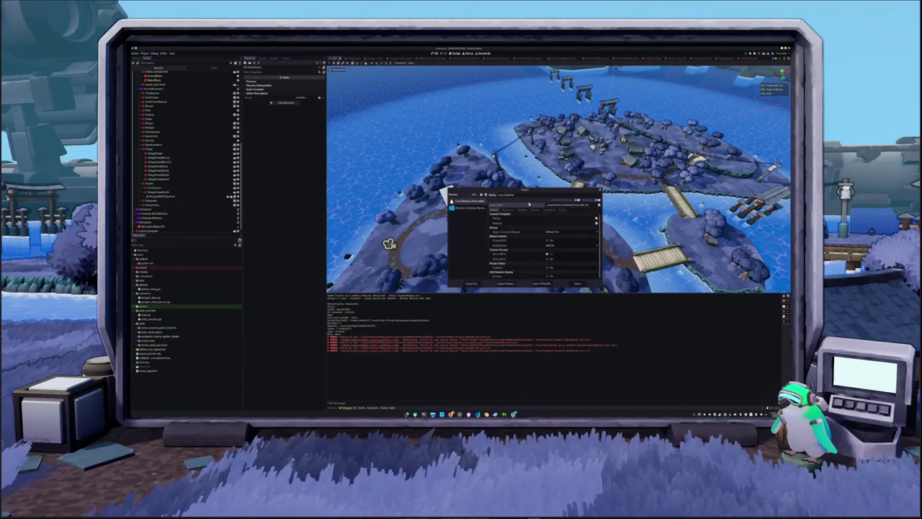
{"action": "left_click", "coordinate": [553, 231]}
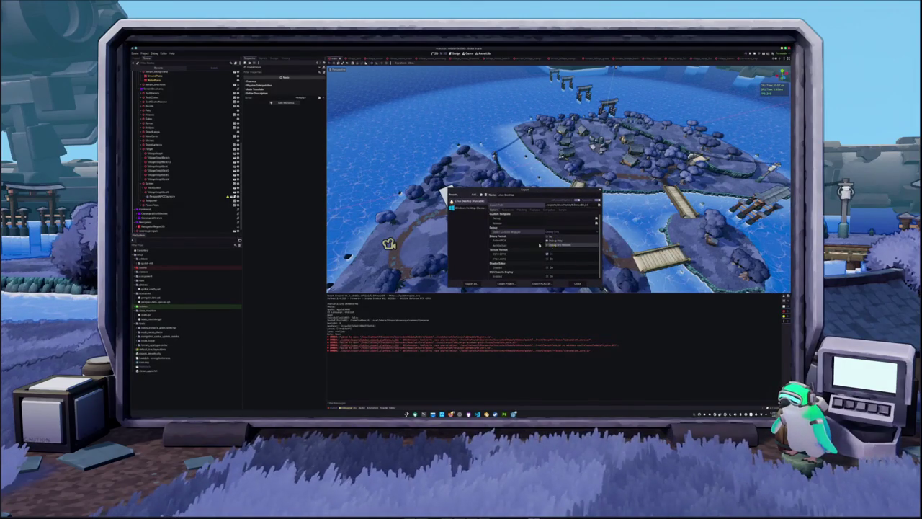
{"action": "left_click", "coordinate": [552, 244]}
{"action": "left_click", "coordinate": [468, 207]}
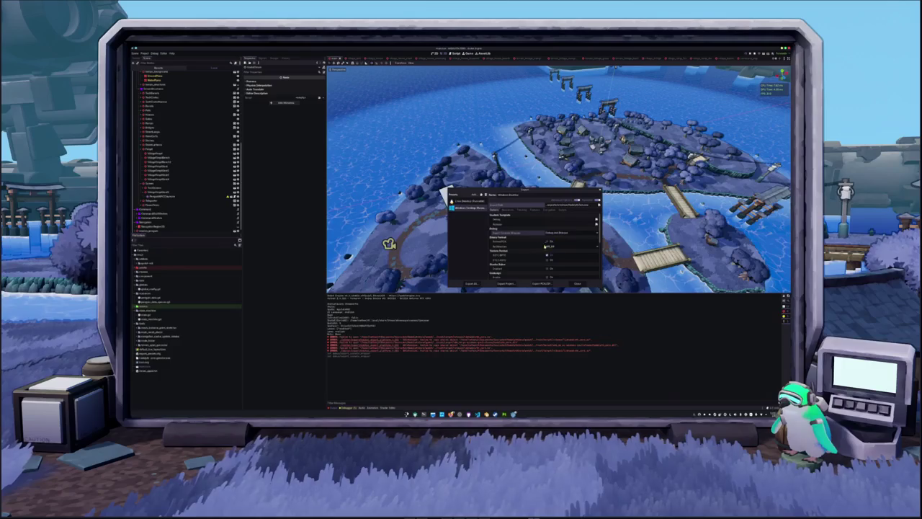
{"action": "scroll", "coordinate": [524, 236], "scroll_direction": "down", "scroll_amount": 1}
{"action": "scroll", "coordinate": [524, 252], "scroll_direction": "down", "scroll_amount": 10}
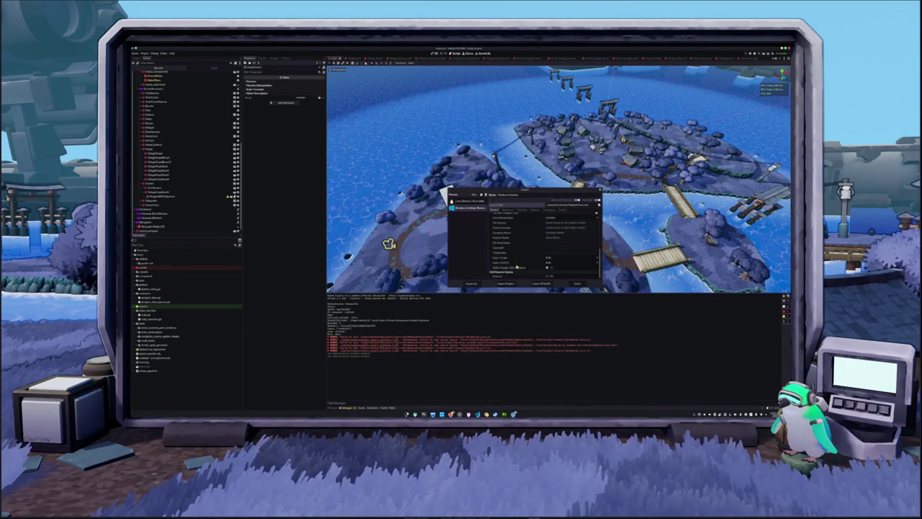
{"action": "scroll", "coordinate": [519, 267], "scroll_direction": "up", "scroll_amount": 10}
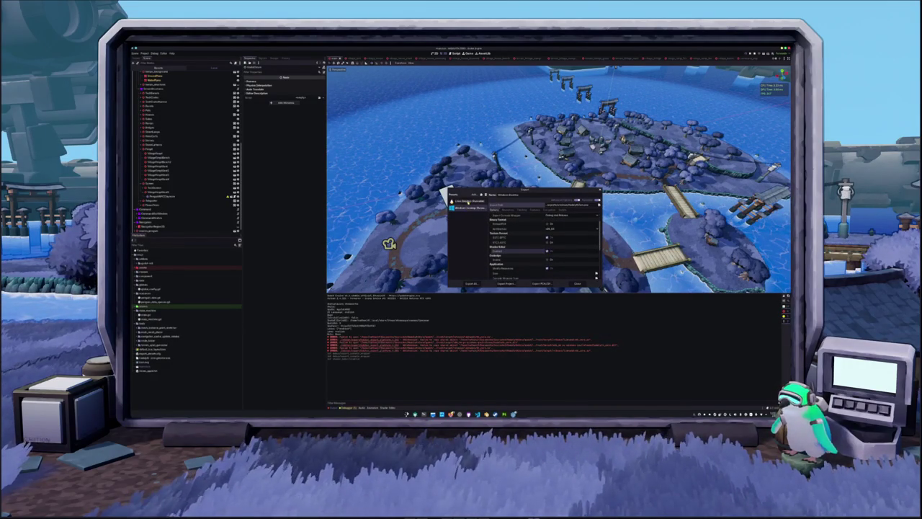
Return to the Linux Desktop preset and export all presets as Debug builds.
{"action": "left_click", "coordinate": [468, 202]}
{"action": "scroll", "coordinate": [516, 263], "scroll_direction": "up", "scroll_amount": 1}
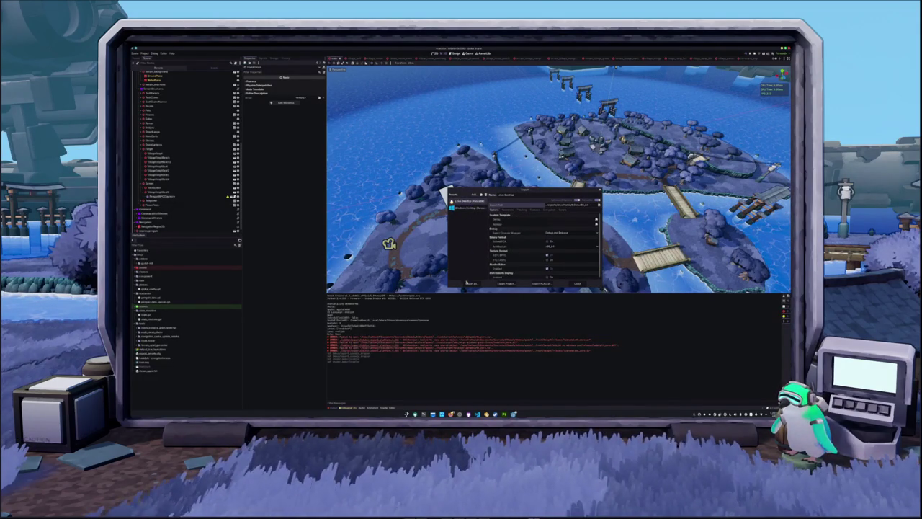
{"action": "left_click", "coordinate": [470, 284]}
{"action": "left_click", "coordinate": [459, 233]}
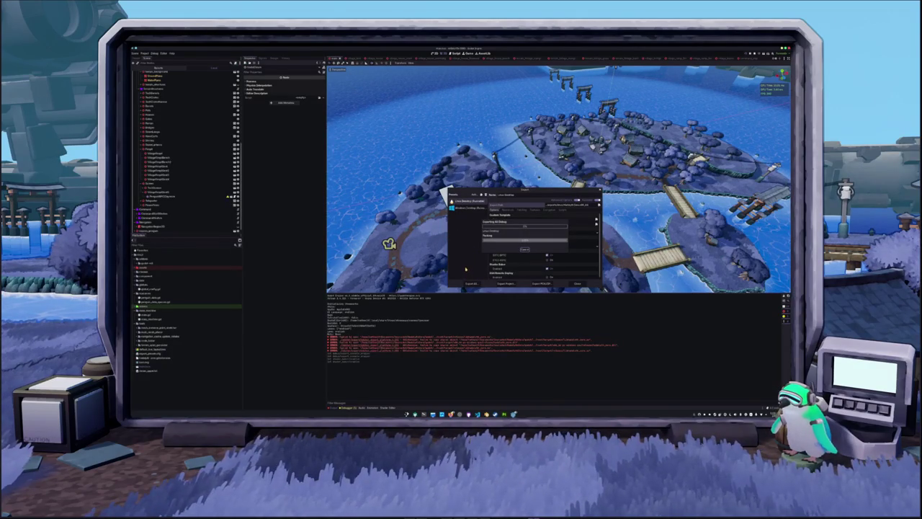
{"action": "left_click", "coordinate": [424, 412]}
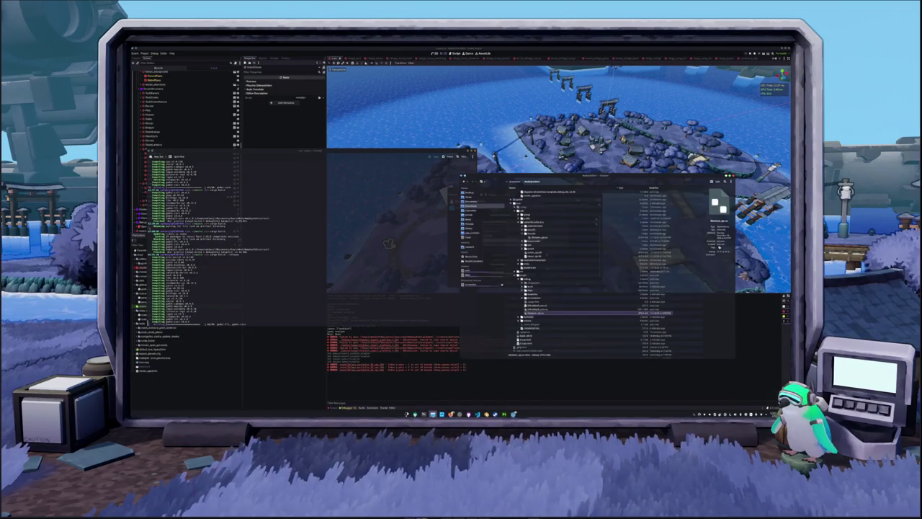
Locate the exported game build in Dolphin and launch it.
{"action": "left_click", "coordinate": [548, 238]}
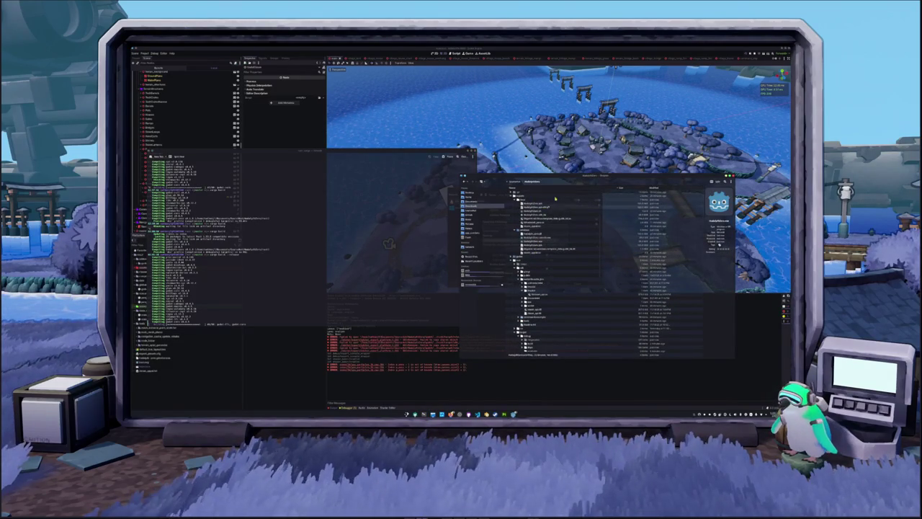
{"action": "left_click", "coordinate": [566, 212]}
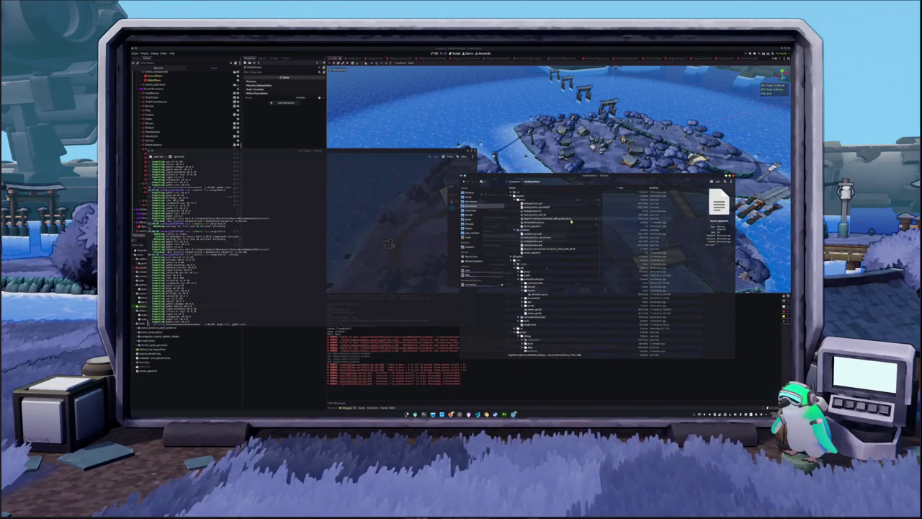
{"action": "left_click", "coordinate": [549, 215]}
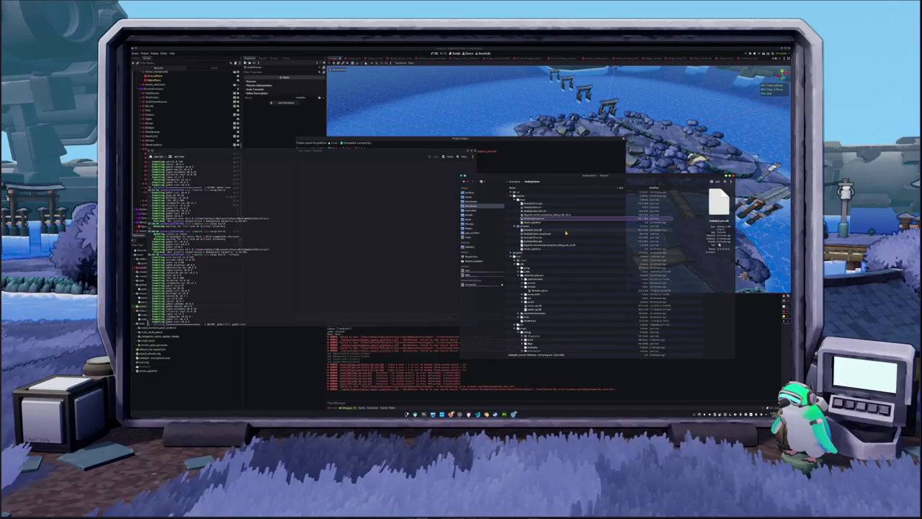
{"action": "left_click", "coordinate": [533, 211]}
{"action": "double_click", "coordinate": [534, 214]}
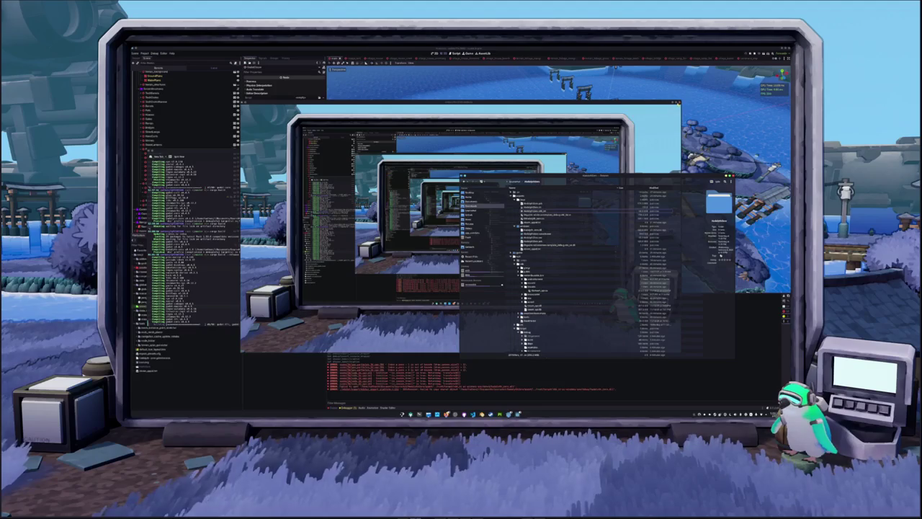
Relaunch the exported build, then open a terminal in the current folder.
{"action": "double_click", "coordinate": [541, 208]}
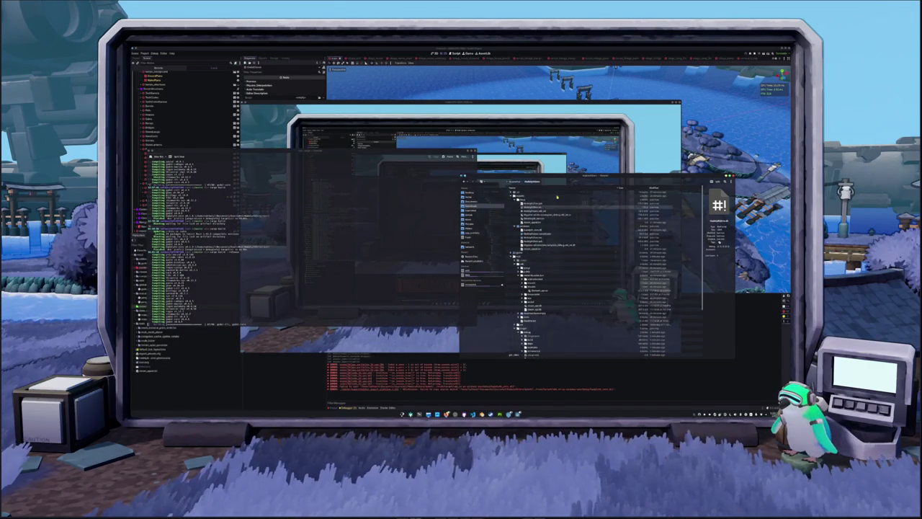
{"action": "left_click", "coordinate": [538, 208]}
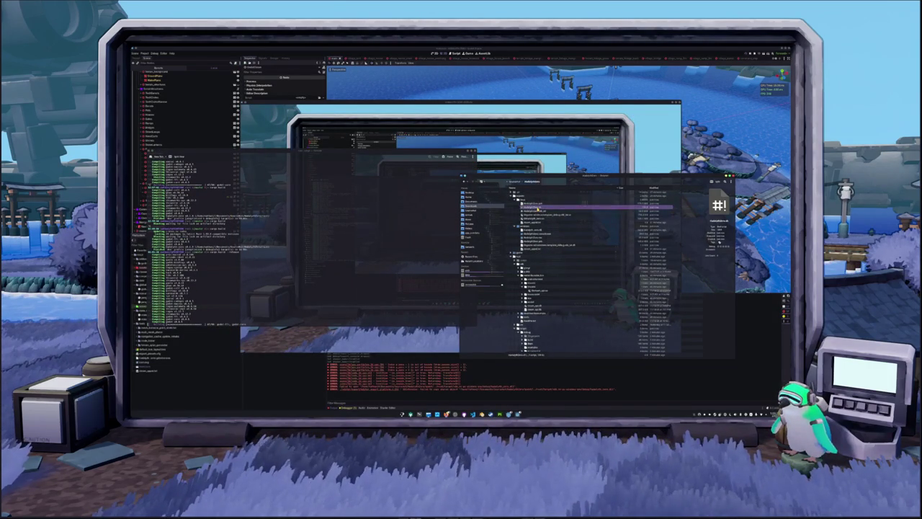
{"action": "double_click", "coordinate": [538, 208]}
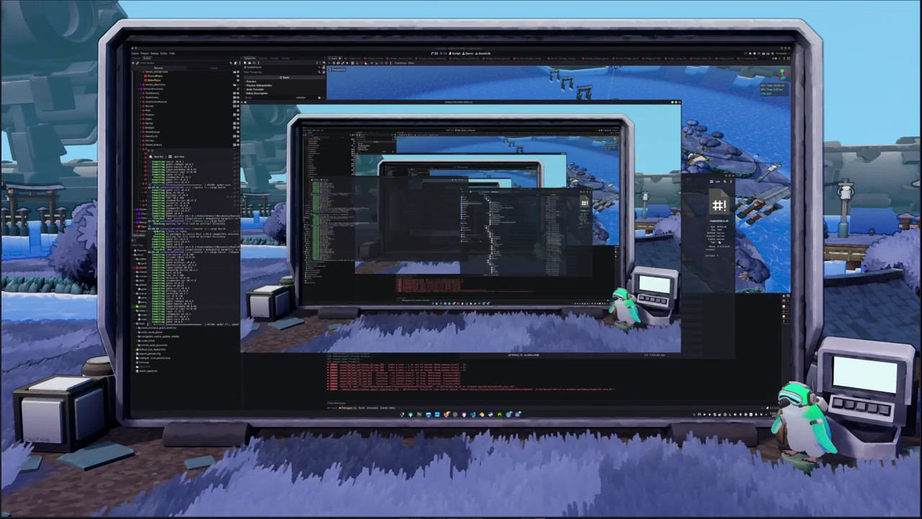
{"action": "mouse_move", "coordinate": [509, 414]}
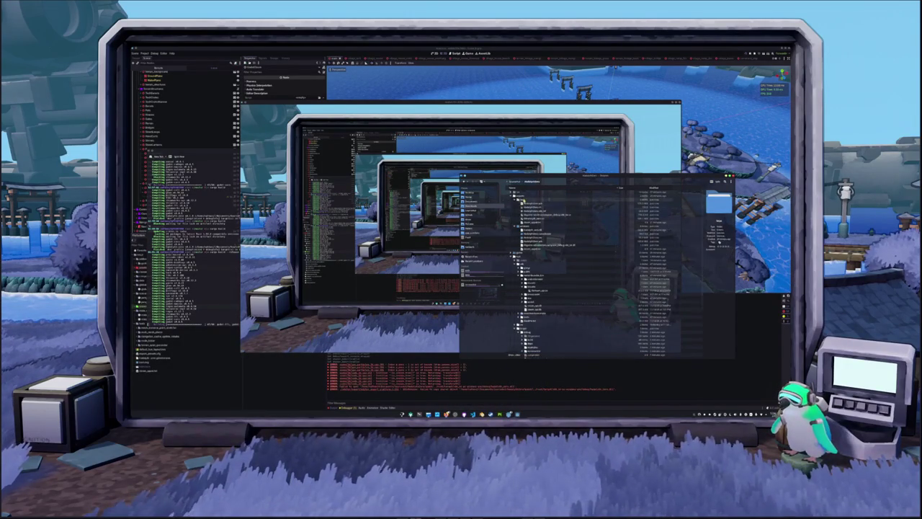
{"action": "left_click", "coordinate": [555, 272]}
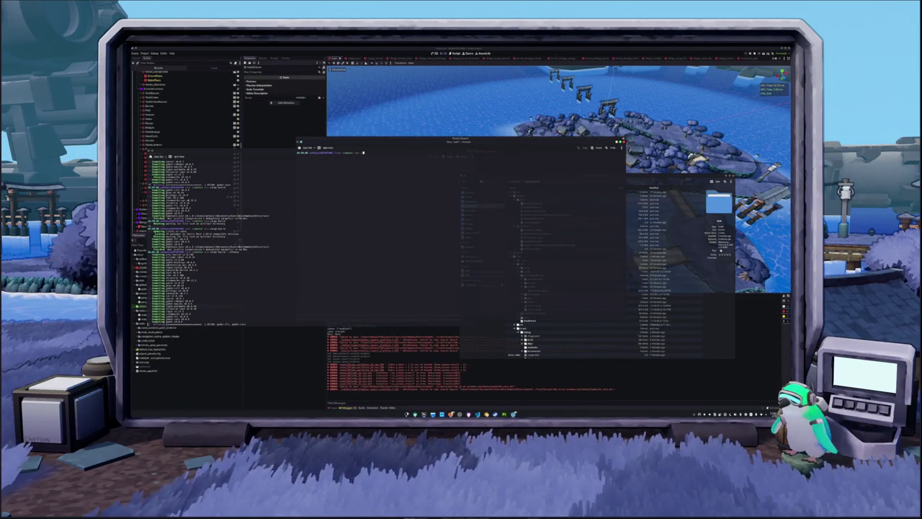
Tab-complete the Godot executable path and run it to start a new Godot instance.
{"action": "key", "text": "Tab"}
{"action": "key", "text": "Tab"}
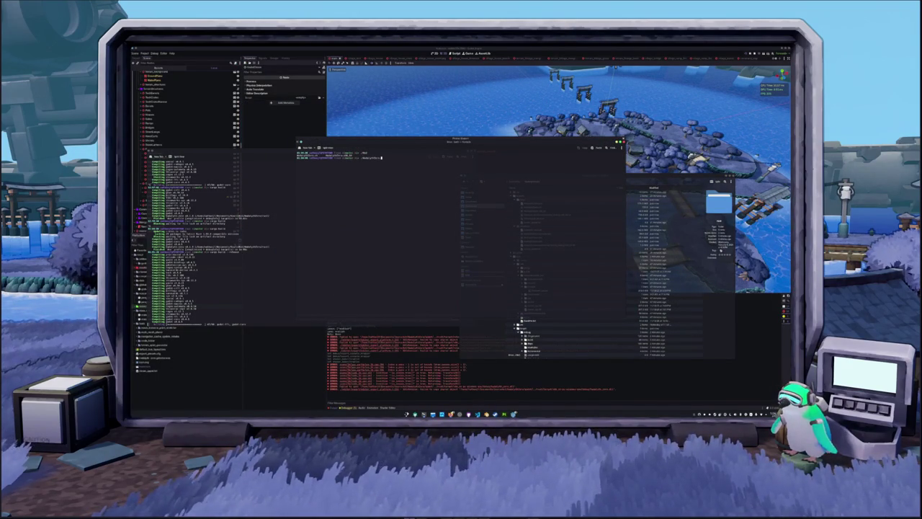
{"action": "key", "text": "Return"}
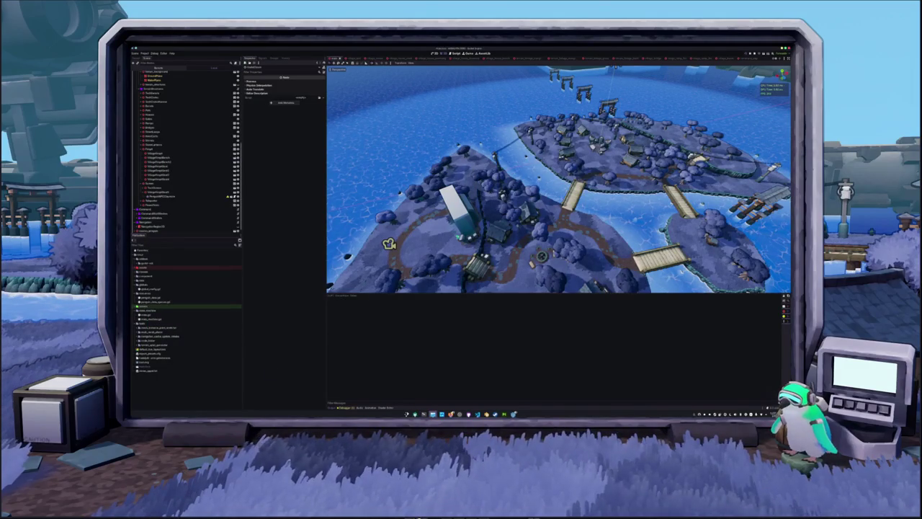
Browse the project folder tree in Dolphin, previewing several files and folders.
{"action": "scroll", "coordinate": [596, 289], "scroll_direction": "down", "scroll_amount": 3}
{"action": "left_click", "coordinate": [596, 304]}
{"action": "left_click", "coordinate": [596, 298]}
{"action": "left_click", "coordinate": [596, 294]}
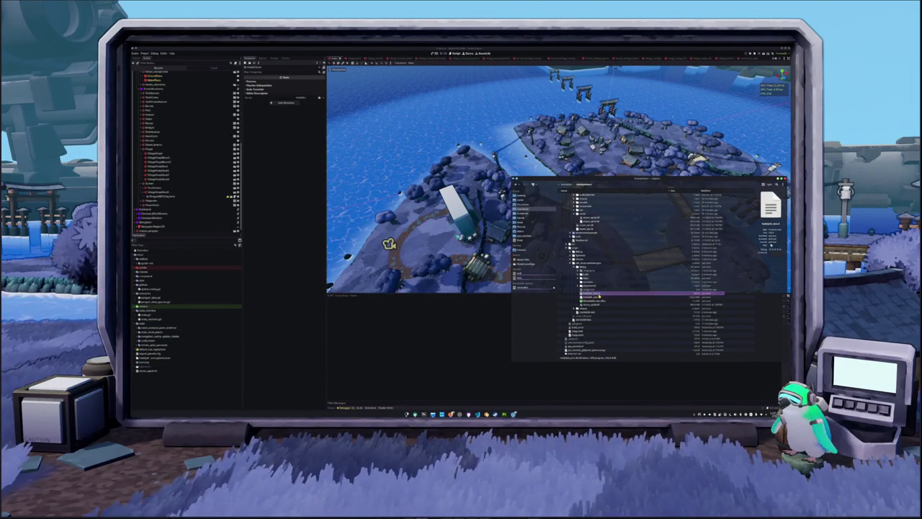
{"action": "scroll", "coordinate": [576, 303], "scroll_direction": "down", "scroll_amount": 3}
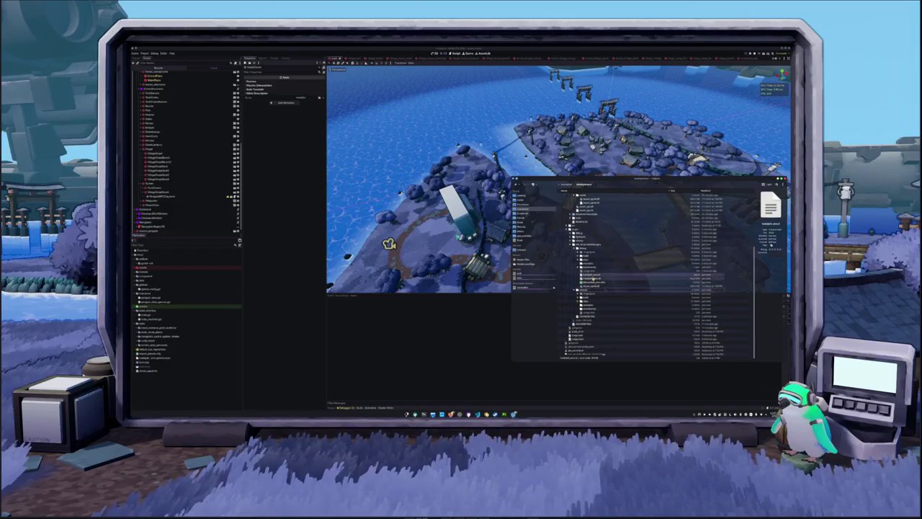
{"action": "left_click", "coordinate": [587, 287]}
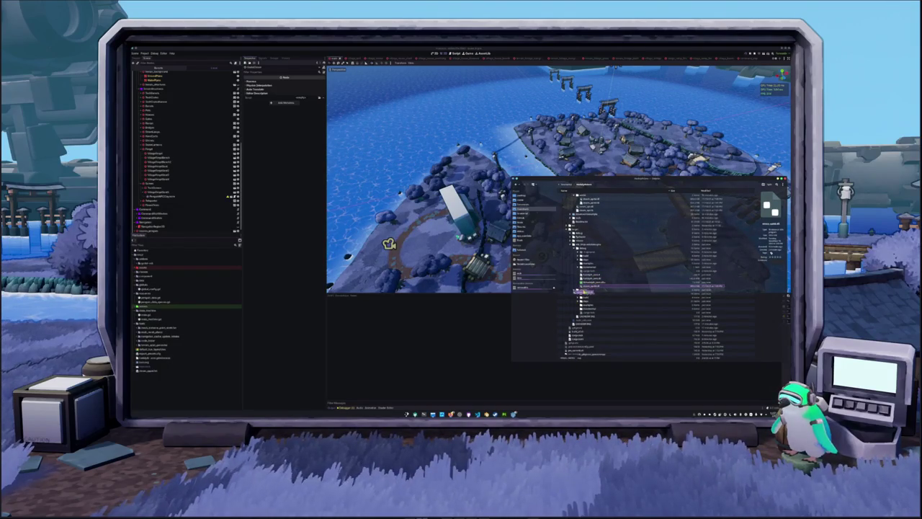
{"action": "left_click", "coordinate": [595, 314]}
{"action": "left_click", "coordinate": [601, 312]}
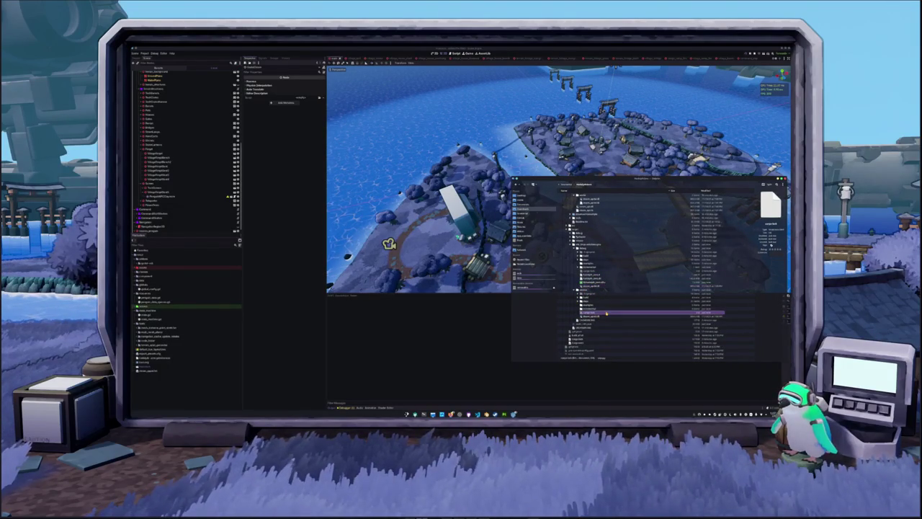
{"action": "scroll", "coordinate": [607, 309], "scroll_direction": "up", "scroll_amount": 1}
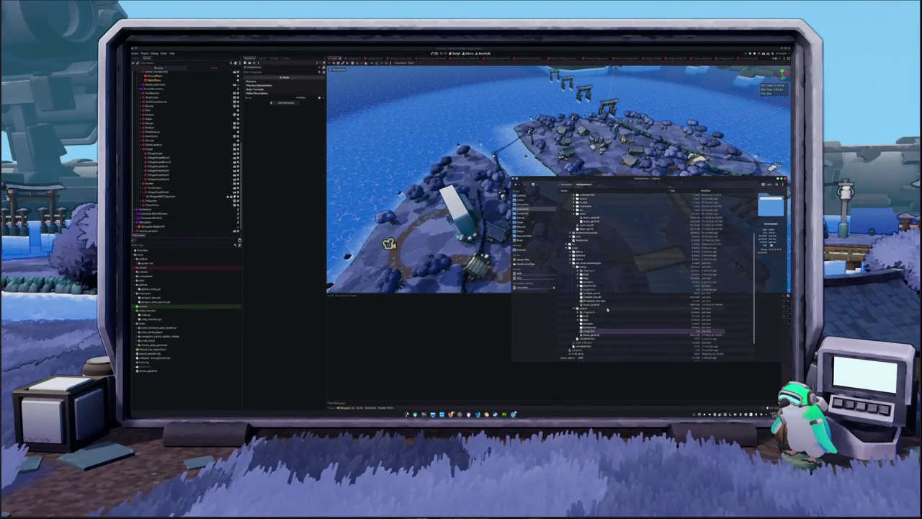
{"action": "left_click", "coordinate": [607, 332]}
{"action": "scroll", "coordinate": [607, 317], "scroll_direction": "up", "scroll_amount": 1}
{"action": "left_click", "coordinate": [607, 303]}
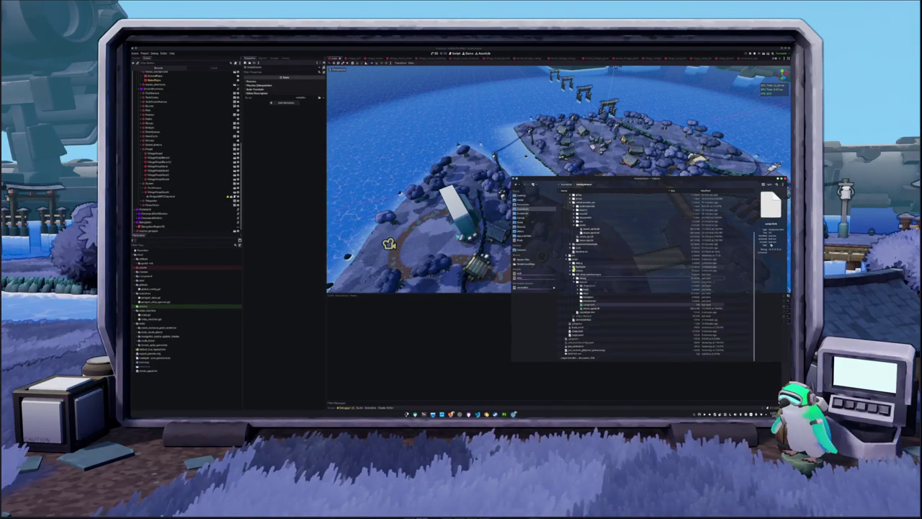
{"action": "scroll", "coordinate": [608, 304], "scroll_direction": "up", "scroll_amount": 1}
Create a new Markdown text file in the chosen folder and open it in the editor.
{"action": "left_click", "coordinate": [577, 312]}
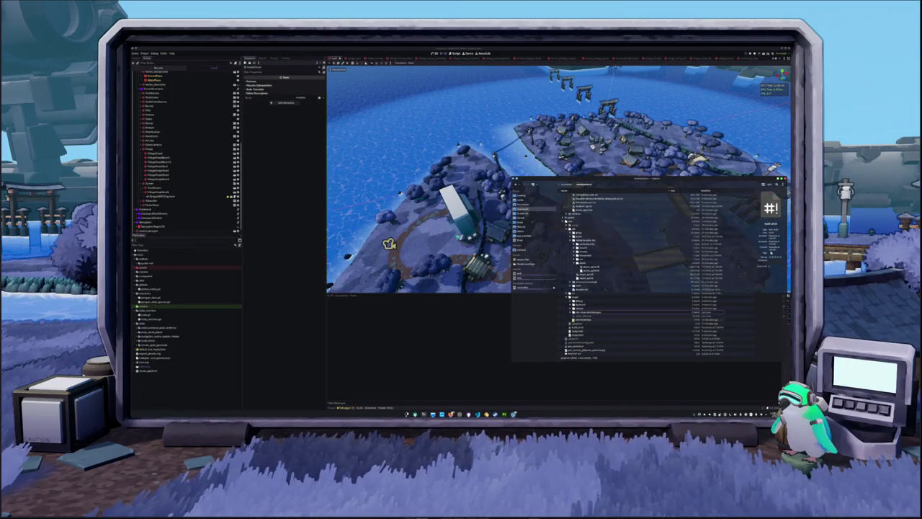
{"action": "right_click", "coordinate": [581, 298]}
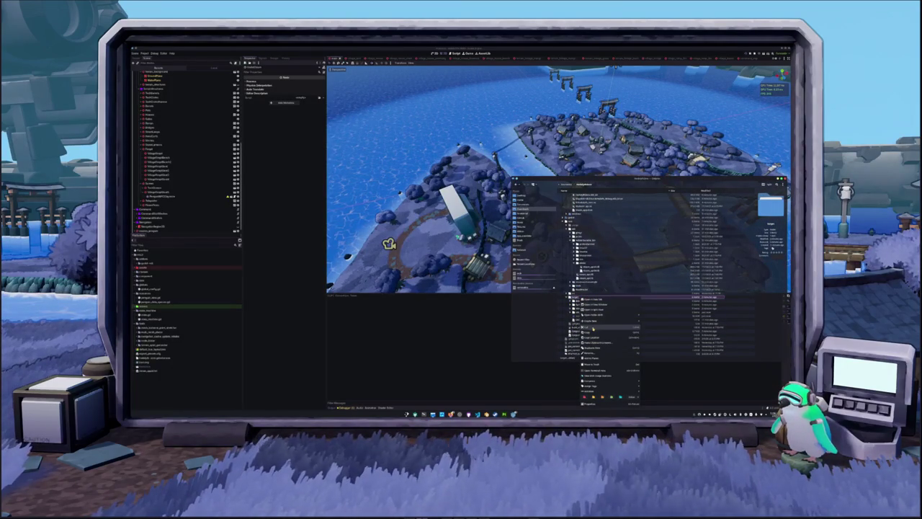
{"action": "mouse_move", "coordinate": [609, 321]}
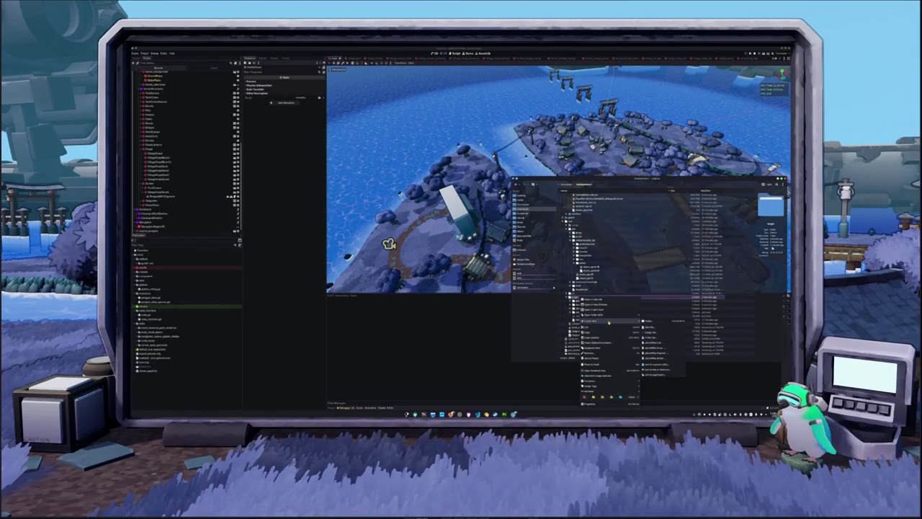
{"action": "left_click", "coordinate": [653, 328]}
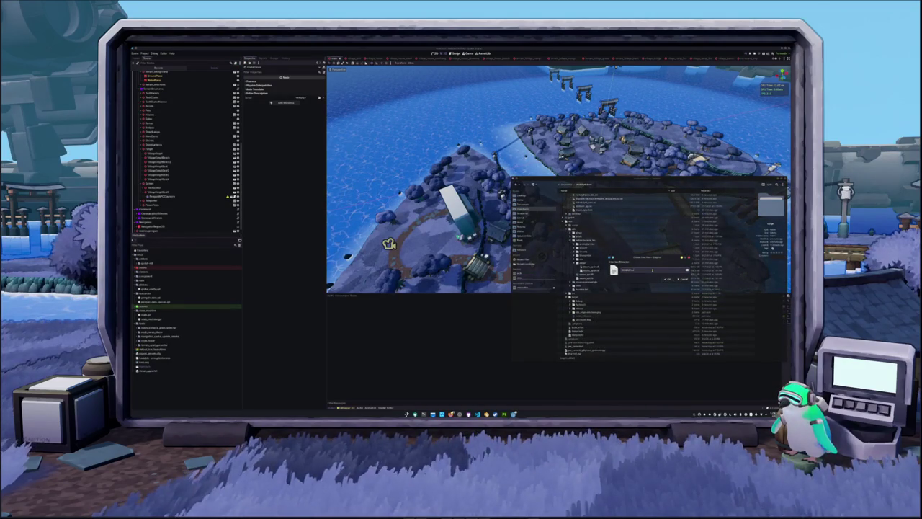
{"action": "key", "text": "Return"}
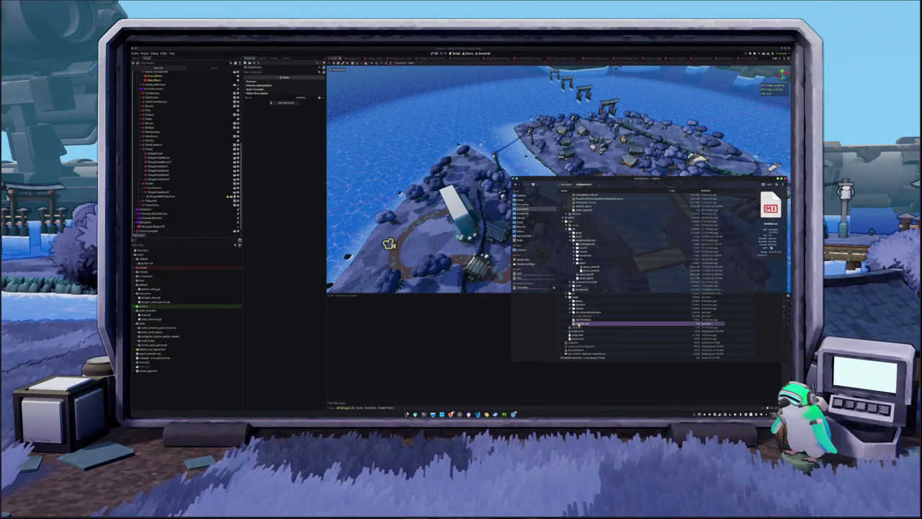
{"action": "double_click", "coordinate": [580, 324]}
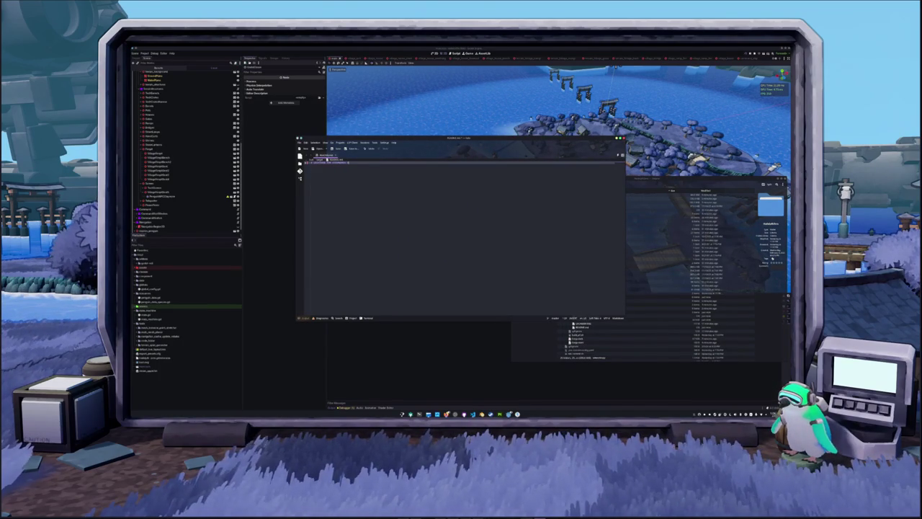
Complete the Steamworks setup note with a line about the viewport texture, then close Kate.
{"action": "type", "text": "ing"}
{"action": "key", "text": "Return"}
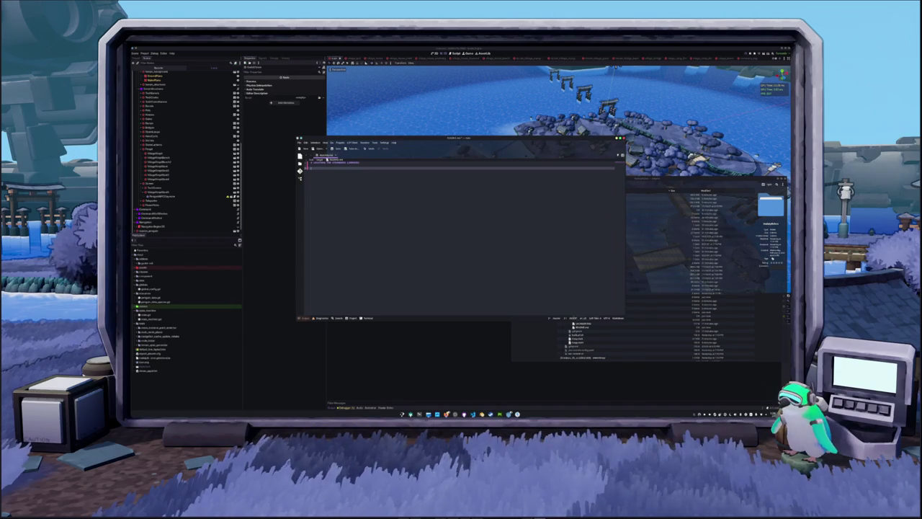
{"action": "type", "text": "the setup"}
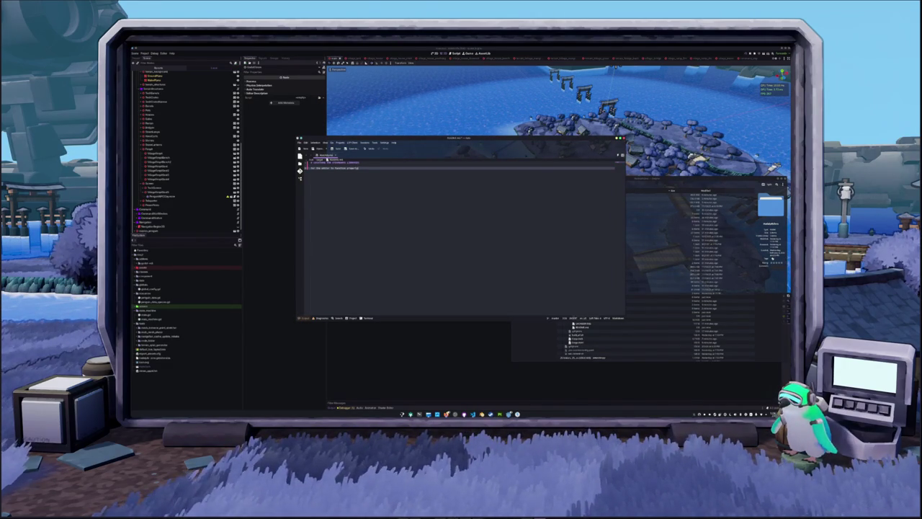
{"action": "type", "text": "the viewport"}
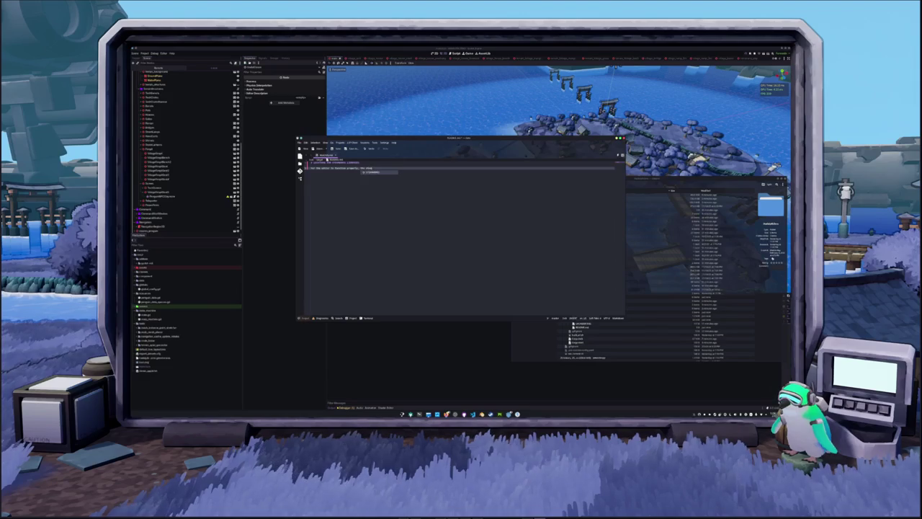
{"action": "type", "text": " to"}
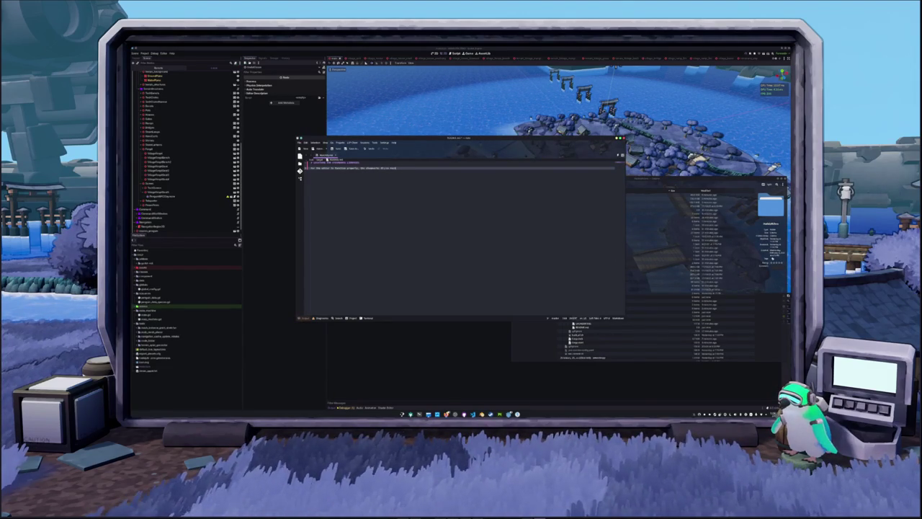
{"action": "type", "text": "ut"}
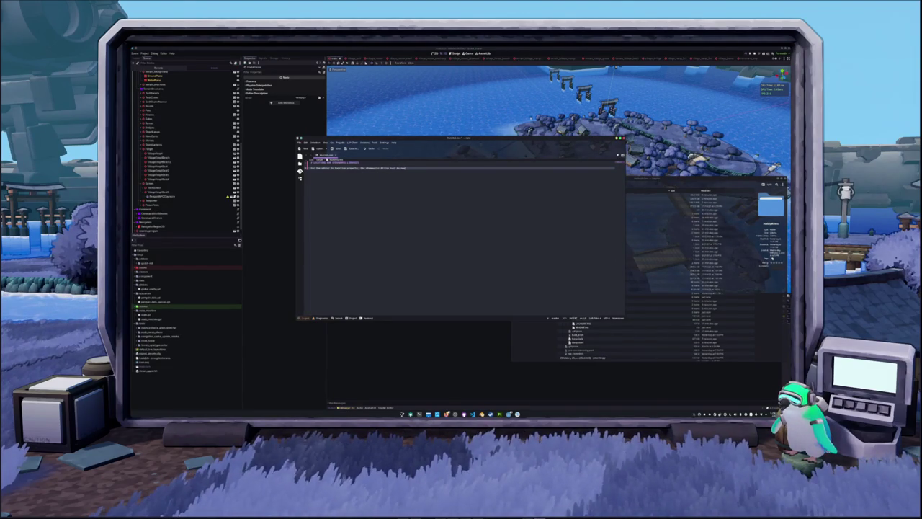
{"action": "type", "text": " up"}
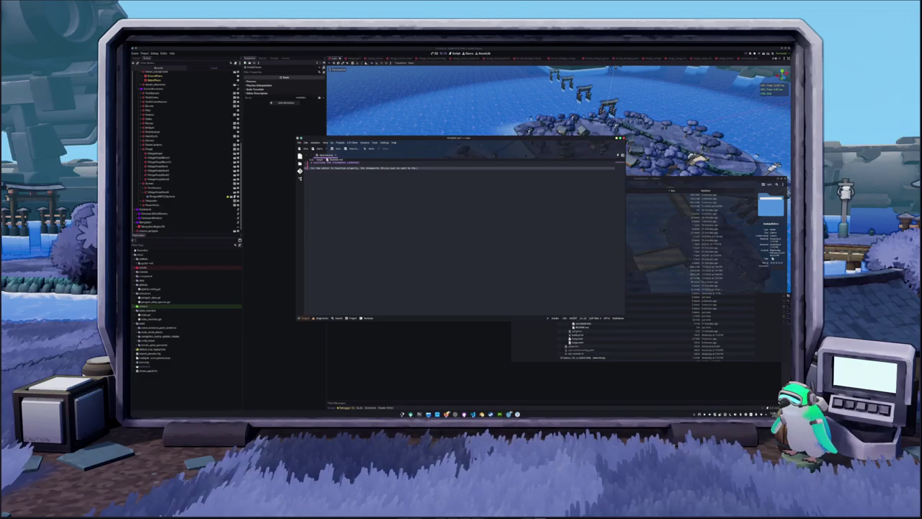
{"action": "type", "text": " a"}
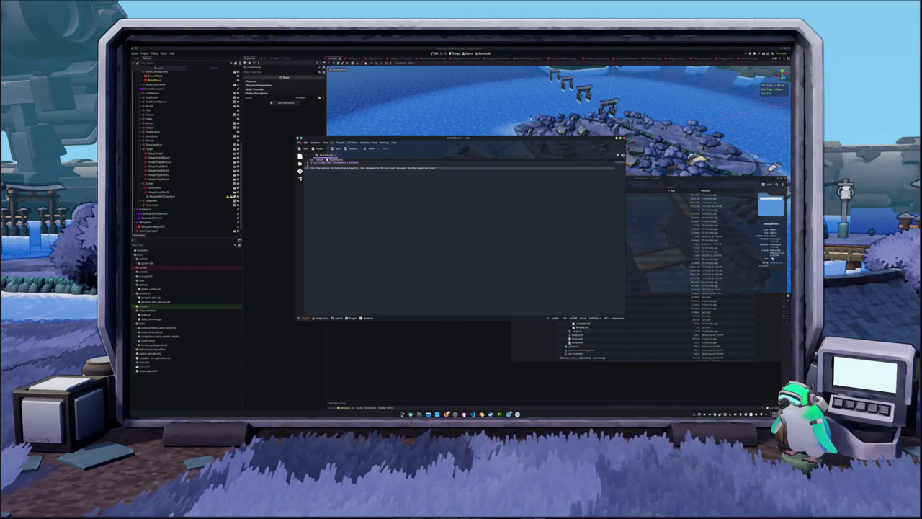
{"action": "type", "text": "exture to the bg"}
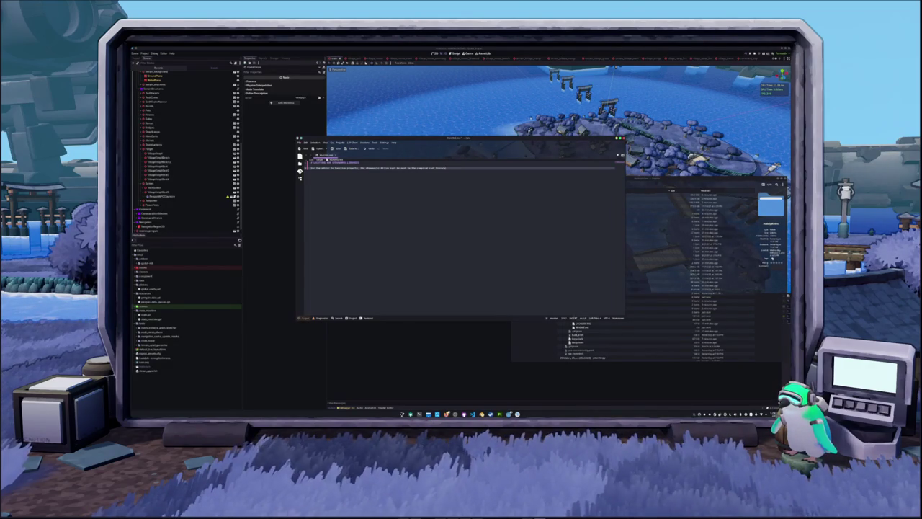
{"action": "type", "text": "rou"}
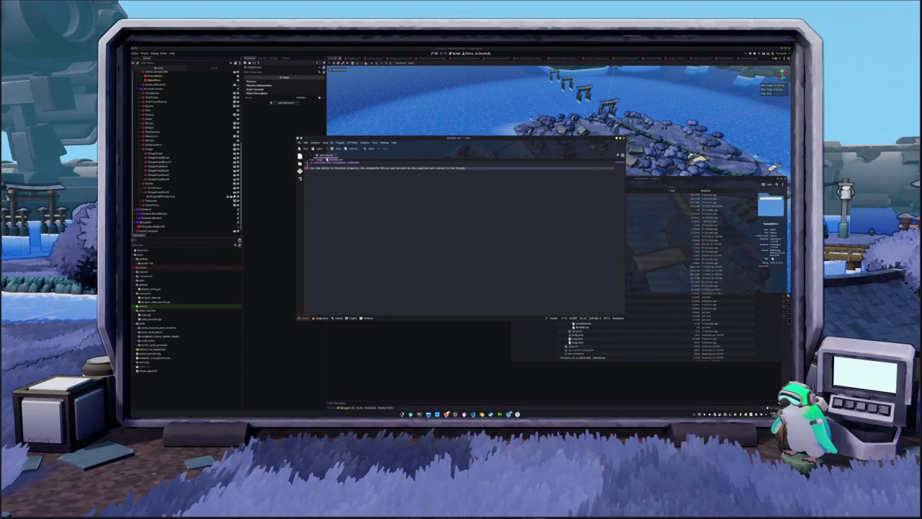
{"action": "type", "text": "nd for the angle to function properly."}
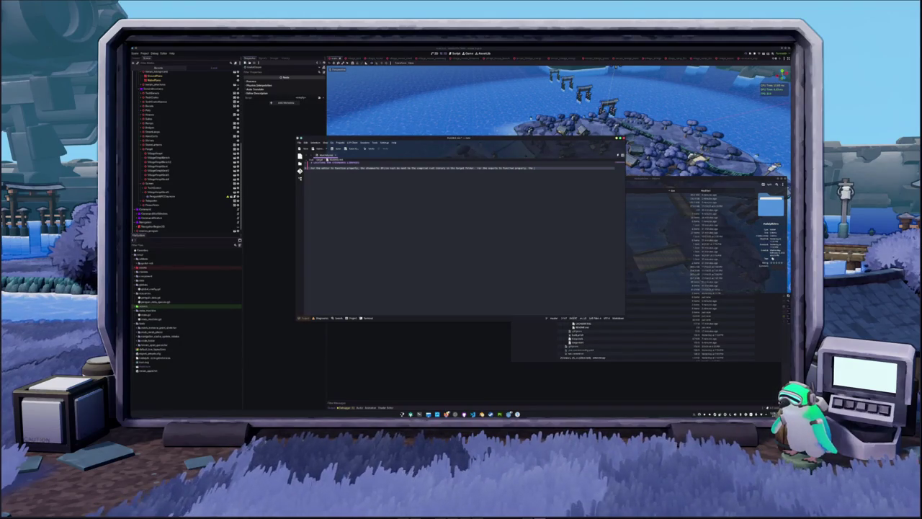
{"action": "type", "text": "racter i"}
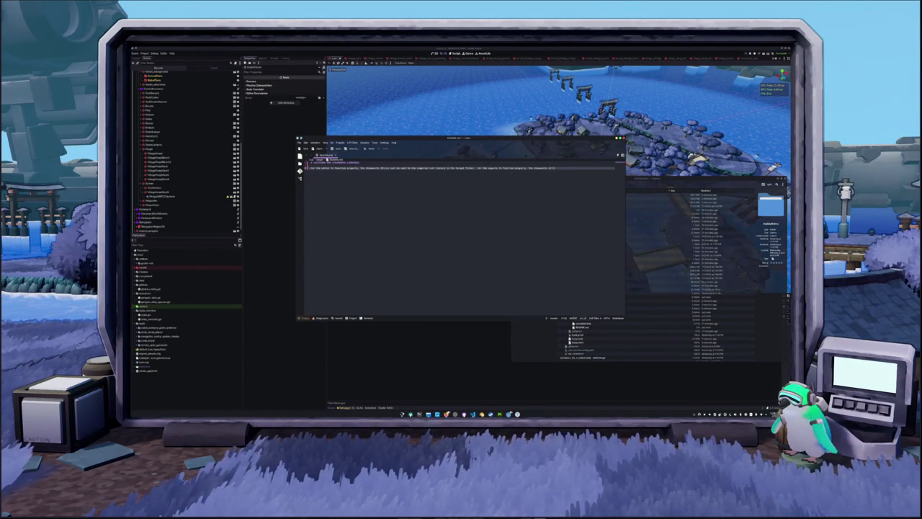
{"action": "type", "text": "st t"}
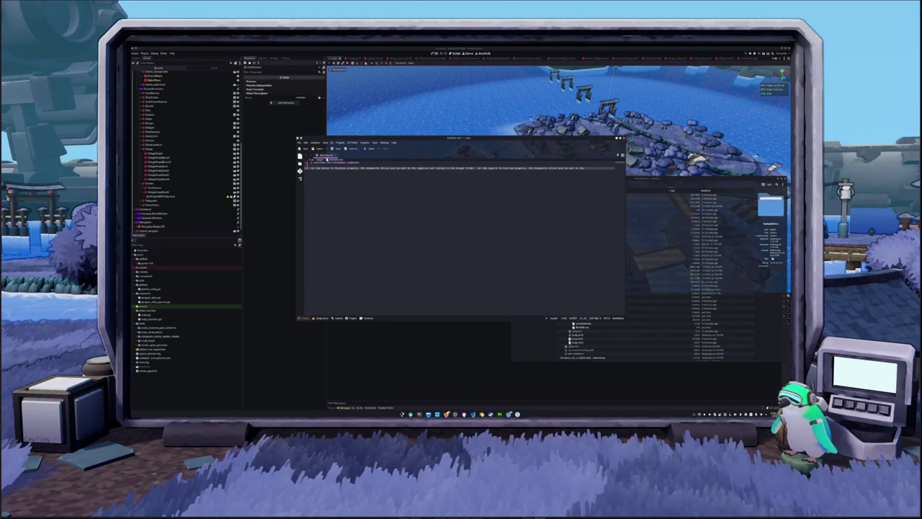
{"action": "type", "text": " soun"}
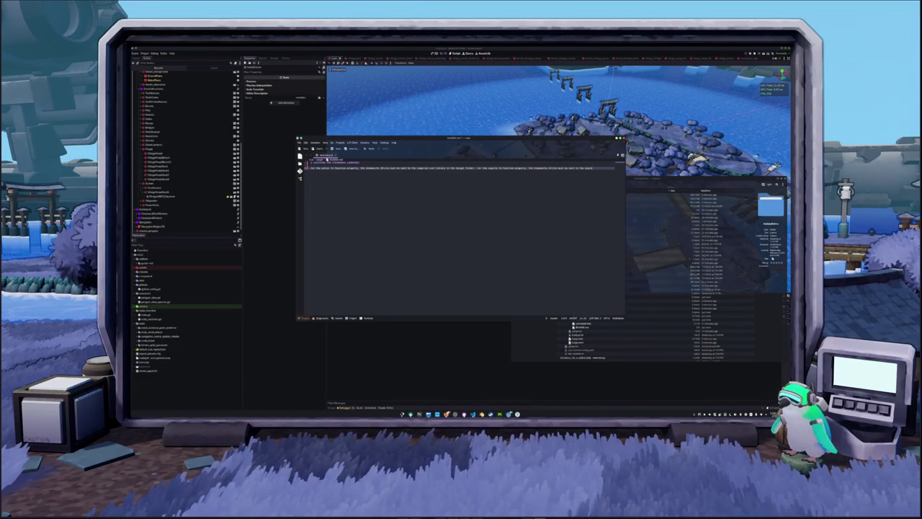
{"action": "type", "text": "d library"}
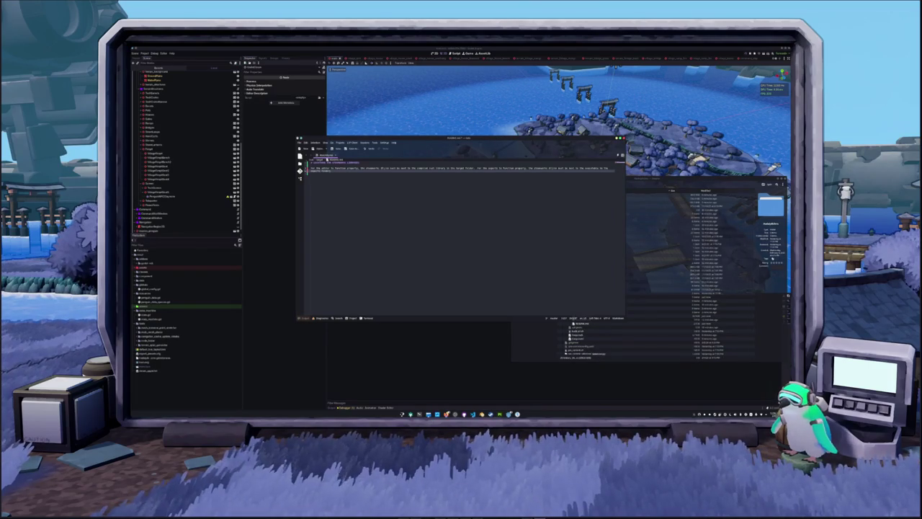
{"action": "type", "text": "s"}
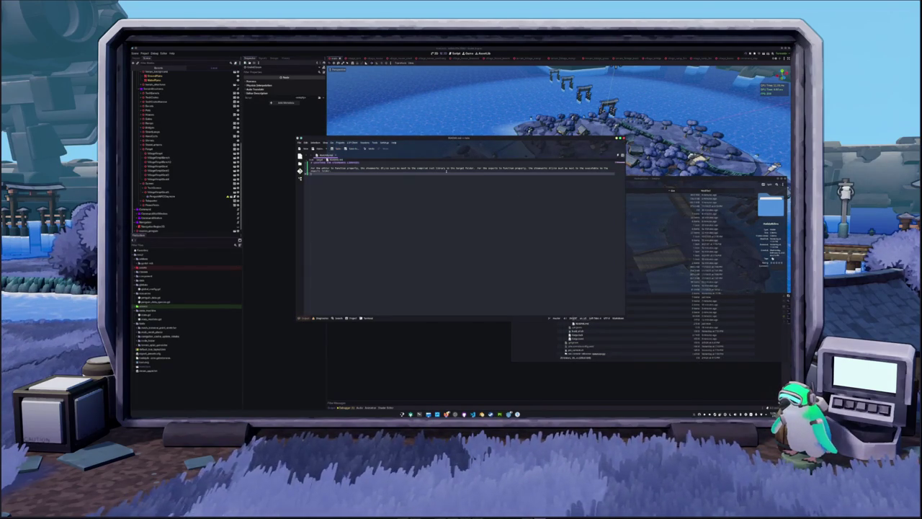
{"action": "left_click", "coordinate": [624, 138]}
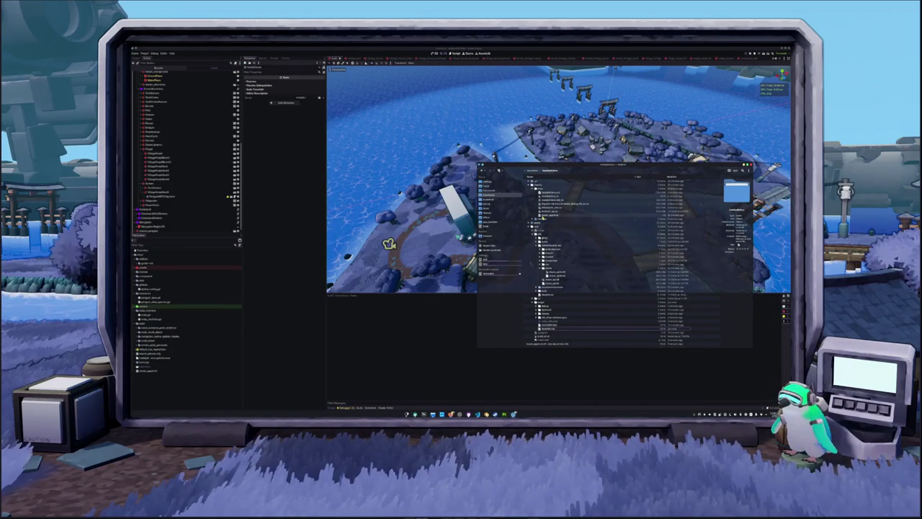
Open two project files in Kate, removing an empty line from the second, closing each.
{"action": "scroll", "coordinate": [549, 250], "scroll_direction": "down", "scroll_amount": 2}
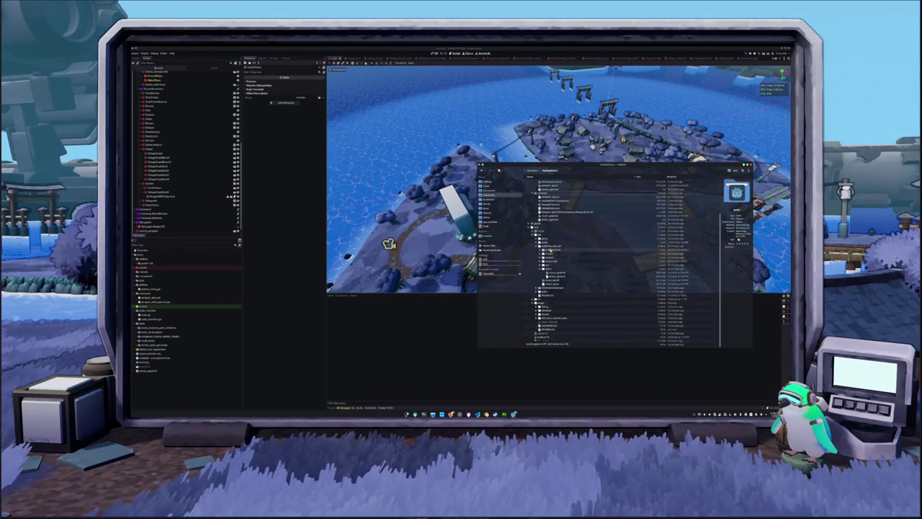
{"action": "scroll", "coordinate": [550, 250], "scroll_direction": "down", "scroll_amount": 2}
{"action": "left_click", "coordinate": [539, 326]}
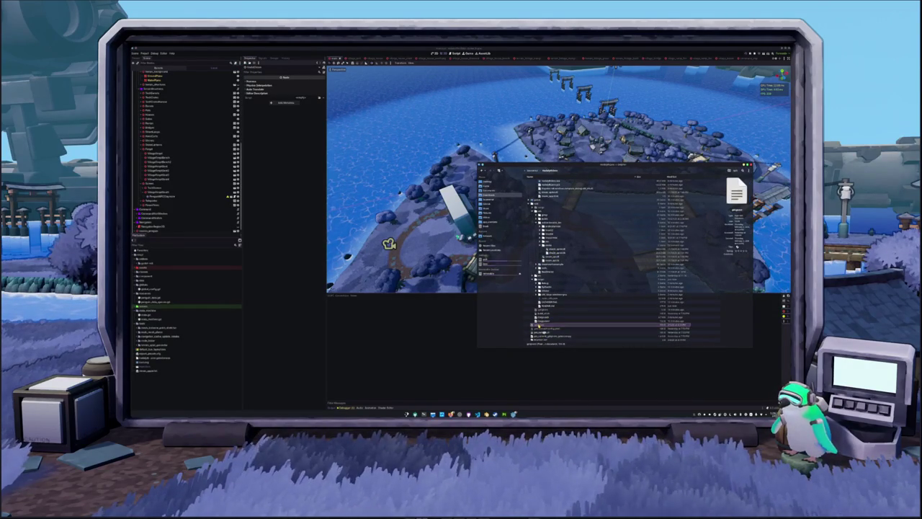
{"action": "double_click", "coordinate": [537, 326]}
{"action": "left_click", "coordinate": [317, 176]}
{"action": "left_click", "coordinate": [329, 187]}
{"action": "left_click", "coordinate": [338, 213]}
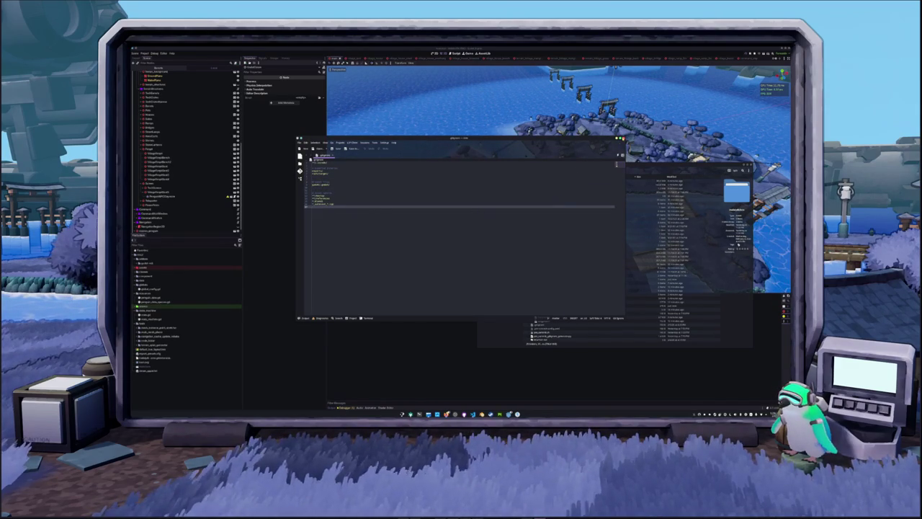
{"action": "left_click", "coordinate": [623, 137]}
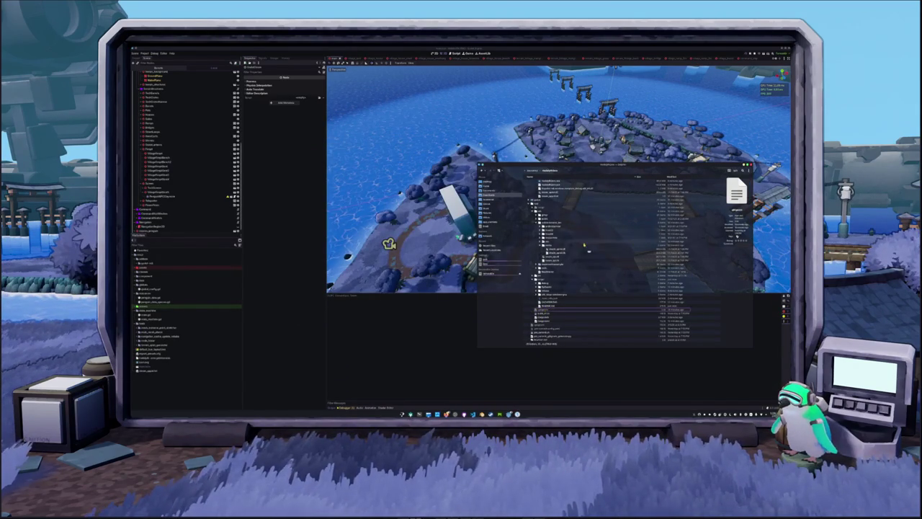
{"action": "double_click", "coordinate": [552, 261]}
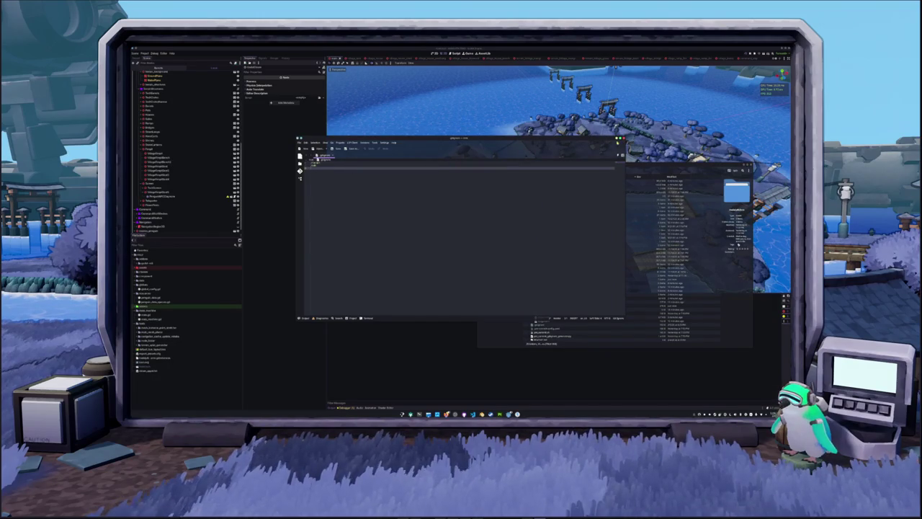
{"action": "key", "text": "BackSpace"}
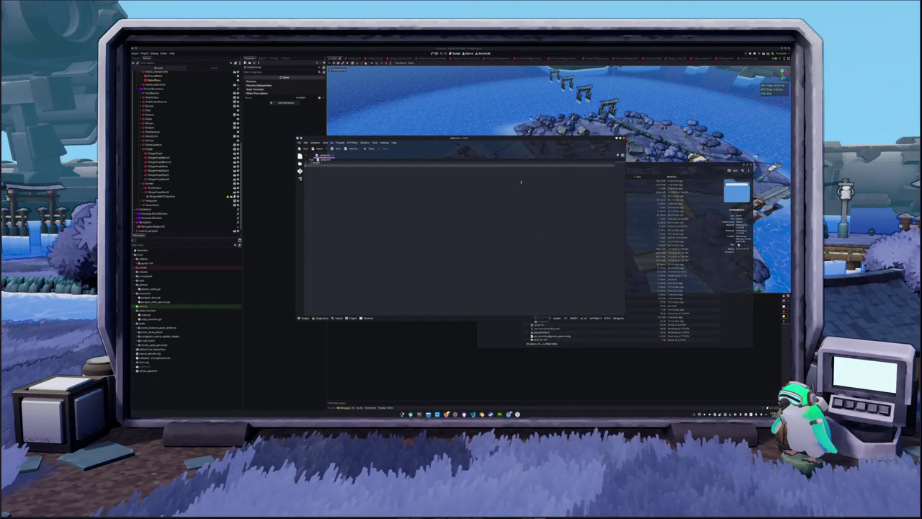
{"action": "left_click", "coordinate": [622, 137]}
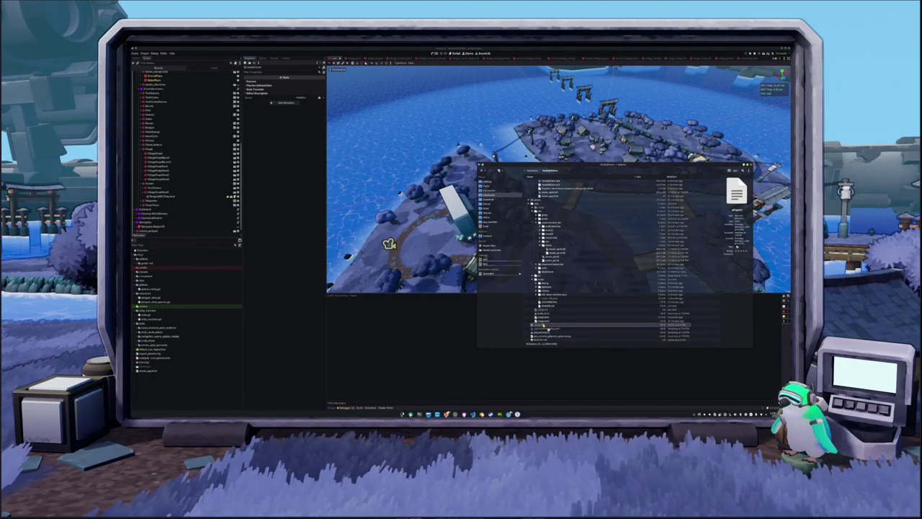
Open the next project file and insert a new entry line, completed from 'varfunc'.
{"action": "double_click", "coordinate": [544, 326]}
{"action": "left_click", "coordinate": [317, 175]}
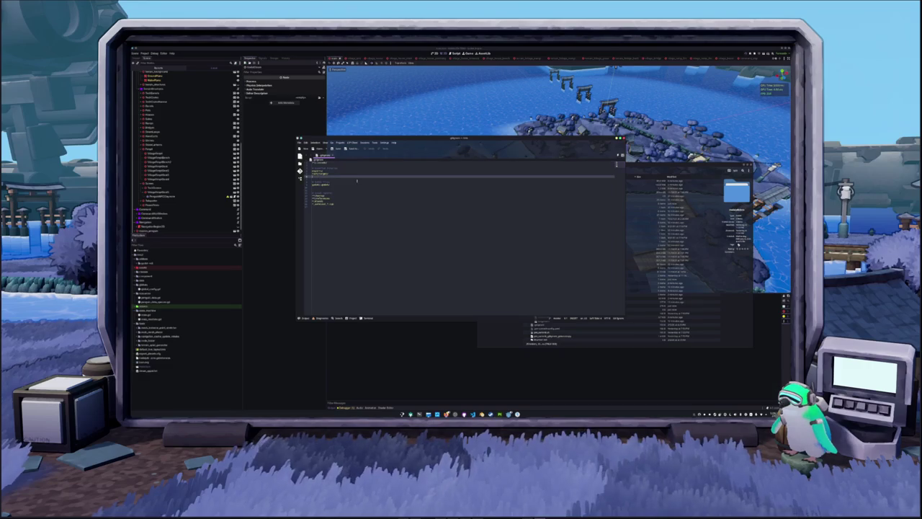
{"action": "key", "text": "Return"}
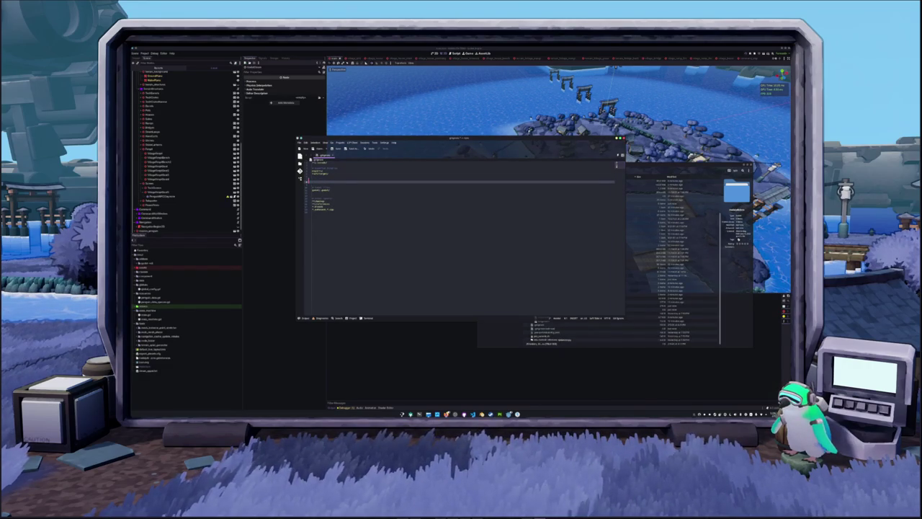
{"action": "type", "text": "varfunc"}
{"action": "key", "text": "Return"}
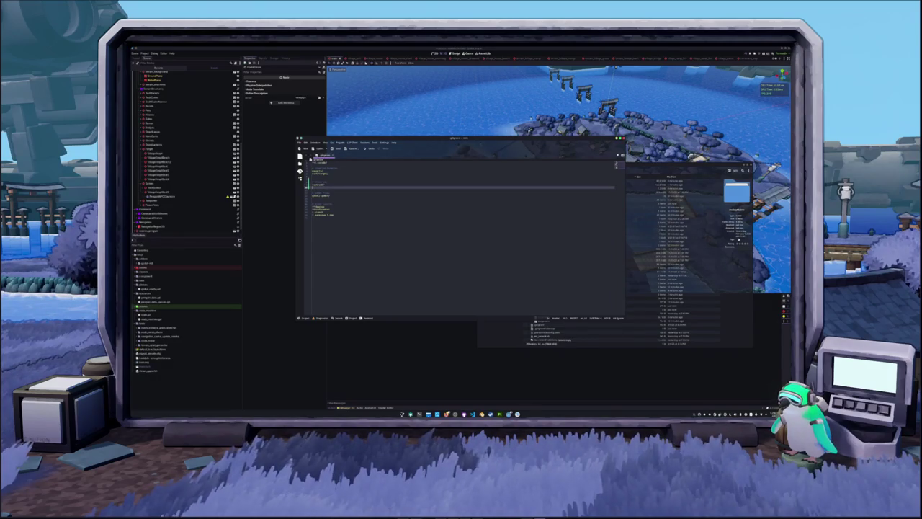
Bring up Kate's Open File dialog and select a folder in the project tree.
{"action": "key", "text": "ctrl+o"}
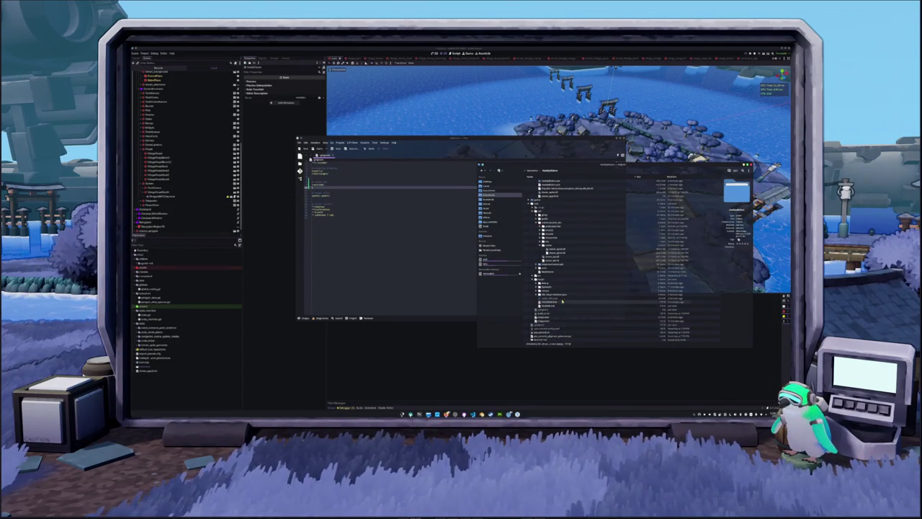
{"action": "left_click", "coordinate": [542, 302]}
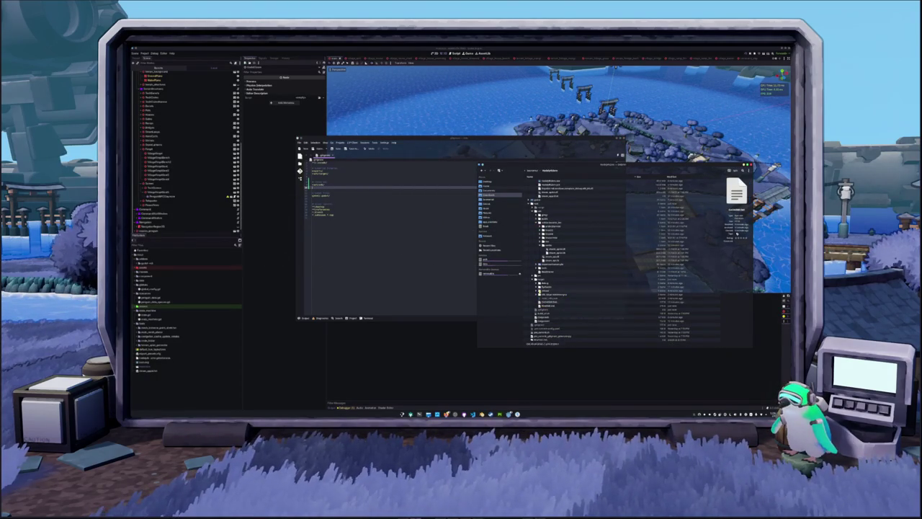
{"action": "scroll", "coordinate": [548, 283], "scroll_direction": "up", "scroll_amount": 2}
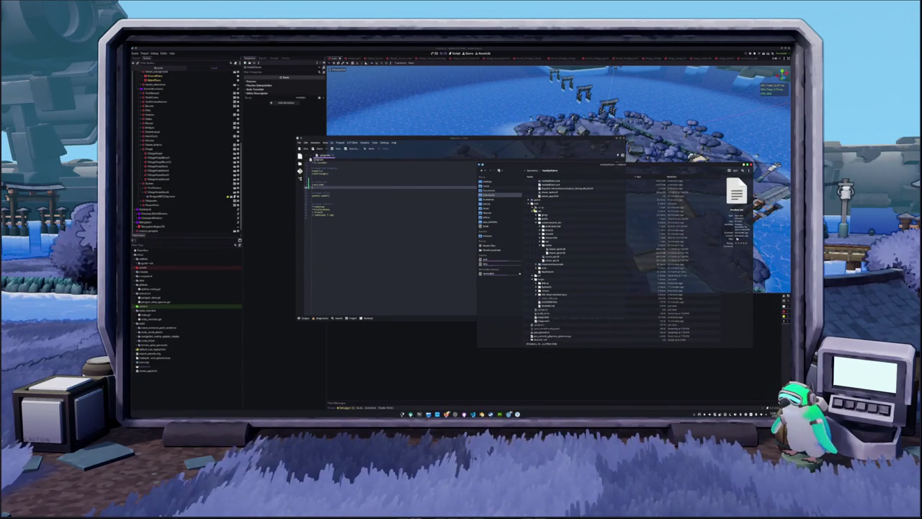
{"action": "scroll", "coordinate": [540, 262], "scroll_direction": "up", "scroll_amount": 2}
{"action": "left_click", "coordinate": [540, 261]}
{"action": "left_click", "coordinate": [540, 260]}
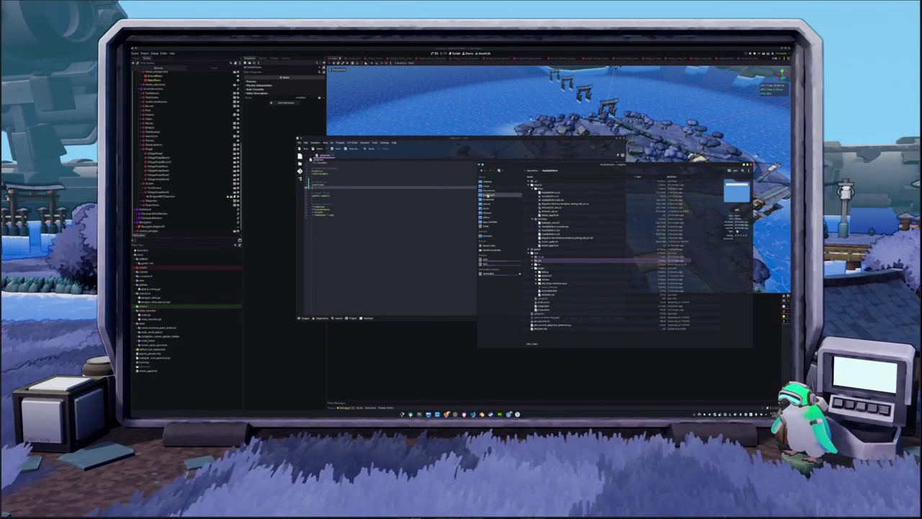
Navigate Documents > Programs into the nested subfolders and select the file to open.
{"action": "left_click", "coordinate": [489, 191]}
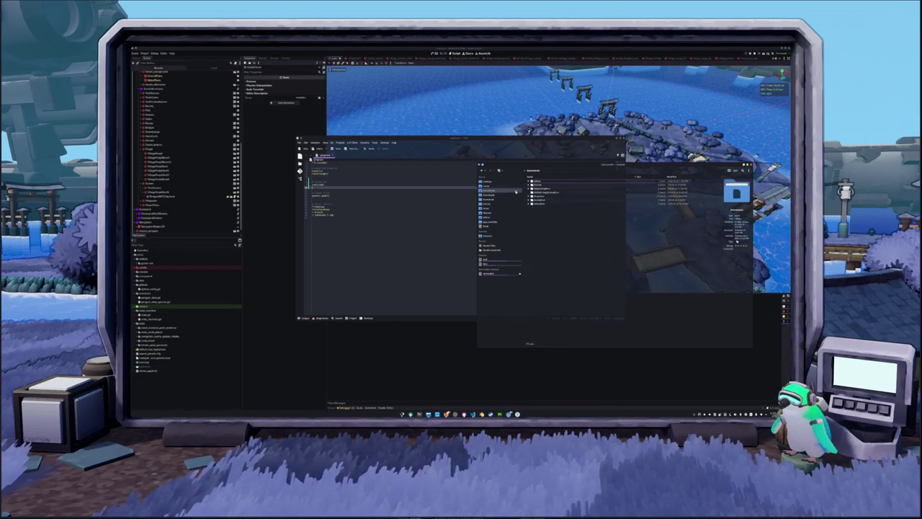
{"action": "double_click", "coordinate": [534, 196]}
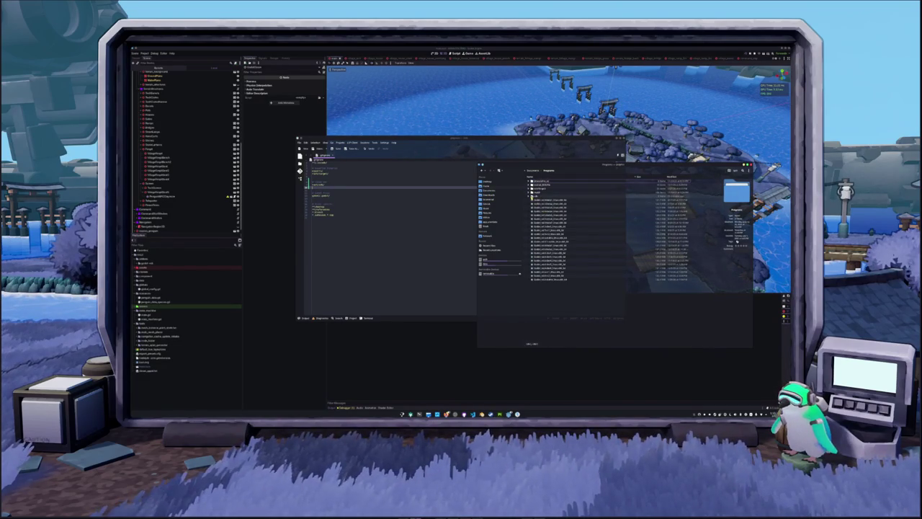
{"action": "left_click", "coordinate": [530, 196]}
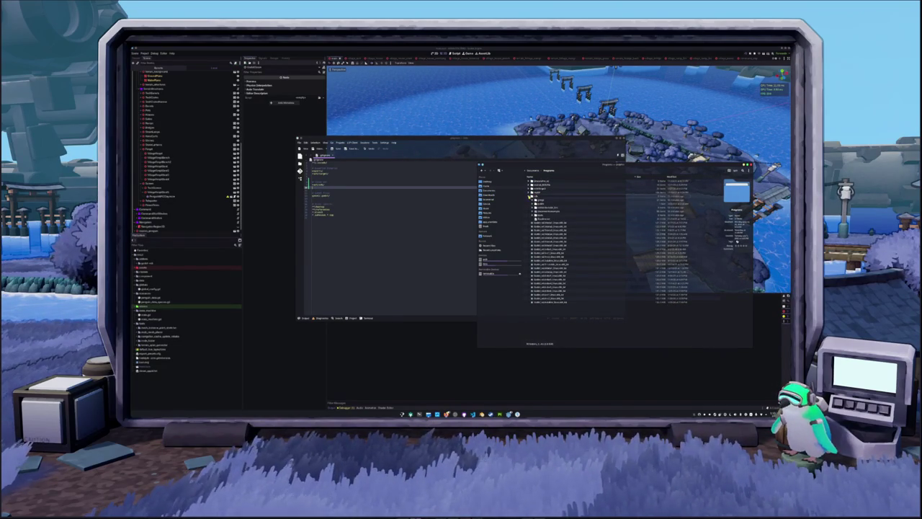
{"action": "double_click", "coordinate": [555, 193]}
{"action": "double_click", "coordinate": [537, 192]}
{"action": "double_click", "coordinate": [537, 194]}
{"action": "left_click", "coordinate": [539, 185]}
{"action": "key", "text": "Return"}
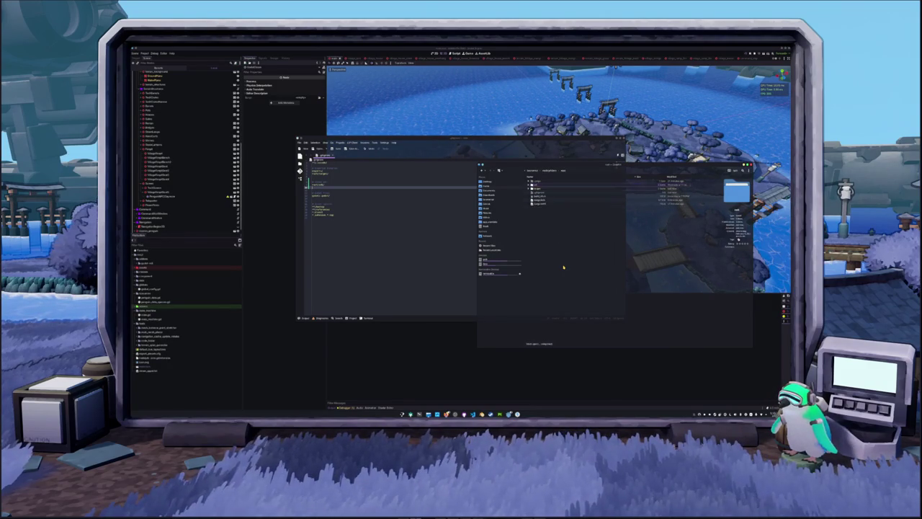
{"action": "left_click", "coordinate": [542, 193]}
Open the selected file, quit Kate, and reopen the .gitignore from the file manager.
{"action": "double_click", "coordinate": [542, 195]}
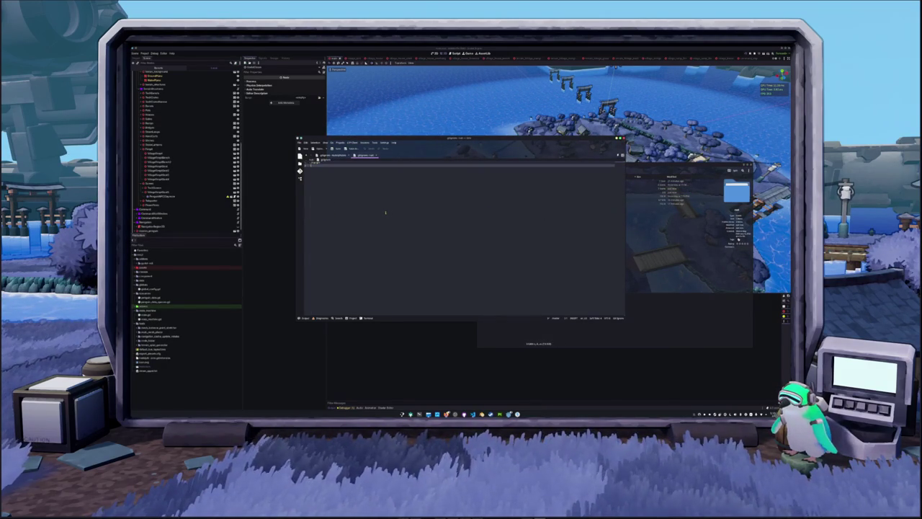
{"action": "key", "text": "ctrl+q"}
{"action": "left_click", "coordinate": [552, 169]}
{"action": "left_click", "coordinate": [542, 196]}
{"action": "left_click", "coordinate": [540, 250]}
Delete the blank lines around the export_presets entry and close the editor.
{"action": "left_click", "coordinate": [337, 186]}
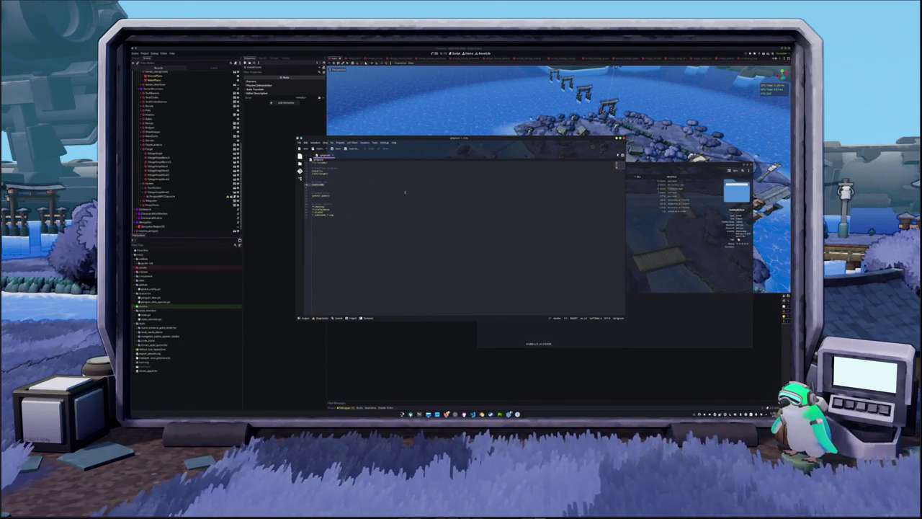
{"action": "key", "text": "shift+Down"}
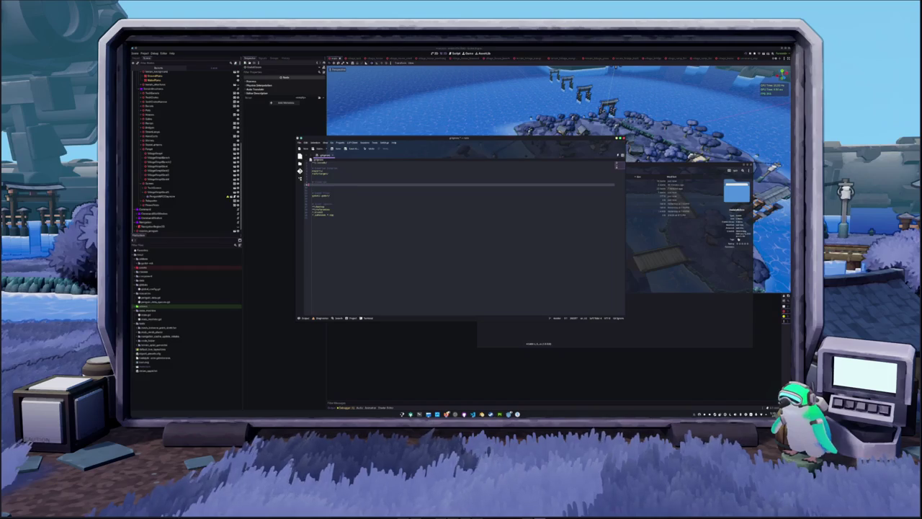
{"action": "key", "text": "BackSpace"}
{"action": "key", "text": "BackSpace"}
{"action": "key", "text": "BackSpace"}
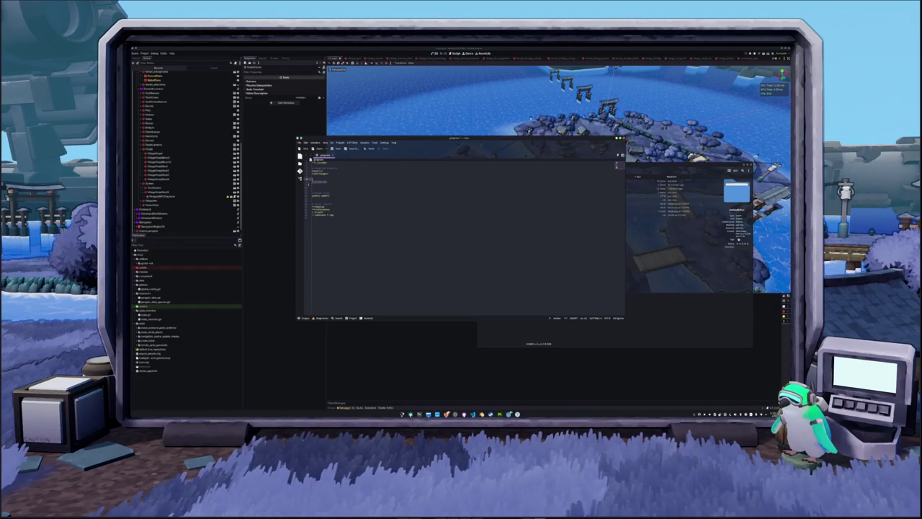
{"action": "key", "text": "Down"}
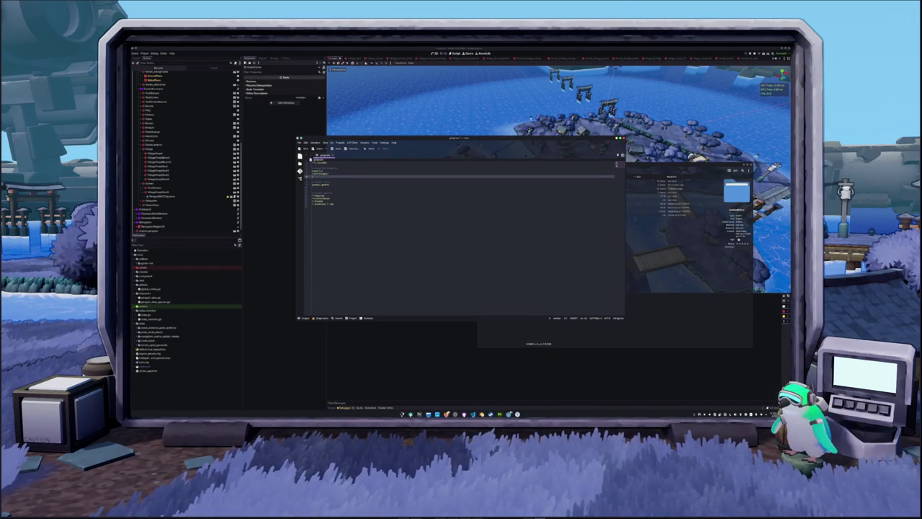
{"action": "left_click", "coordinate": [420, 218]}
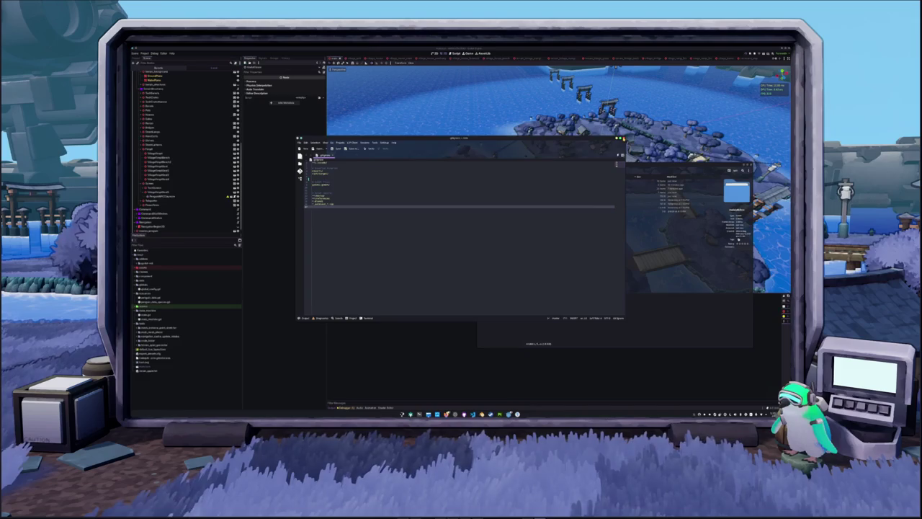
{"action": "key", "text": "ctrl+q"}
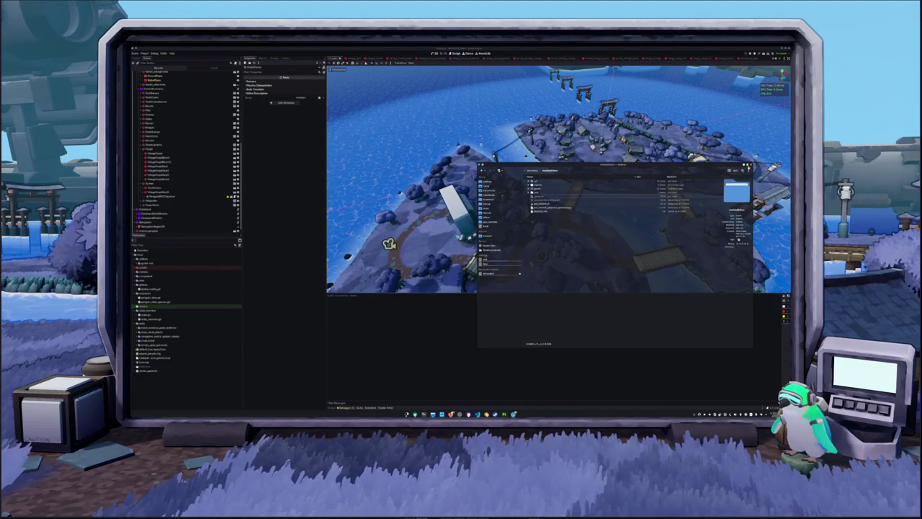
Close the file manager and swing the Godot camera to a low view of the island.
{"action": "key", "text": "ctrl+q"}
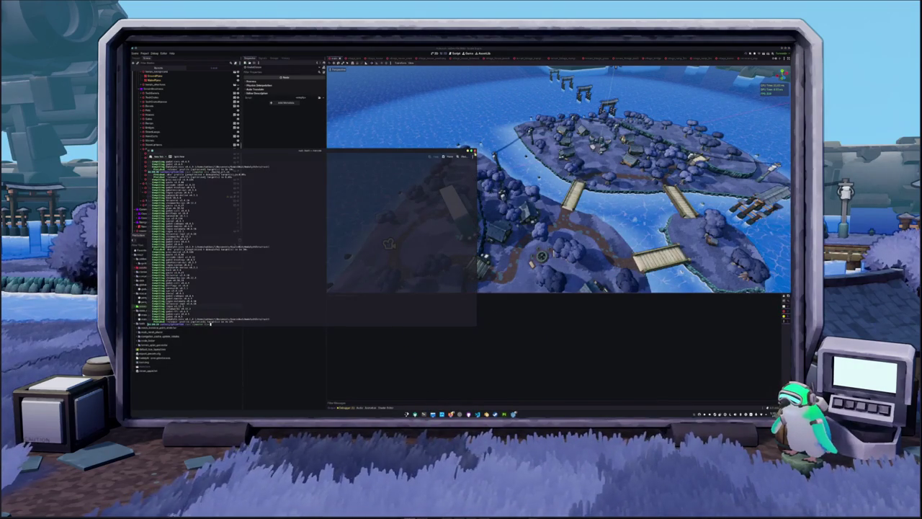
{"action": "mouse_move", "coordinate": [432, 281]}
{"action": "left_mouse_down"}
{"action": "mouse_move", "coordinate": [462, 248]}
{"action": "mouse_move", "coordinate": [395, 228]}
{"action": "left_mouse_up"}
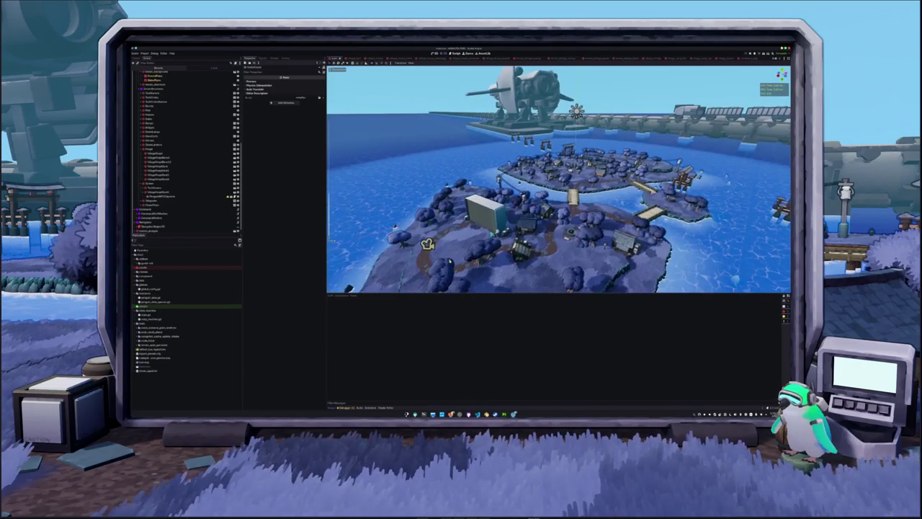
{"action": "scroll", "coordinate": [216, 209], "scroll_direction": "down", "scroll_amount": 1}
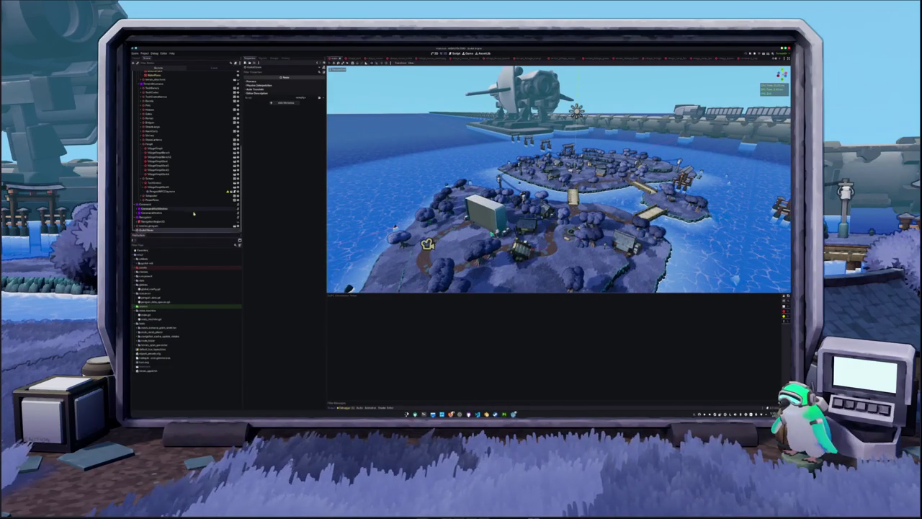
{"action": "scroll", "coordinate": [184, 126], "scroll_direction": "up", "scroll_amount": 5}
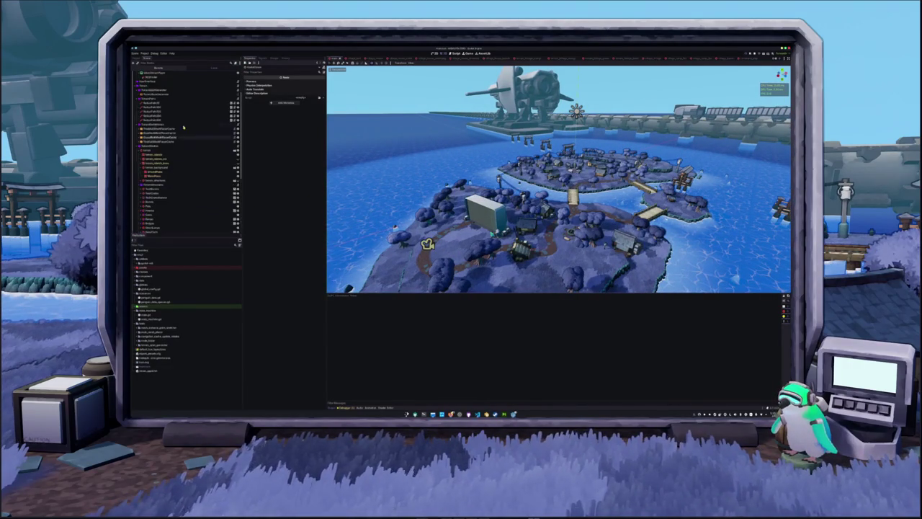
Export all presets as Release builds from Project > Export.
{"action": "left_click", "coordinate": [144, 54]}
{"action": "left_click", "coordinate": [151, 73]}
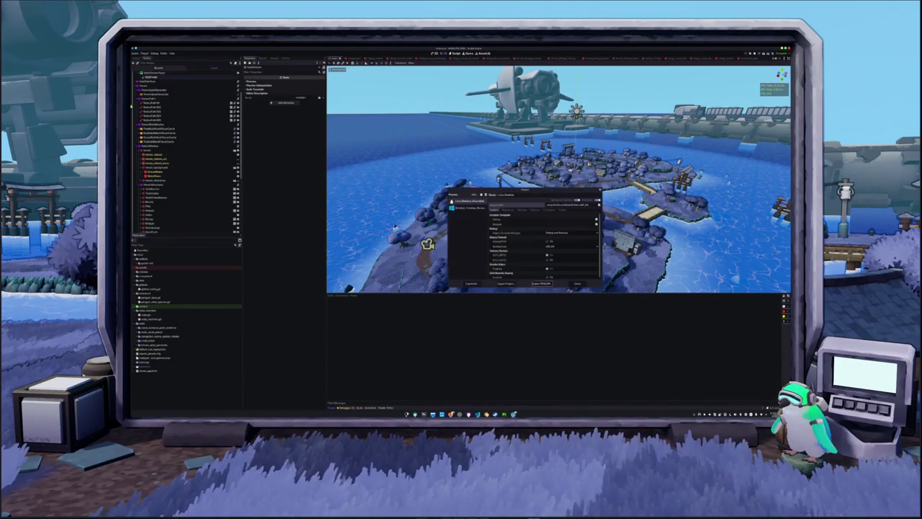
{"action": "right_click", "coordinate": [464, 212]}
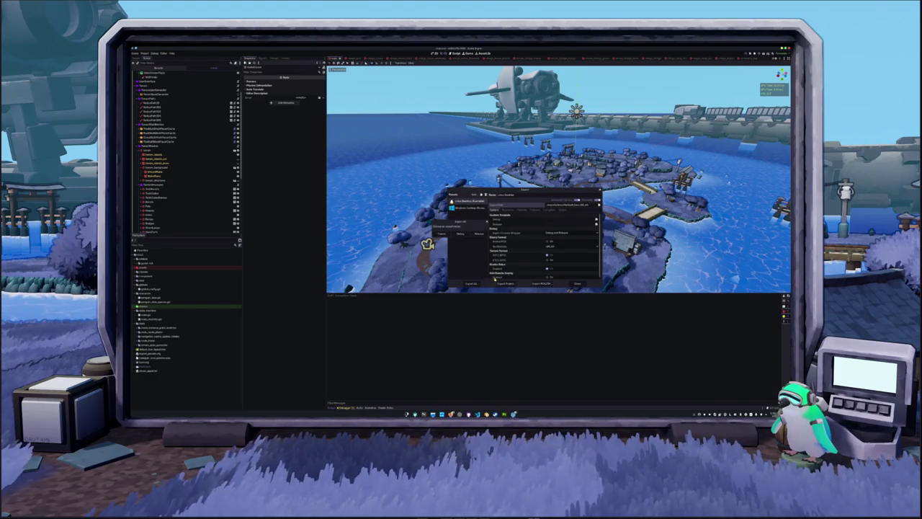
{"action": "left_click", "coordinate": [476, 234]}
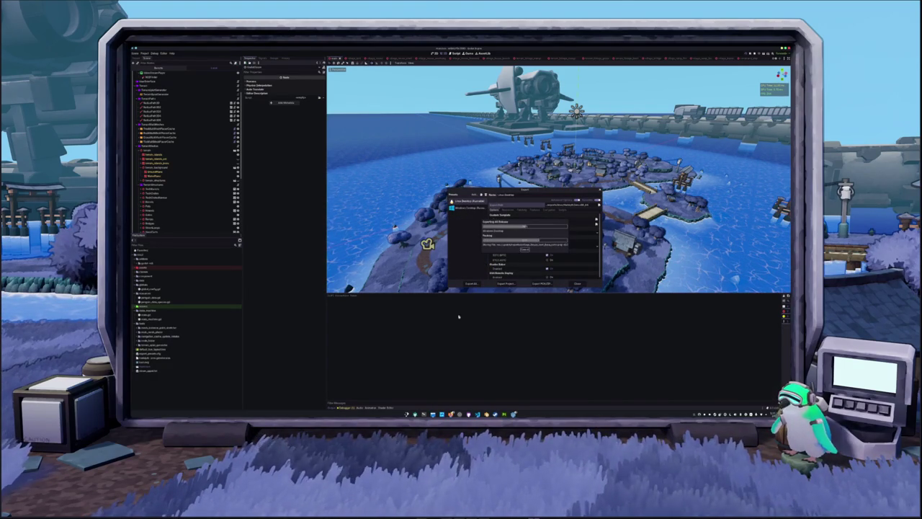
{"action": "key", "text": "ctrl+alt+t"}
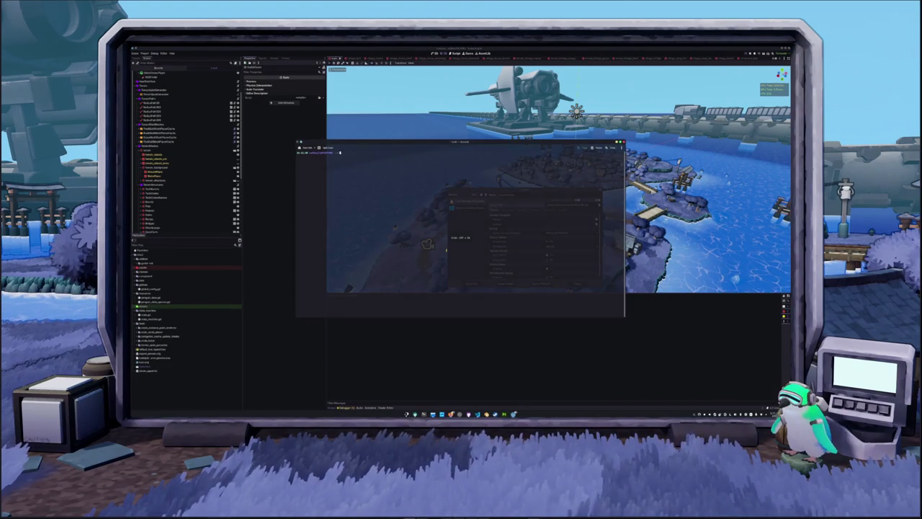
List the current folder's files with ls and print the working directory with pwd.
{"action": "type", "text": "ls"}
{"action": "key", "text": "Return"}
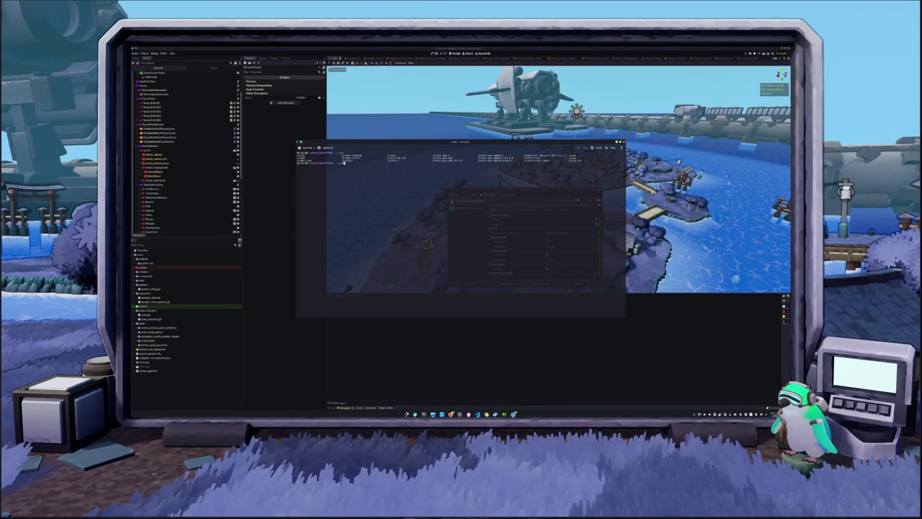
{"action": "type", "text": "pwd"}
{"action": "key", "text": "Return"}
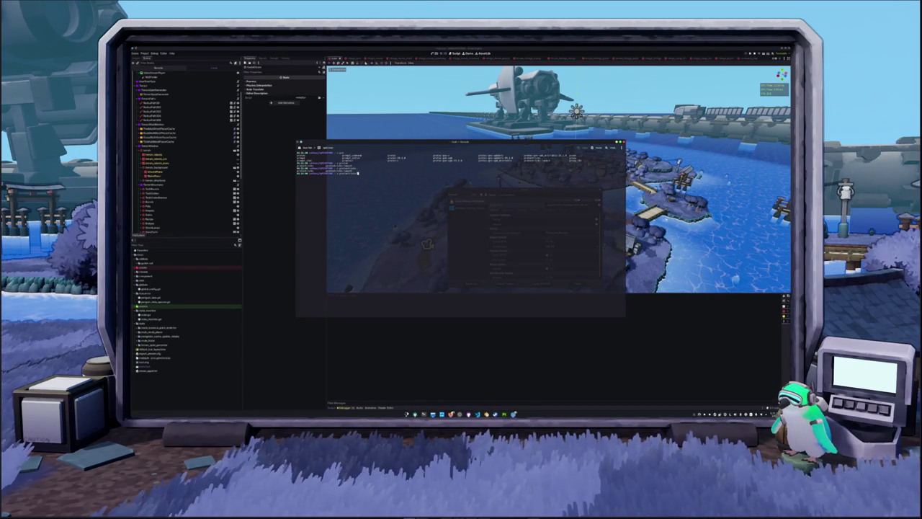
Change into the project folder under Documents and launch the exported build with protontricks-launch.
{"action": "type", "text": "ject/"}
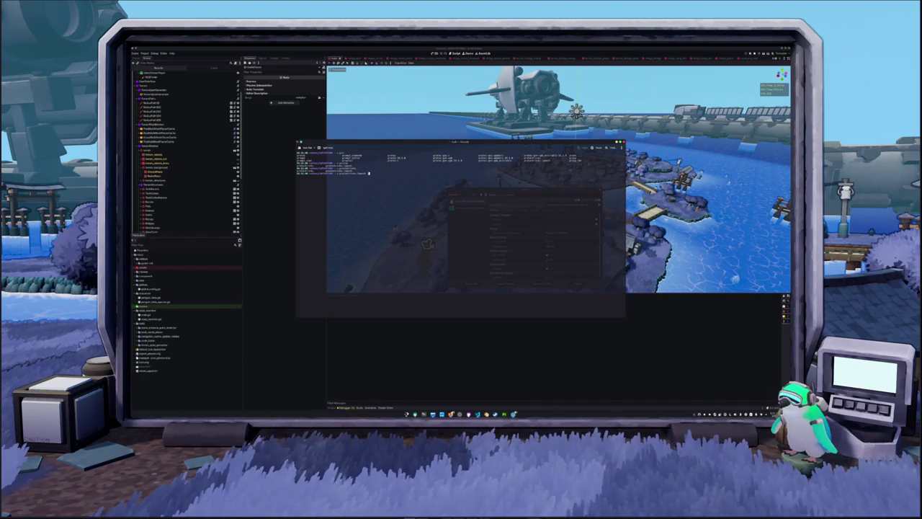
{"action": "type", "text": "Documents/co"}
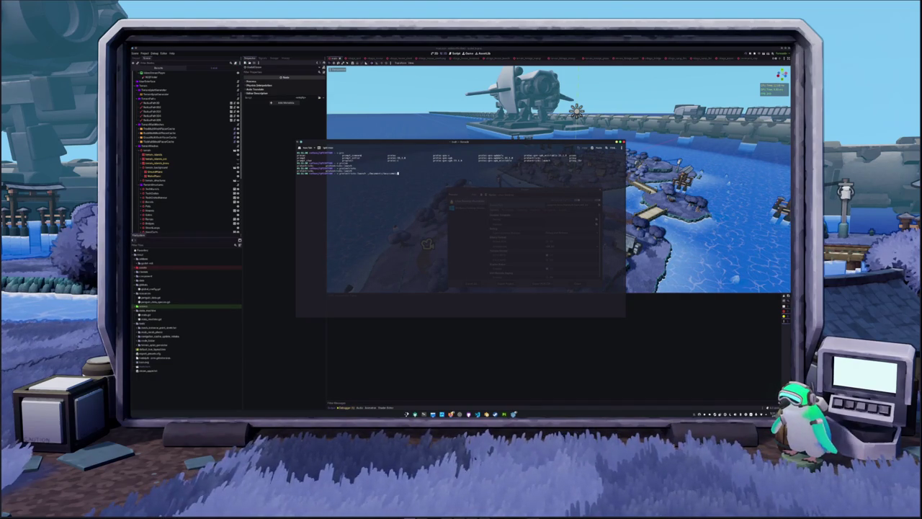
{"action": "key", "text": "Tab"}
{"action": "key", "text": "Tab"}
{"action": "key", "text": "Tab"}
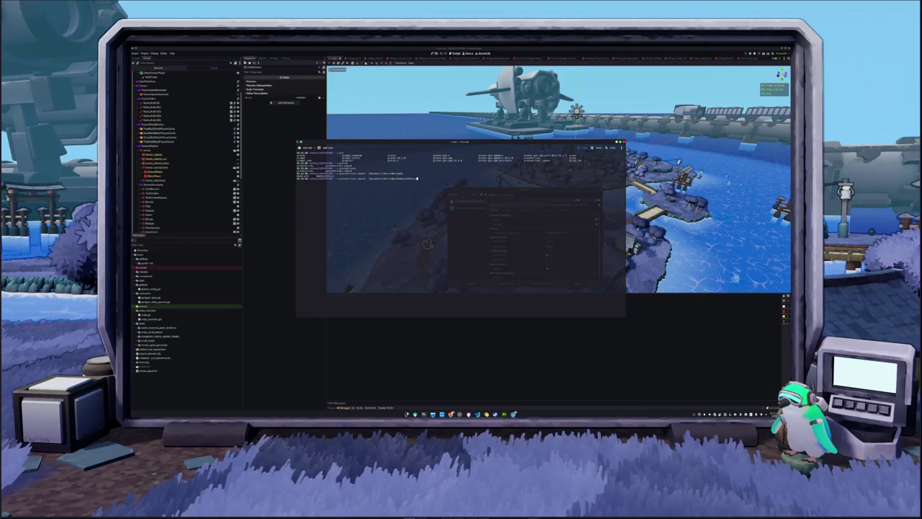
{"action": "key", "text": "Tab"}
{"action": "key", "text": "Return"}
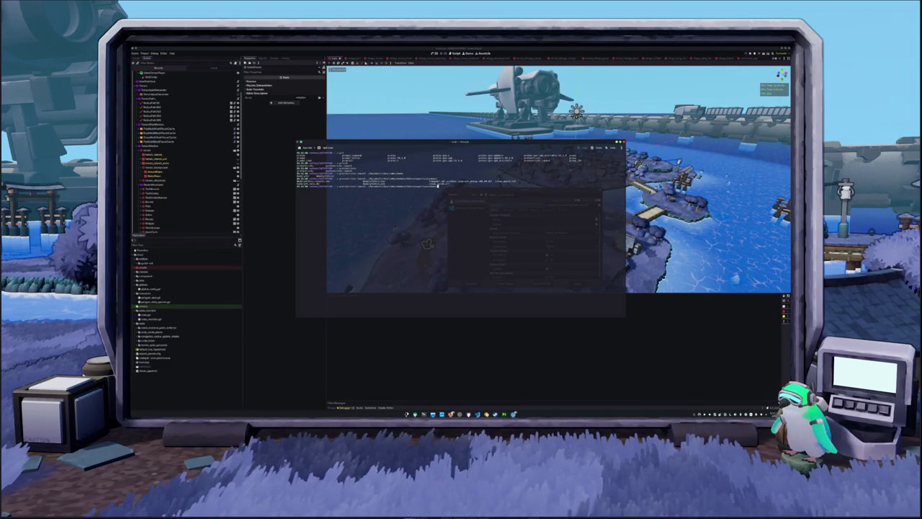
{"action": "key", "text": "Tab"}
{"action": "key", "text": "Tab"}
{"action": "key", "text": "Return"}
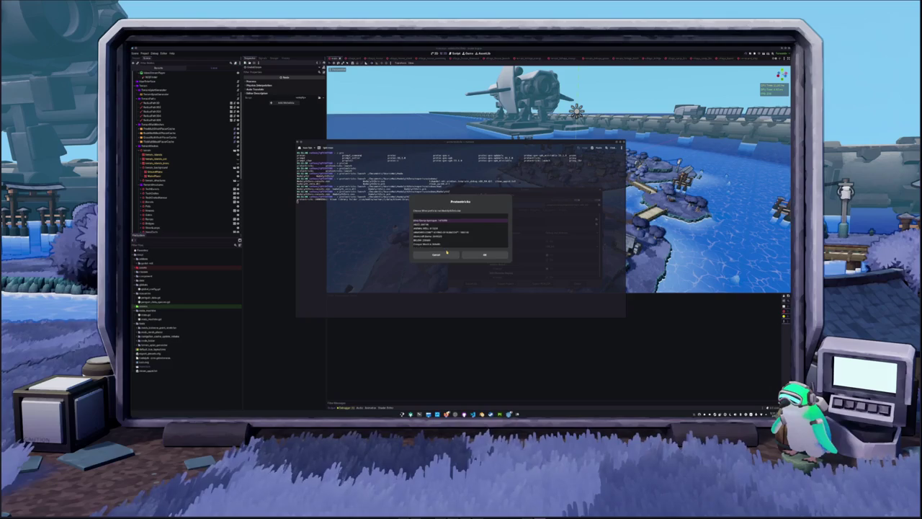
Confirm the Steam app in Protontricks so the exported build runs, then review its log output.
{"action": "left_click", "coordinate": [479, 257]}
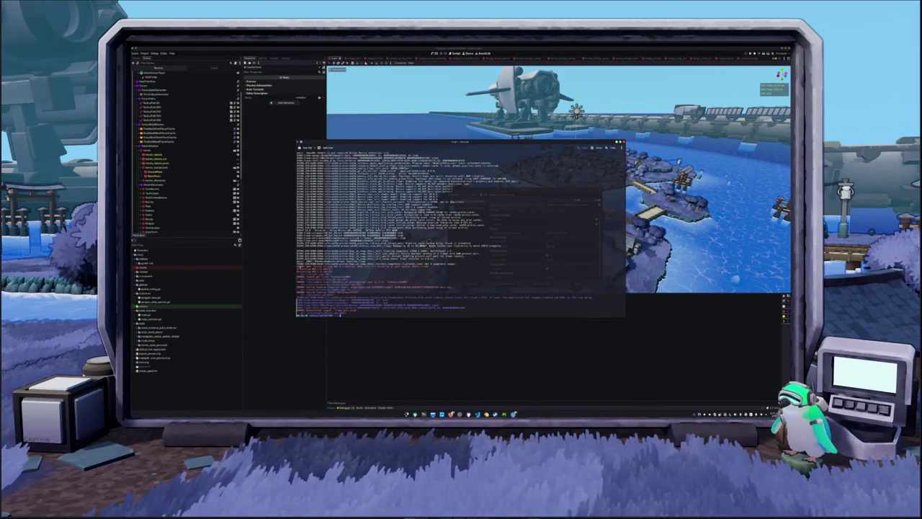
{"action": "left_click_drag", "start_coordinate": [435, 265], "coordinate": [446, 291]}
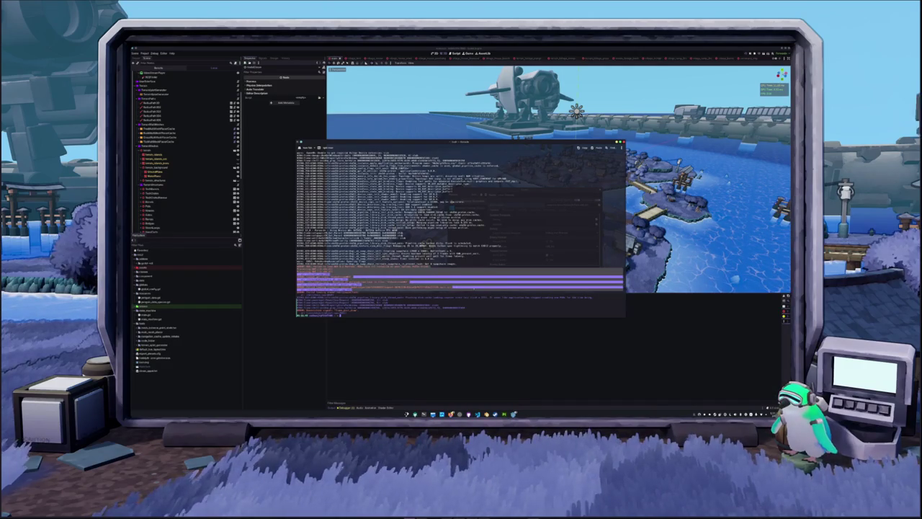
{"action": "left_click", "coordinate": [477, 287]}
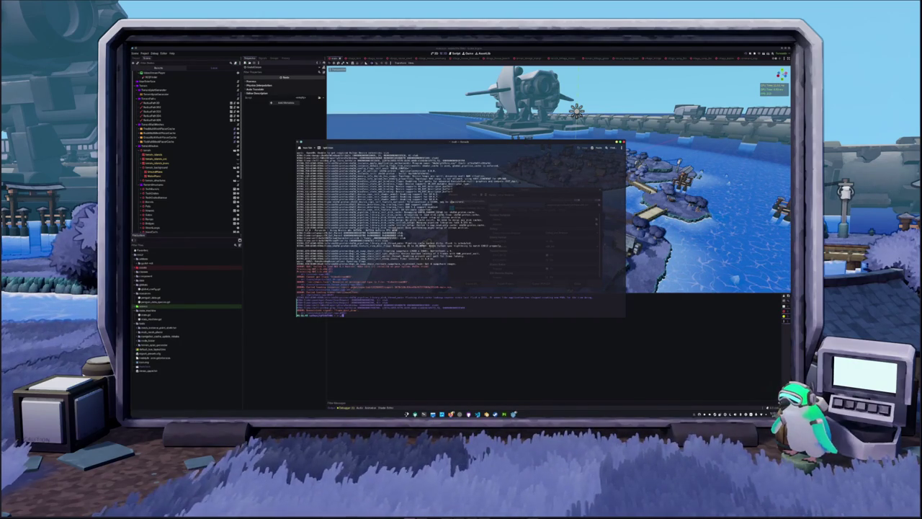
List the current folder with ls, clear the terminal and put it away.
{"action": "key", "text": "Return"}
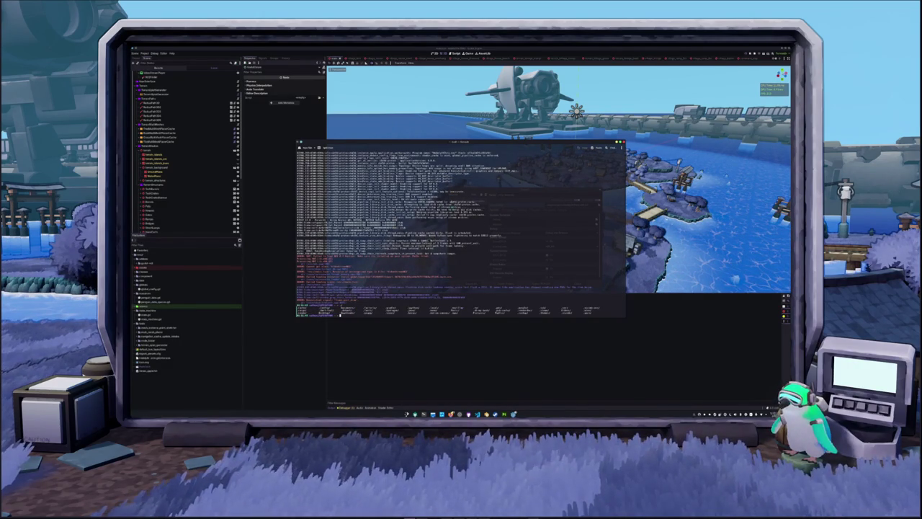
{"action": "key", "text": "ctrl+l"}
{"action": "key", "text": "alt+Tab"}
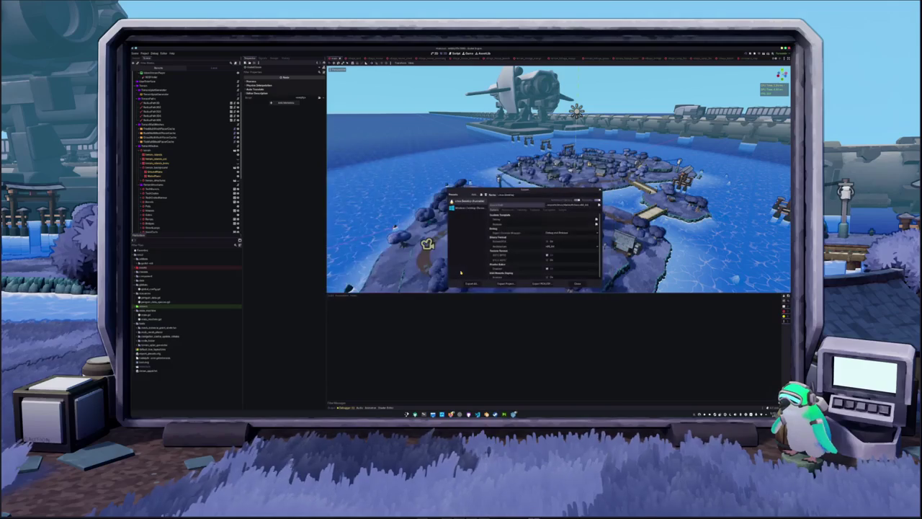
Scroll through the Windows Desktop preset's export options, then close the Export window.
{"action": "left_click", "coordinate": [475, 207]}
{"action": "left_click", "coordinate": [467, 201]}
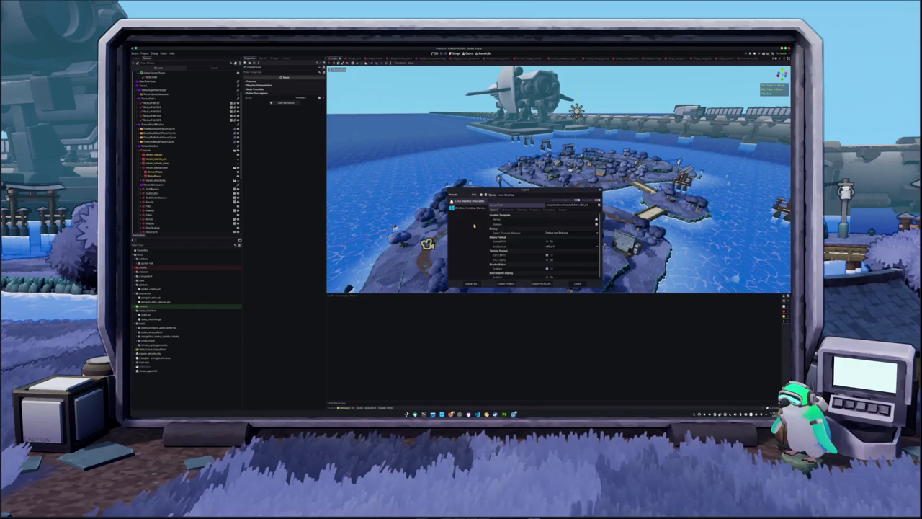
{"action": "left_click", "coordinate": [478, 209]}
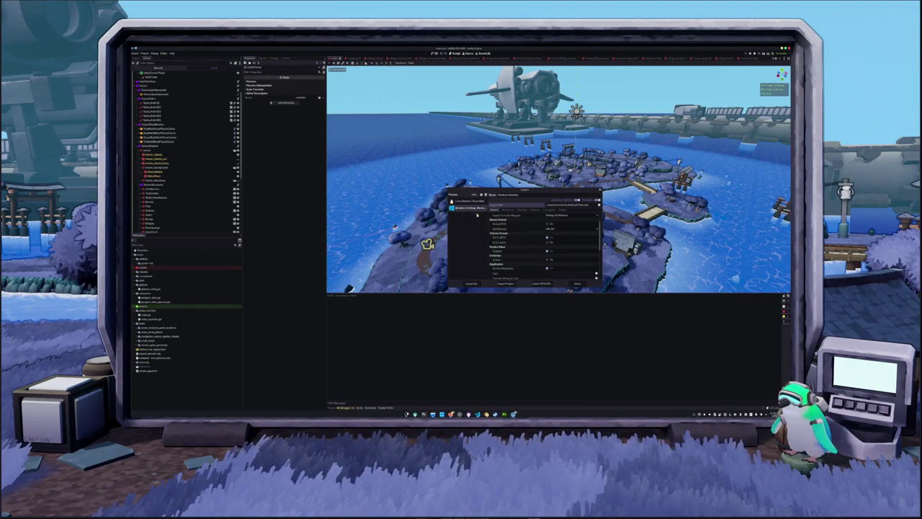
{"action": "scroll", "coordinate": [519, 237], "scroll_direction": "down", "scroll_amount": 3}
{"action": "scroll", "coordinate": [525, 262], "scroll_direction": "down", "scroll_amount": 3}
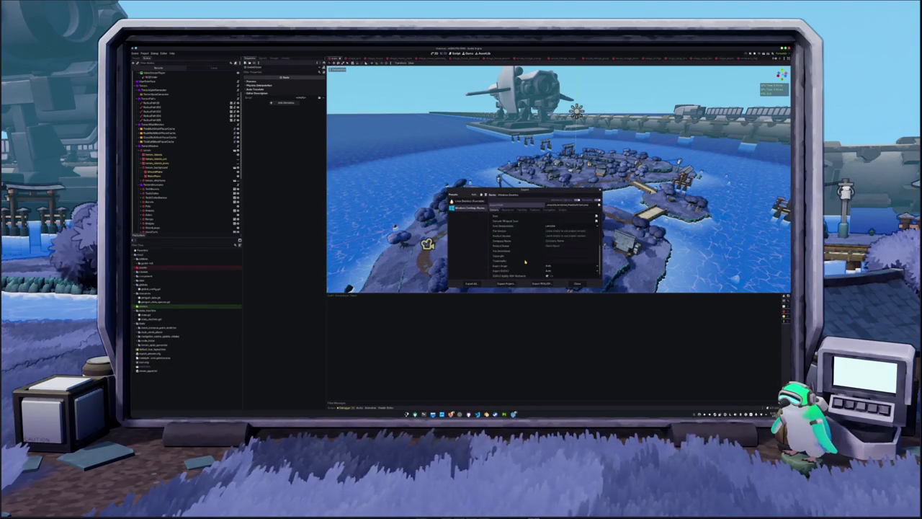
{"action": "scroll", "coordinate": [513, 258], "scroll_direction": "down", "scroll_amount": 2}
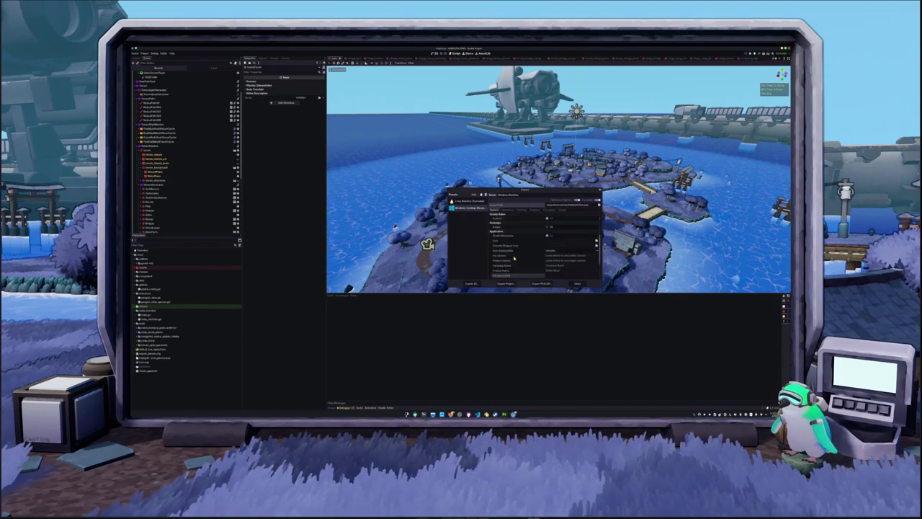
{"action": "scroll", "coordinate": [519, 264], "scroll_direction": "down", "scroll_amount": 3}
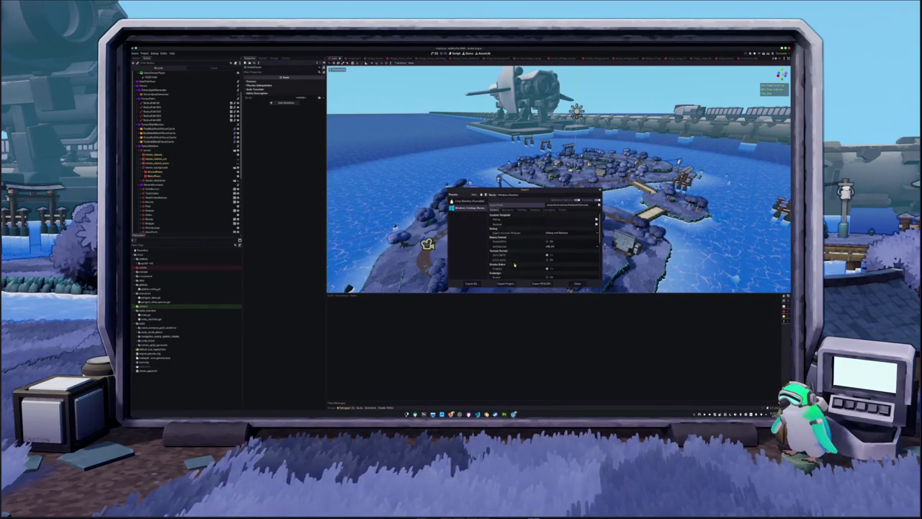
{"action": "left_click", "coordinate": [577, 283]}
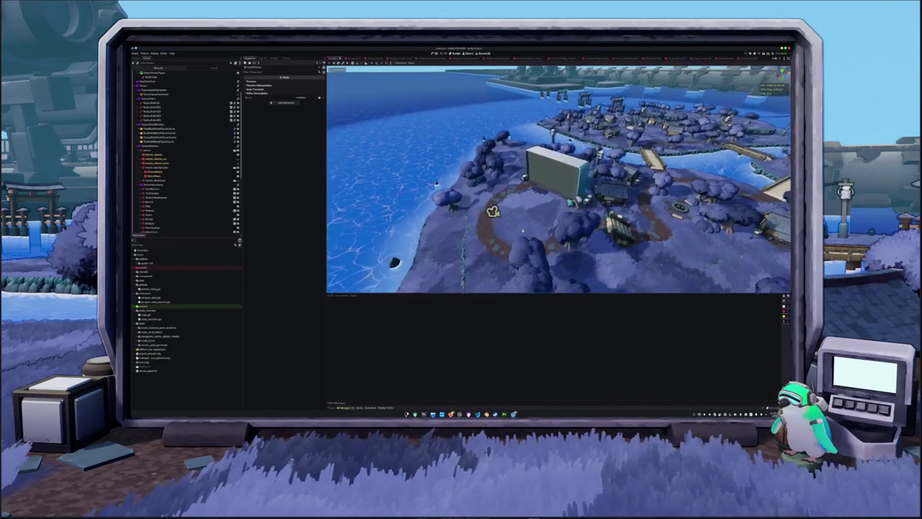
{"action": "key", "text": "alt+Tab"}
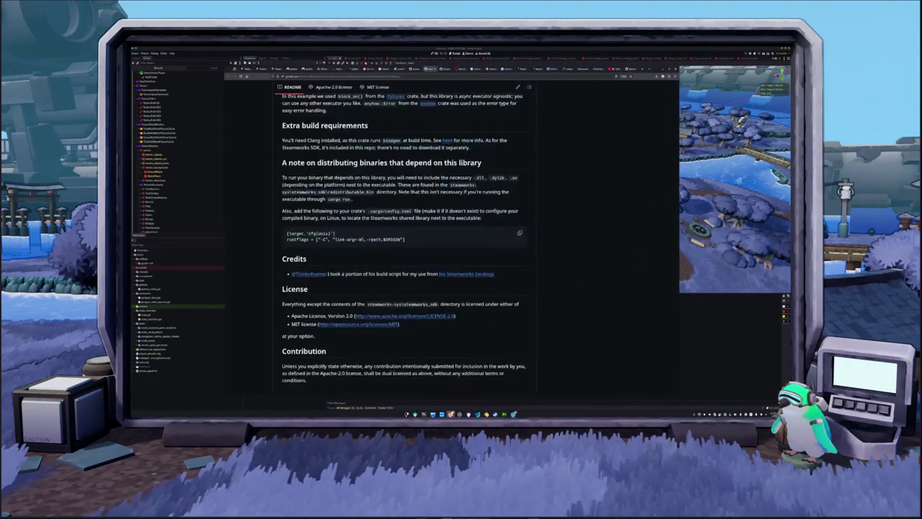
Search the web for 'godot ndi' and open the godot-ndi GitHub repository.
{"action": "left_click", "coordinate": [339, 76]}
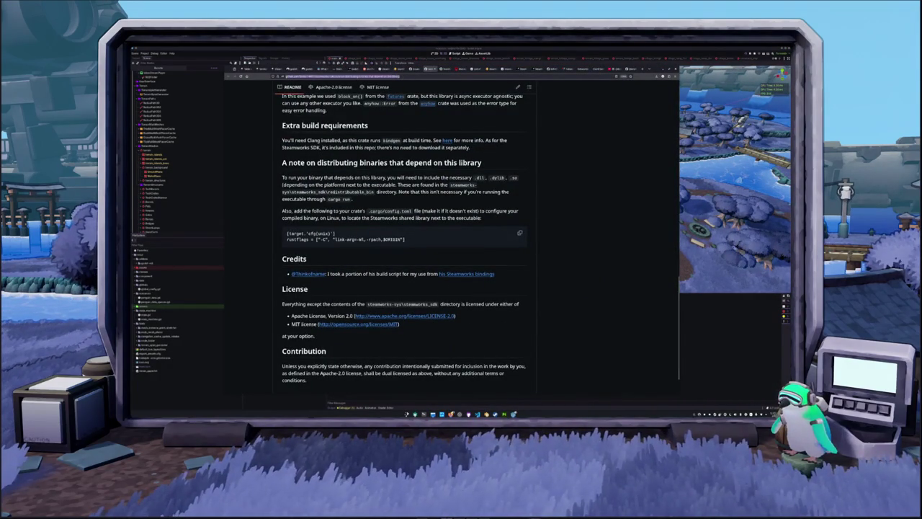
{"action": "type", "text": "godot ndi"}
{"action": "key", "text": "Return"}
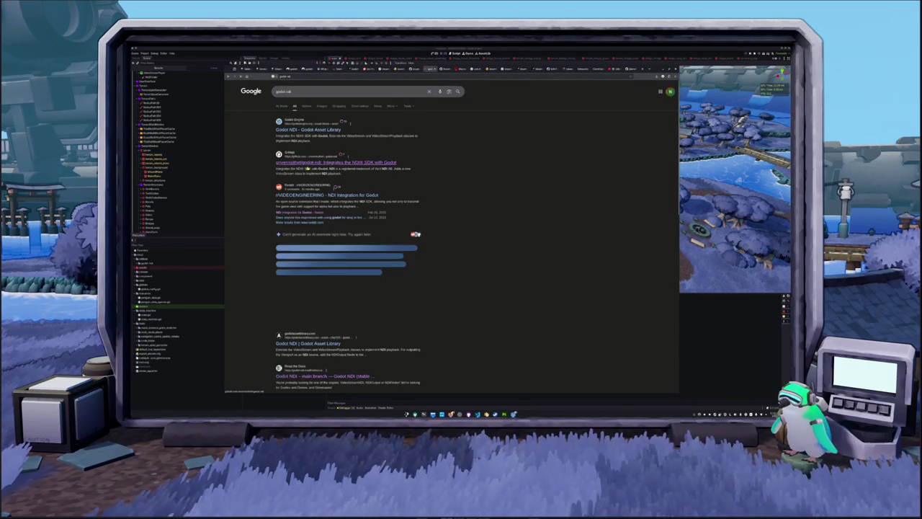
{"action": "left_click", "coordinate": [294, 163]}
Reread the README up to its Install section, then open the docs' Handling a missing NDI Runtime page.
{"action": "scroll", "coordinate": [425, 198], "scroll_direction": "down", "scroll_amount": 10}
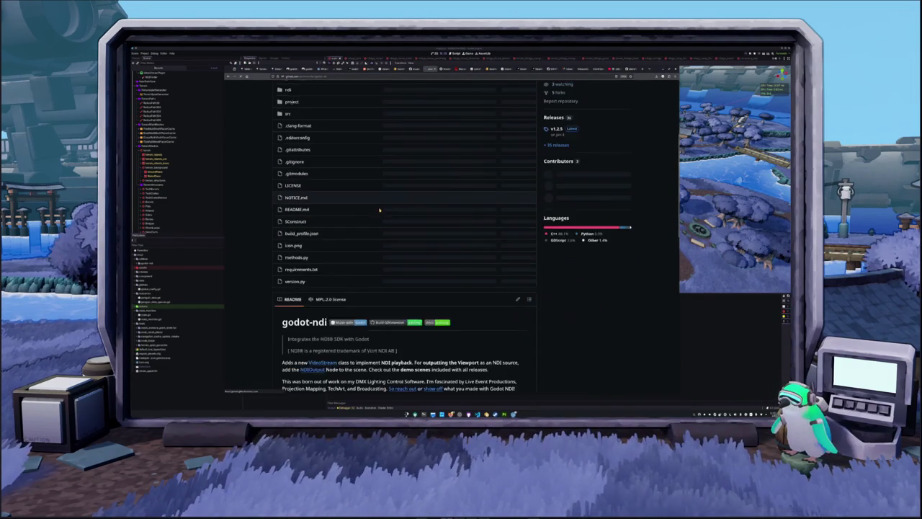
{"action": "scroll", "coordinate": [364, 258], "scroll_direction": "down", "scroll_amount": 5}
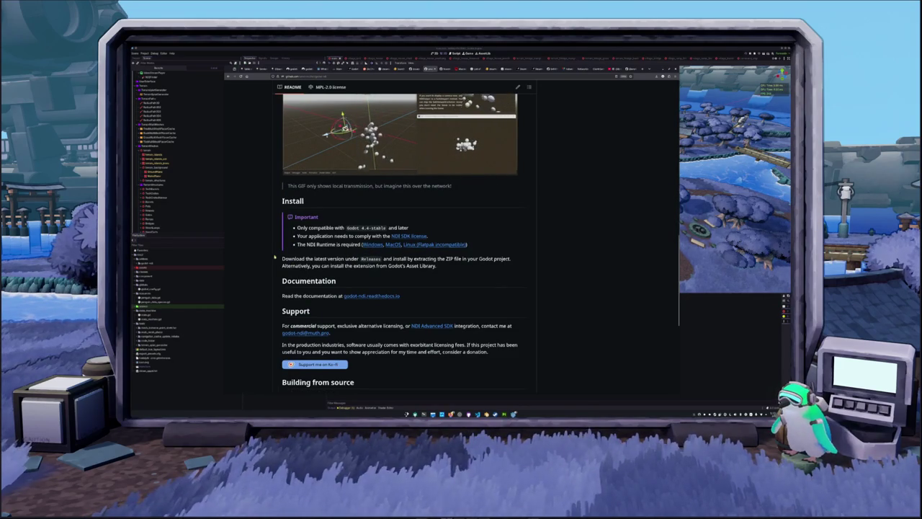
{"action": "scroll", "coordinate": [270, 251], "scroll_direction": "down", "scroll_amount": 1}
{"action": "scroll", "coordinate": [270, 250], "scroll_direction": "down", "scroll_amount": 3}
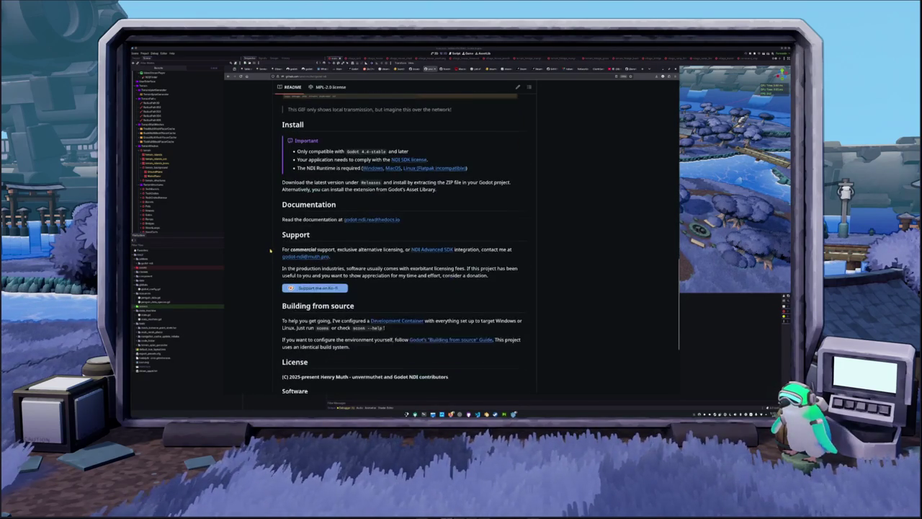
{"action": "scroll", "coordinate": [271, 251], "scroll_direction": "down", "scroll_amount": 2}
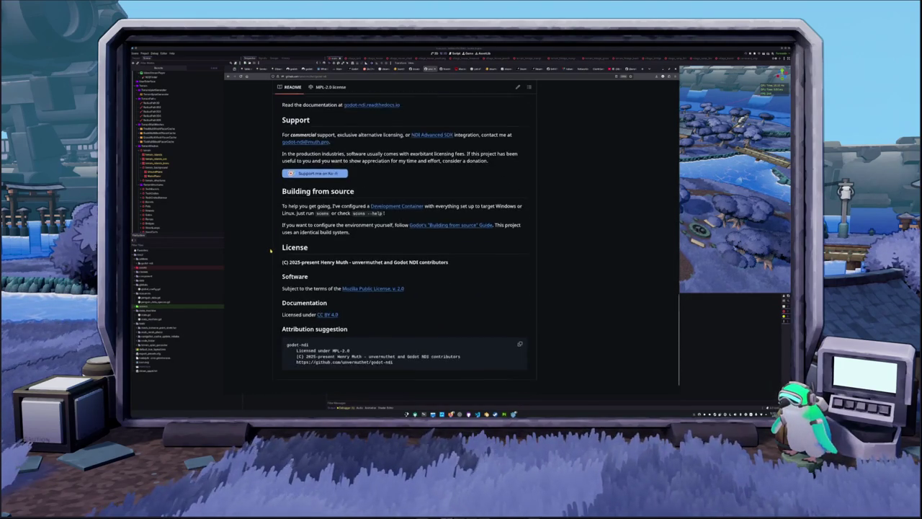
{"action": "scroll", "coordinate": [271, 251], "scroll_direction": "up", "scroll_amount": 2}
{"action": "scroll", "coordinate": [270, 250], "scroll_direction": "down", "scroll_amount": 2}
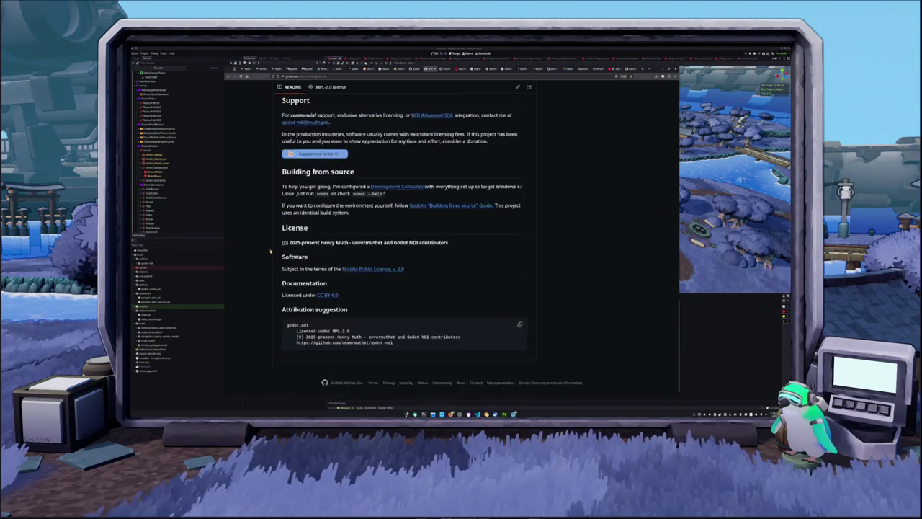
{"action": "scroll", "coordinate": [270, 251], "scroll_direction": "up", "scroll_amount": 1}
{"action": "scroll", "coordinate": [270, 251], "scroll_direction": "up", "scroll_amount": 2}
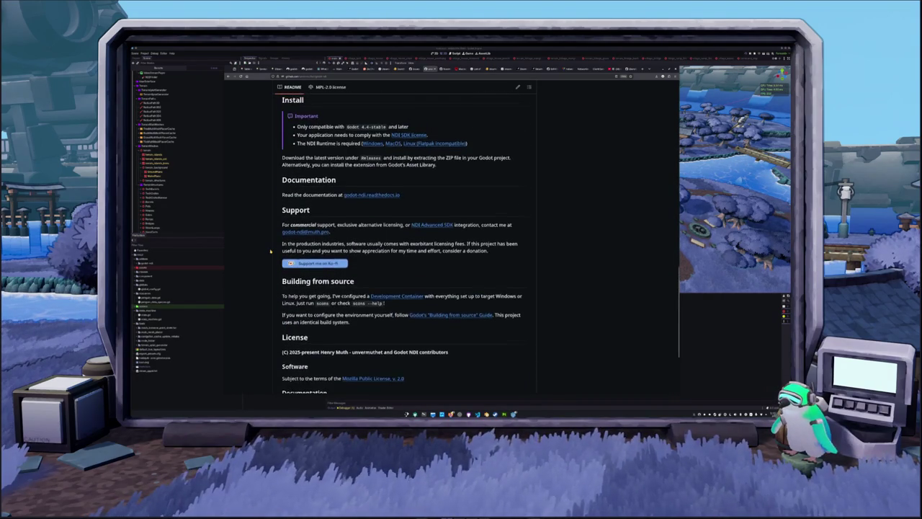
{"action": "scroll", "coordinate": [270, 251], "scroll_direction": "up", "scroll_amount": 1}
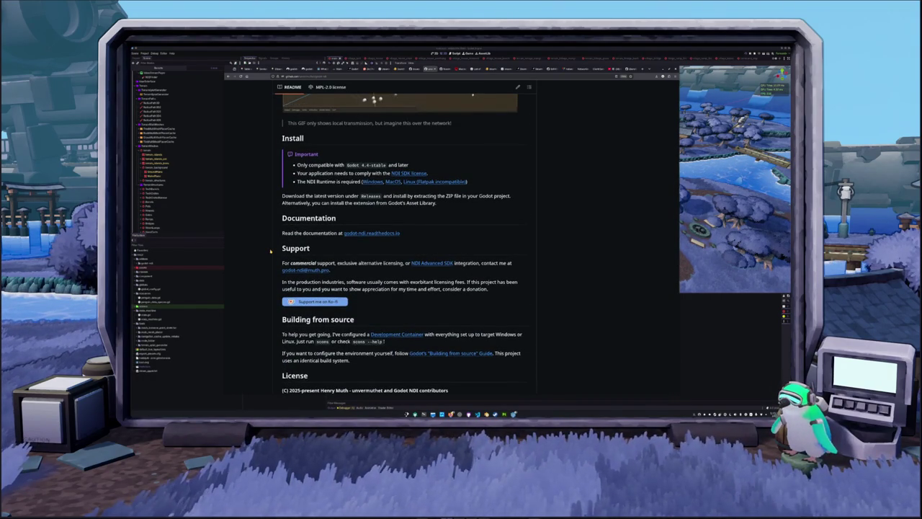
{"action": "scroll", "coordinate": [270, 250], "scroll_direction": "up", "scroll_amount": 1}
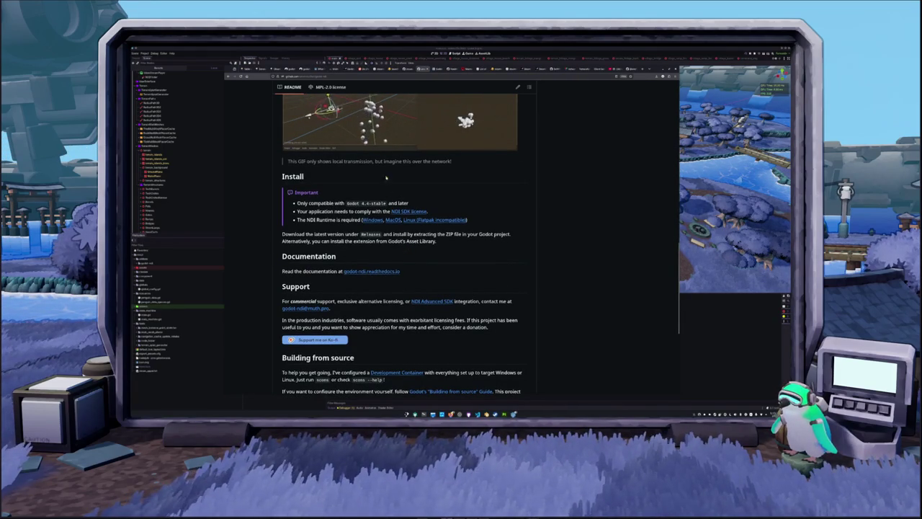
{"action": "left_click", "coordinate": [441, 69]}
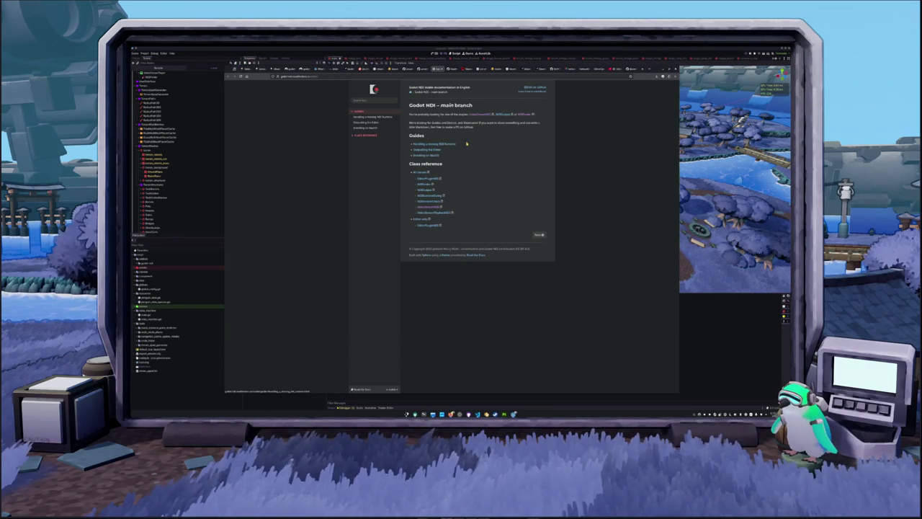
{"action": "left_click", "coordinate": [444, 145]}
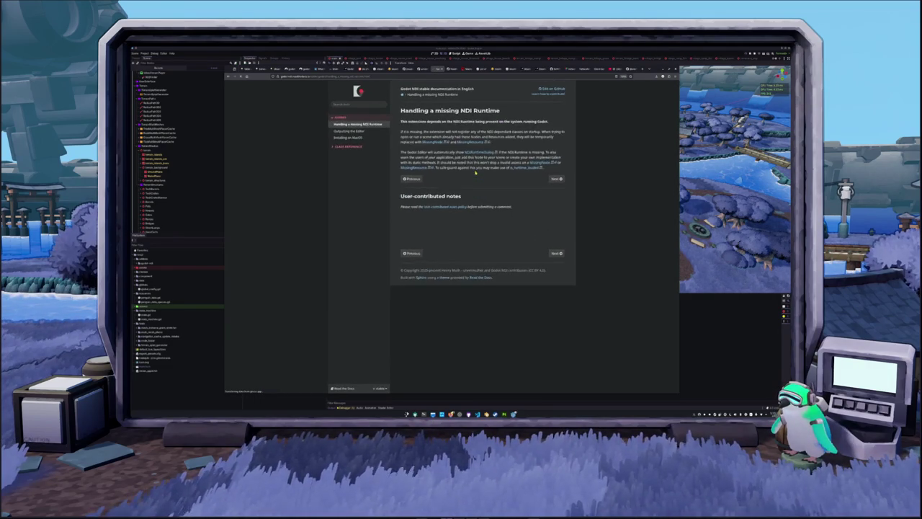
Zoom in on the missing NDI Runtime guide, peek at the Class Reference's All classes list, then return to the README.
{"action": "key", "text": "ctrl+plus"}
{"action": "key", "text": "ctrl+plus"}
{"action": "key", "text": "ctrl+plus"}
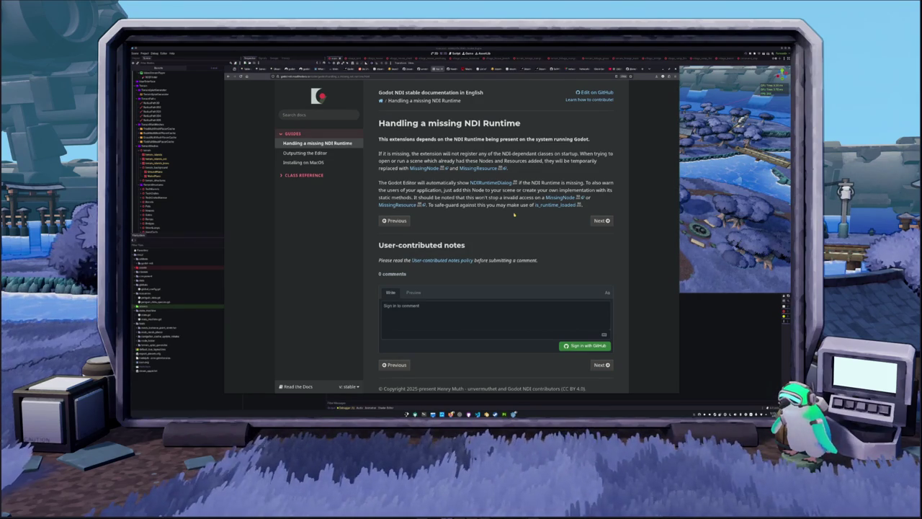
{"action": "left_click", "coordinate": [303, 175]}
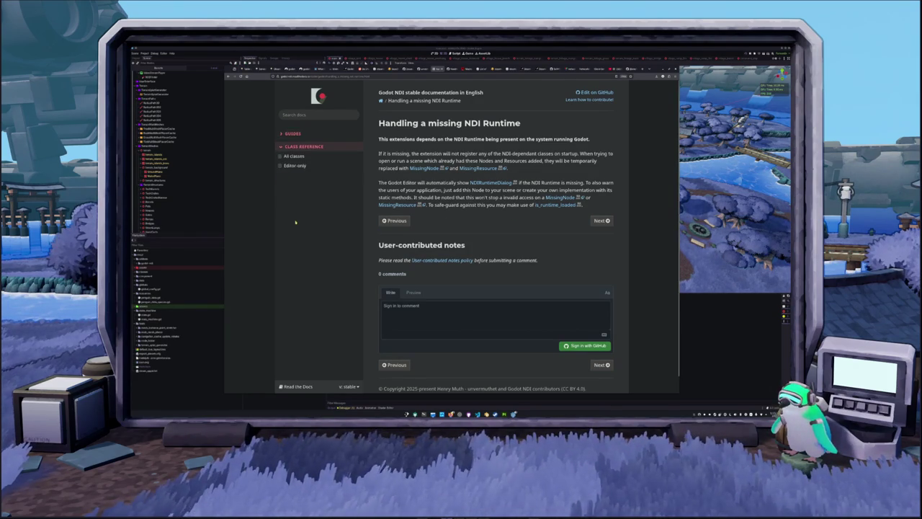
{"action": "left_click", "coordinate": [280, 157]}
{"action": "left_click", "coordinate": [280, 157]}
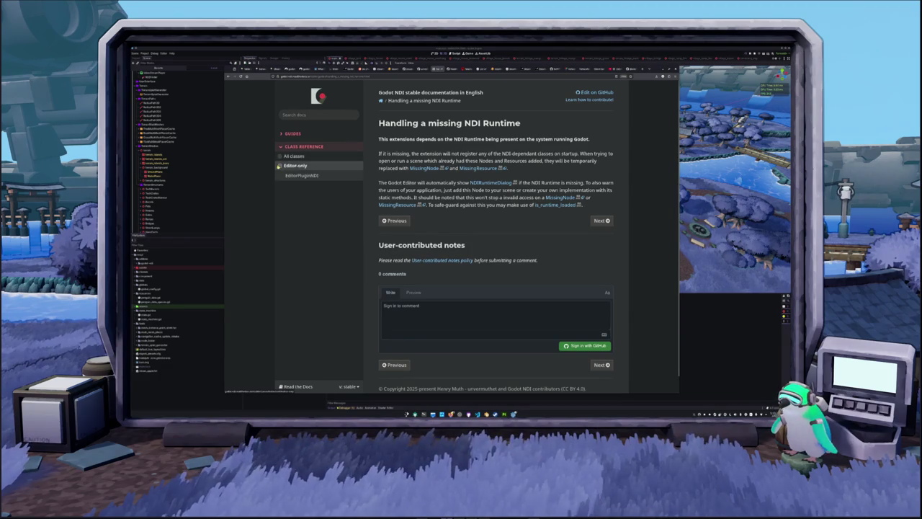
{"action": "left_click", "coordinate": [437, 69]}
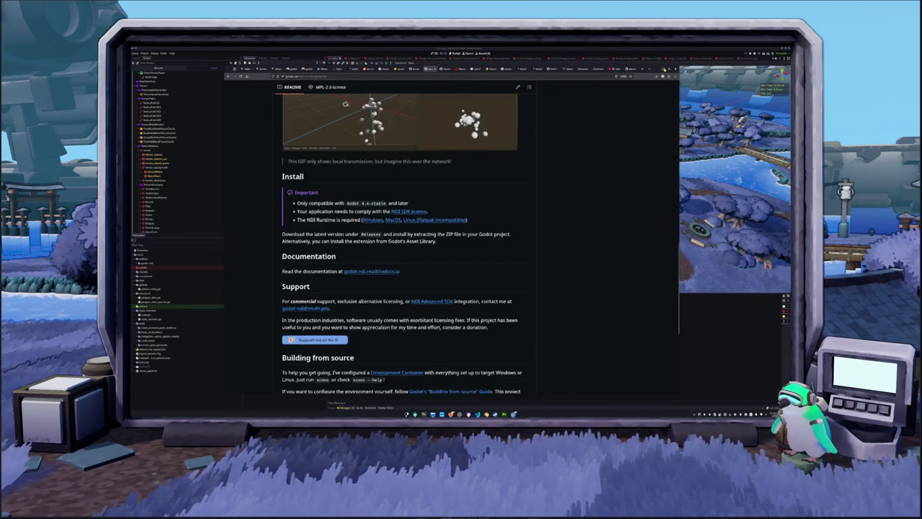
{"action": "key", "text": "alt+Tab"}
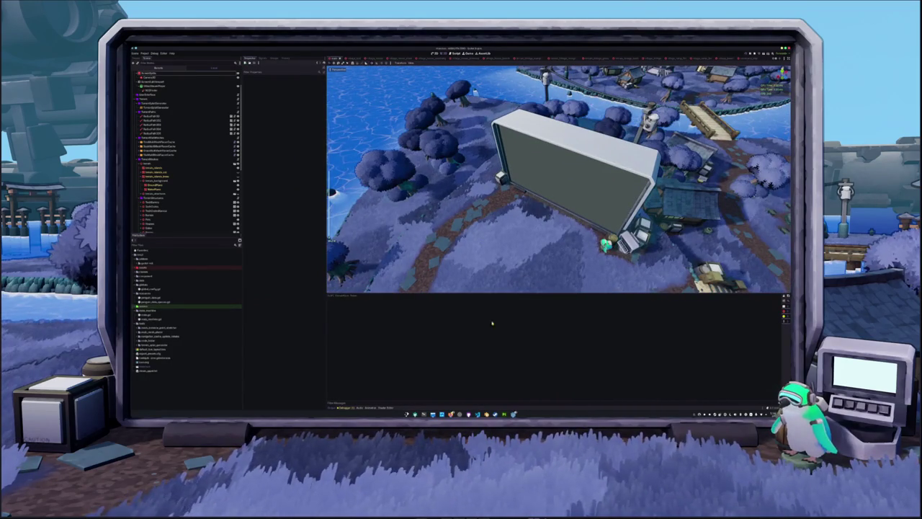
{"action": "mouse_move", "coordinate": [513, 415]}
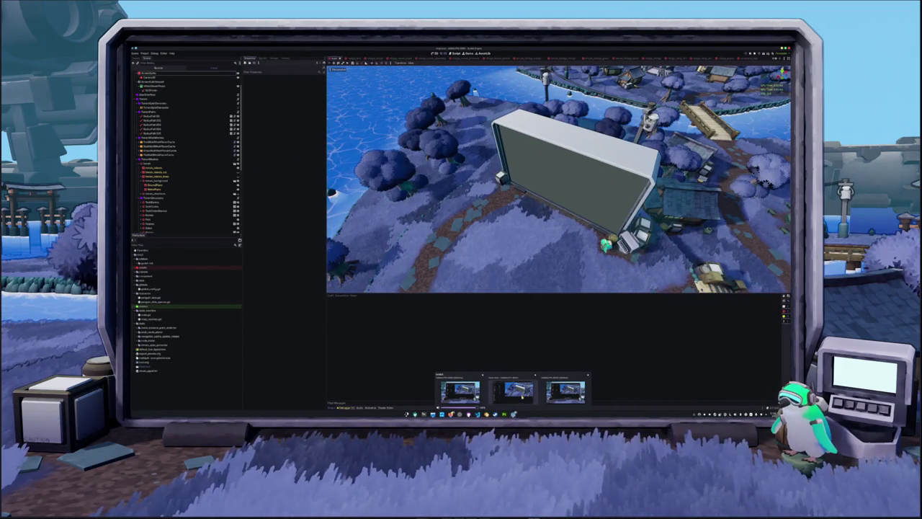
{"action": "left_click", "coordinate": [753, 54]}
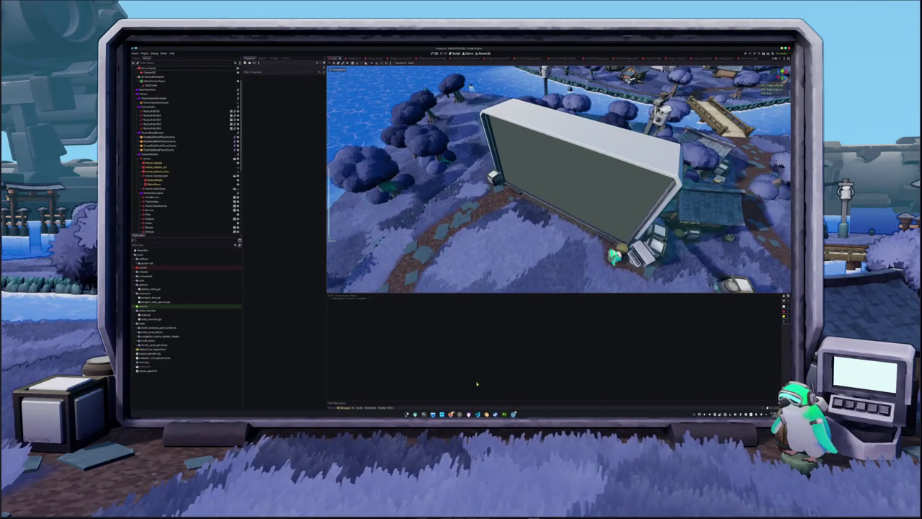
{"action": "key", "text": "alt+Tab"}
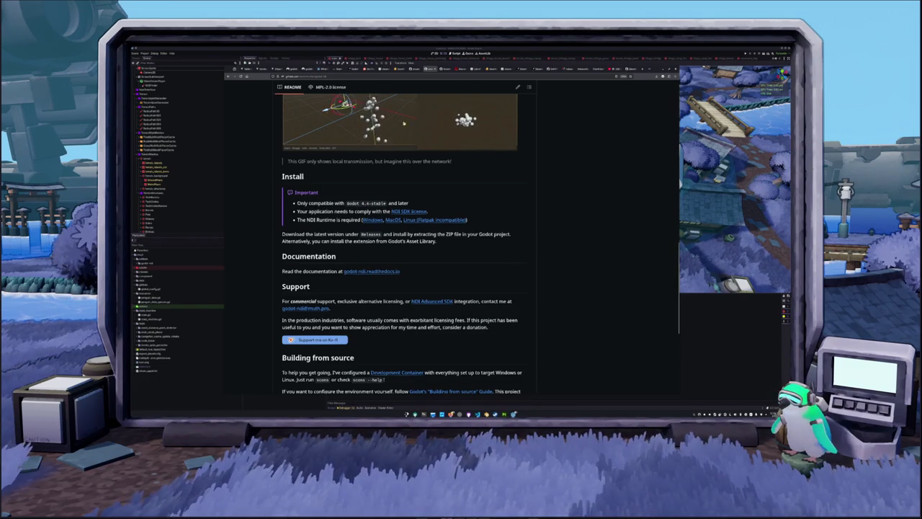
{"action": "key", "text": "ctrl+Tab"}
{"action": "key", "text": "ctrl+Tab"}
Open the Handling a missing NDI Runtime guide and highlight the phrase 'just add this Node to your scene'.
{"action": "key", "text": "ctrl+shift+Tab"}
{"action": "key", "text": "ctrl+shift+Tab"}
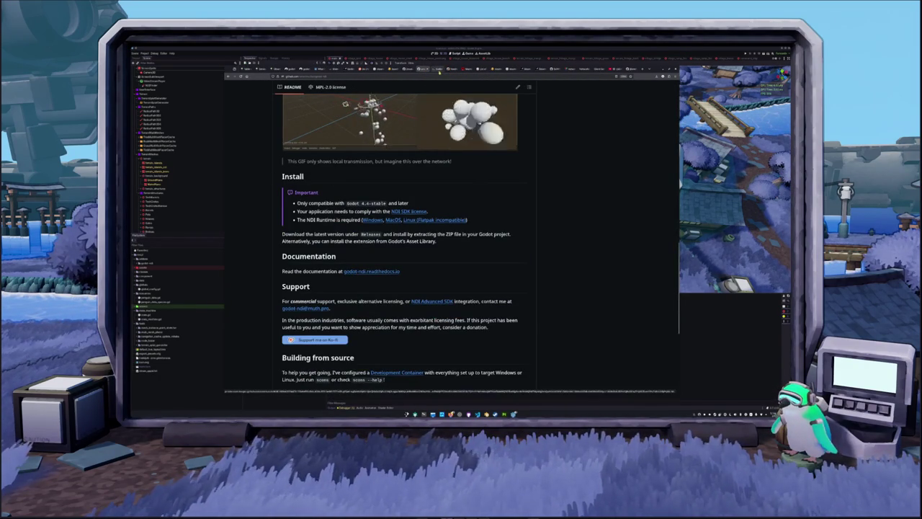
{"action": "key", "text": "ctrl+Tab"}
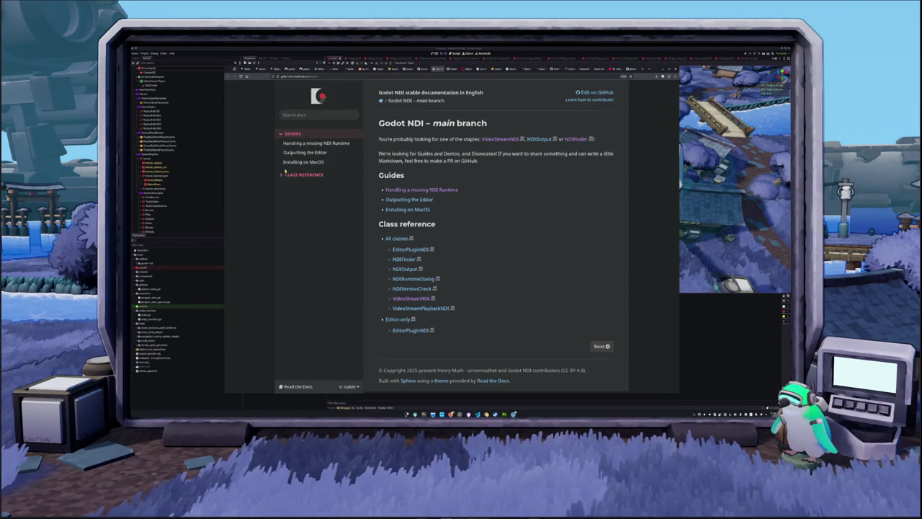
{"action": "left_click", "coordinate": [317, 142]}
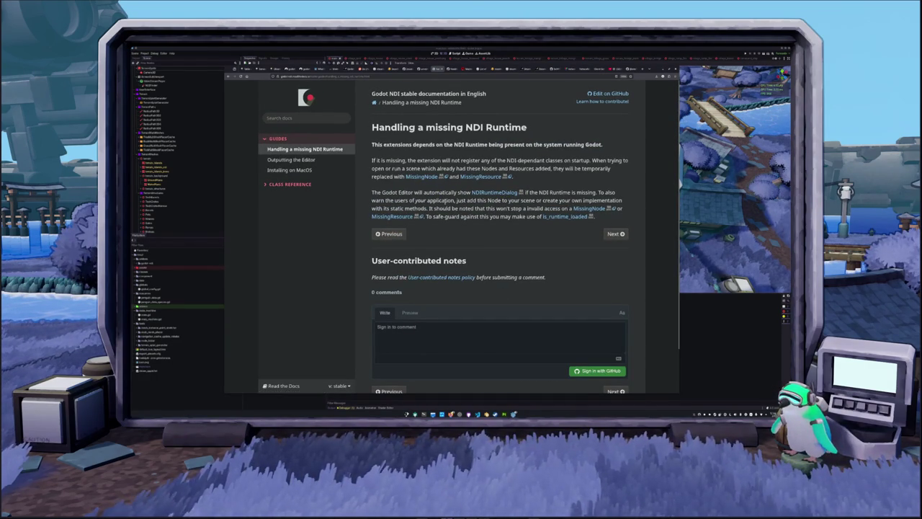
{"action": "left_click_drag", "start_coordinate": [456, 201], "coordinate": [536, 200]}
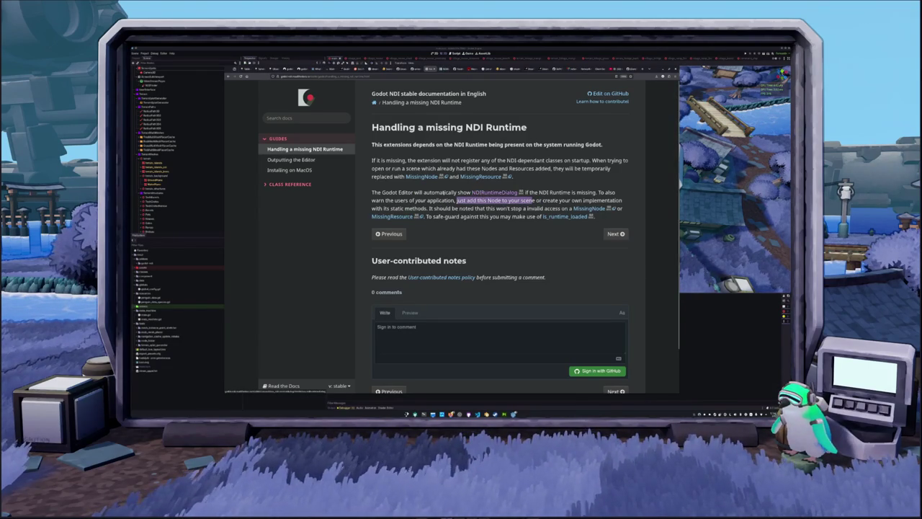
{"action": "left_click", "coordinate": [443, 192]}
Read through the NDIRuntimeDialog class reference and its methods, then return to the Godot editor.
{"action": "left_click", "coordinate": [494, 192]}
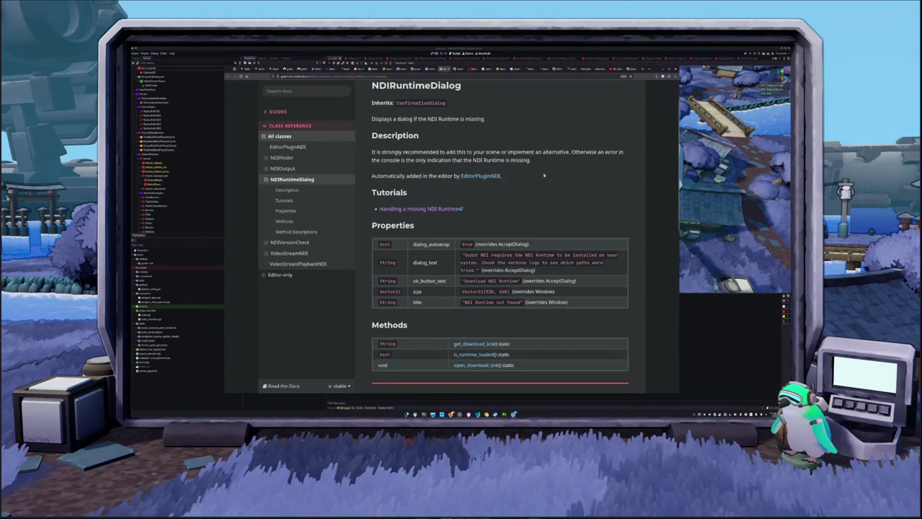
{"action": "scroll", "coordinate": [544, 175], "scroll_direction": "down", "scroll_amount": 1}
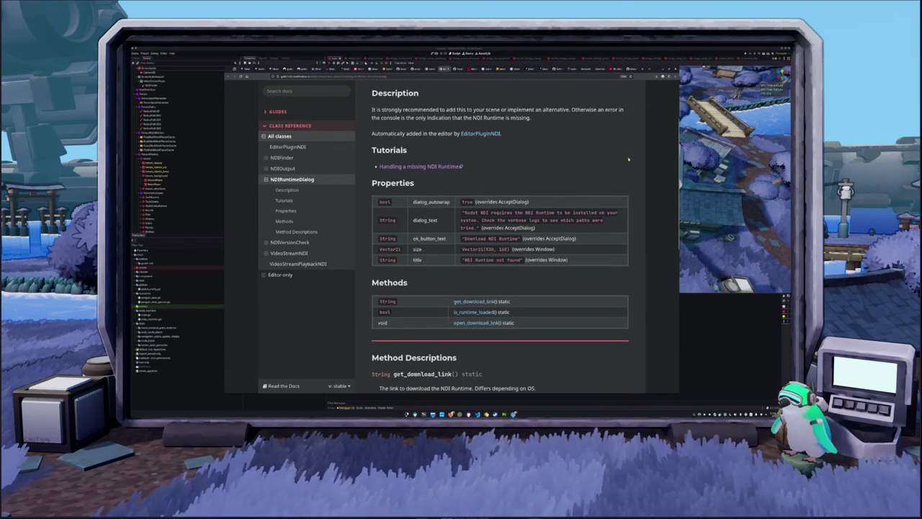
{"action": "scroll", "coordinate": [631, 158], "scroll_direction": "down", "scroll_amount": 1}
{"action": "scroll", "coordinate": [632, 158], "scroll_direction": "down", "scroll_amount": 1}
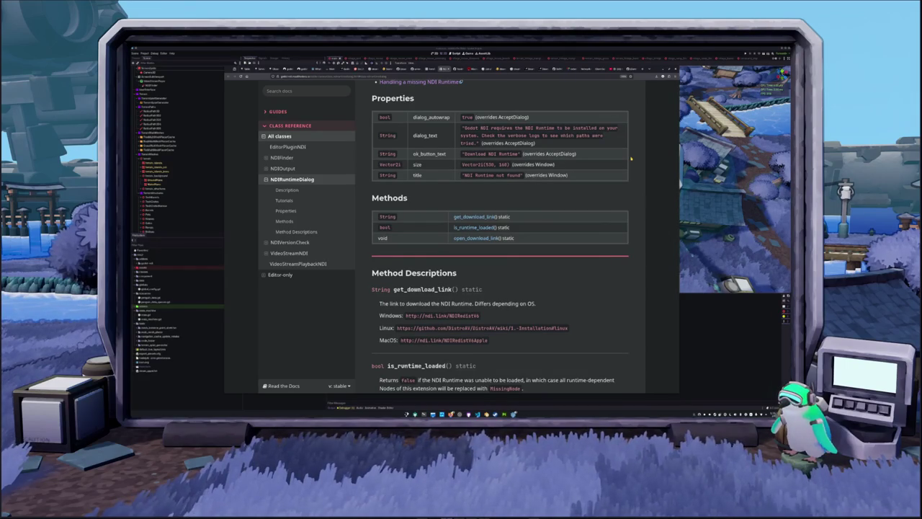
{"action": "scroll", "coordinate": [631, 158], "scroll_direction": "down", "scroll_amount": 1}
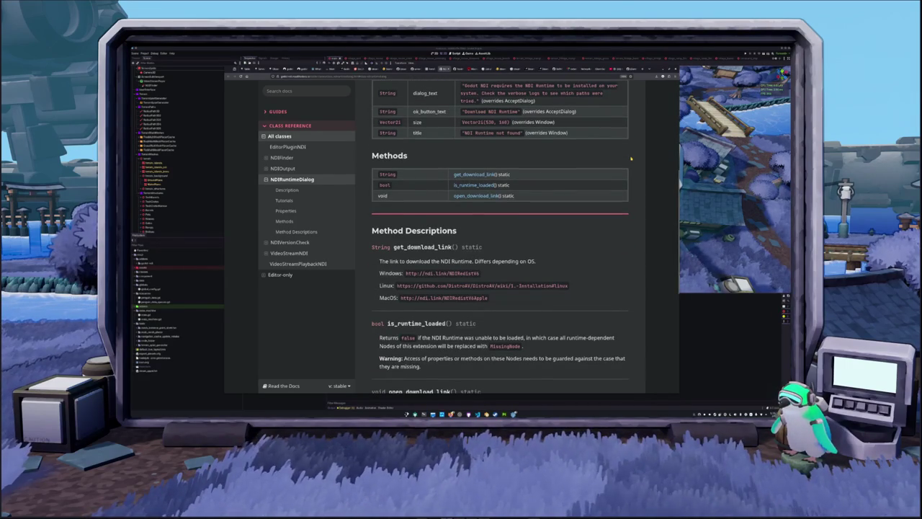
{"action": "scroll", "coordinate": [632, 158], "scroll_direction": "down", "scroll_amount": 2}
{"action": "scroll", "coordinate": [631, 157], "scroll_direction": "up", "scroll_amount": 3}
{"action": "scroll", "coordinate": [631, 158], "scroll_direction": "up", "scroll_amount": 4}
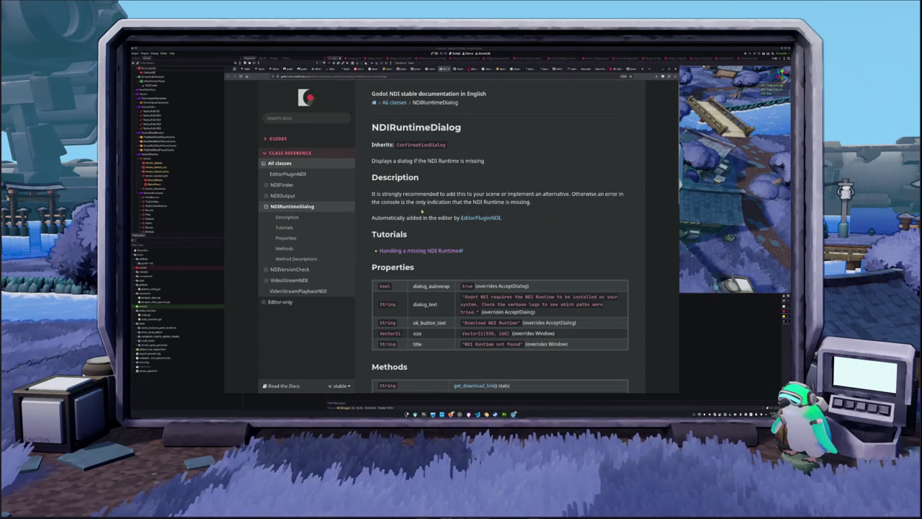
{"action": "left_click", "coordinate": [179, 201]}
{"action": "scroll", "coordinate": [180, 201], "scroll_direction": "up", "scroll_amount": 2}
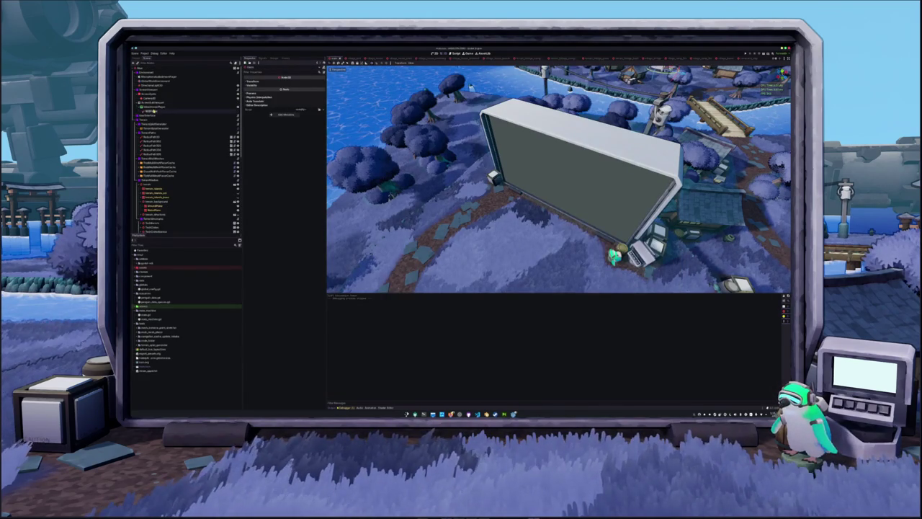
Add an NDIRuntimeDialog child node to the SubViewport and edit its dialog message text.
{"action": "left_click", "coordinate": [154, 109]}
{"action": "left_click", "coordinate": [154, 108]}
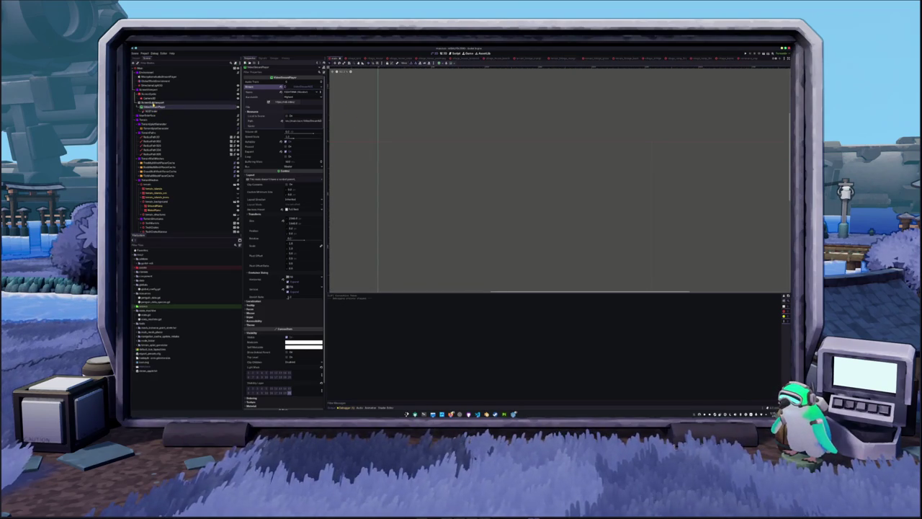
{"action": "left_click", "coordinate": [152, 102]}
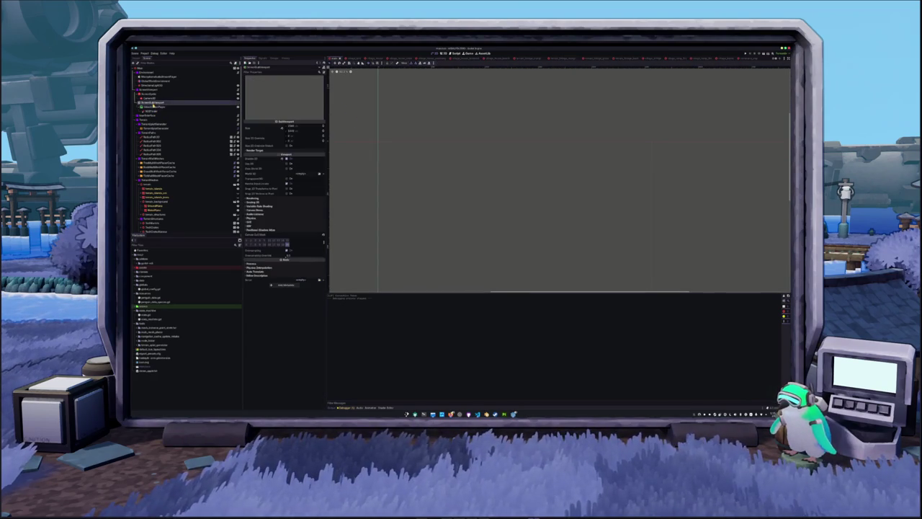
{"action": "right_click", "coordinate": [147, 90]}
{"action": "left_click", "coordinate": [209, 95]}
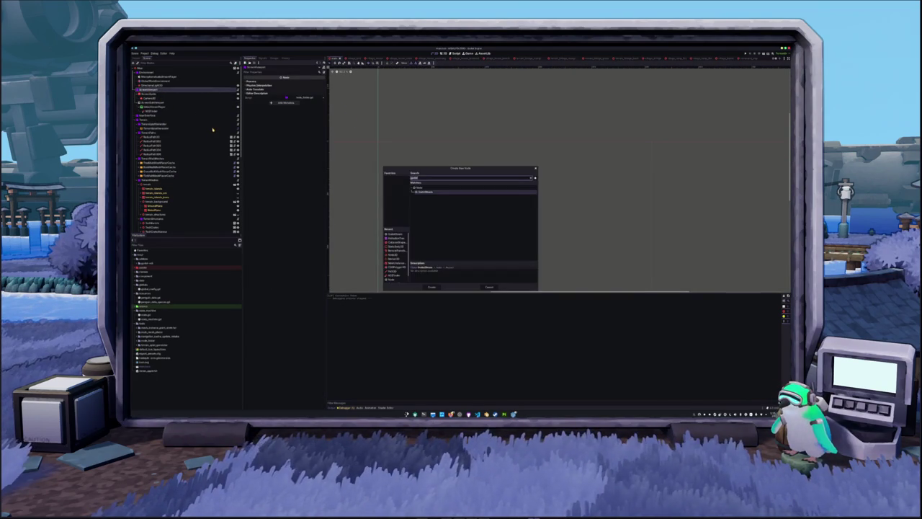
{"action": "type", "text": "conf"}
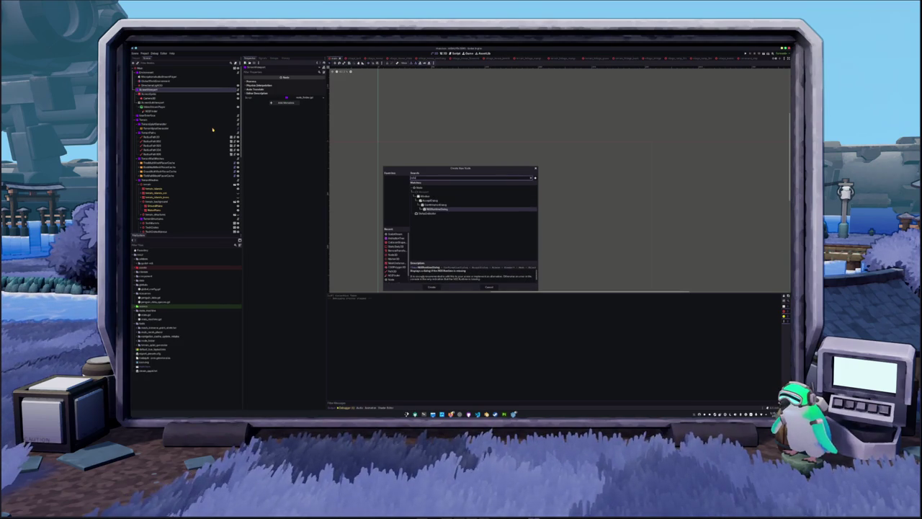
{"action": "key", "text": "Return"}
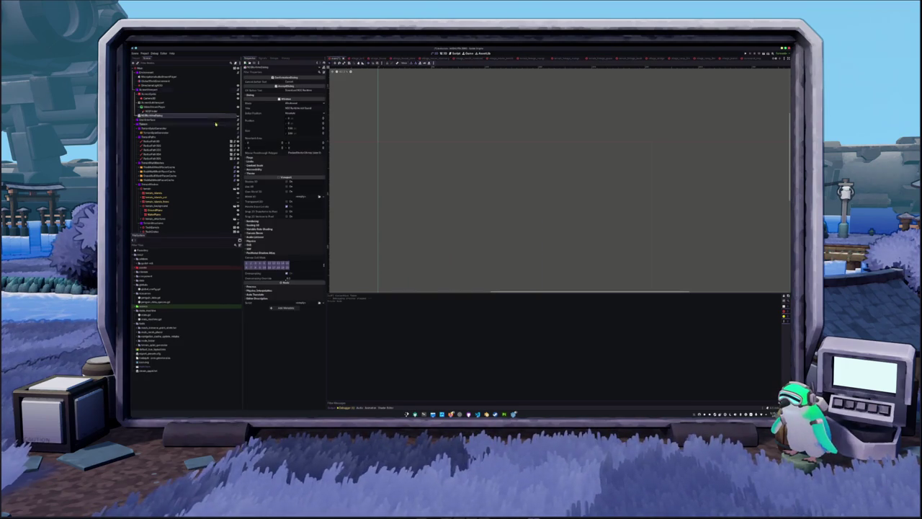
{"action": "left_click", "coordinate": [259, 95]}
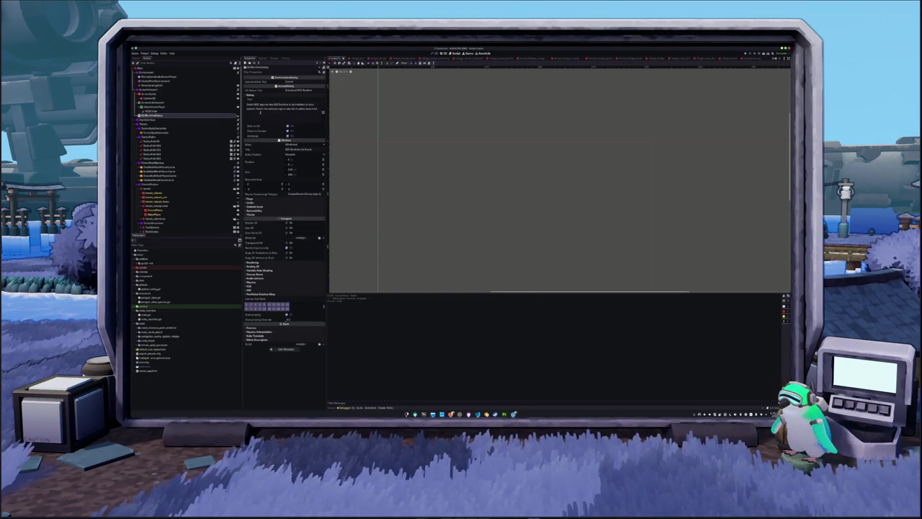
{"action": "left_click", "coordinate": [284, 100]}
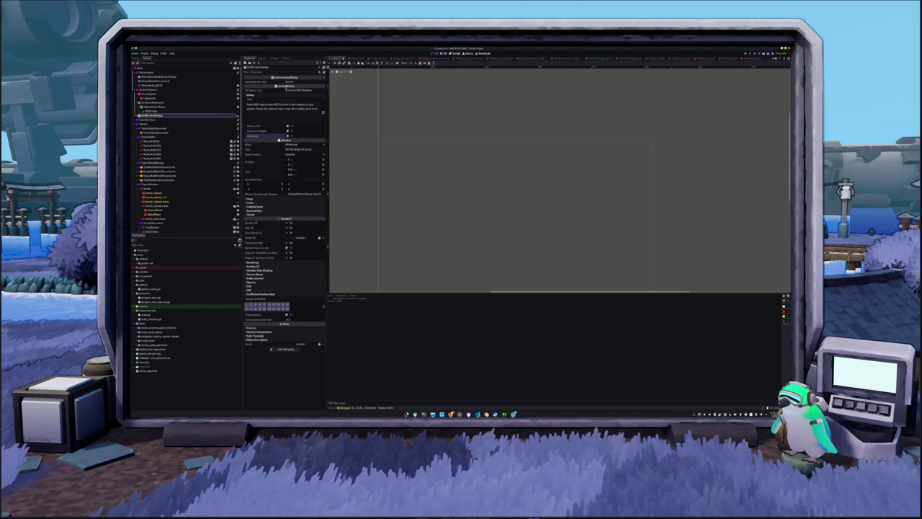
Select the next node in the scene tree and delete it, confirming the prompt.
{"action": "left_click", "coordinate": [148, 112]}
{"action": "left_click", "coordinate": [148, 116]}
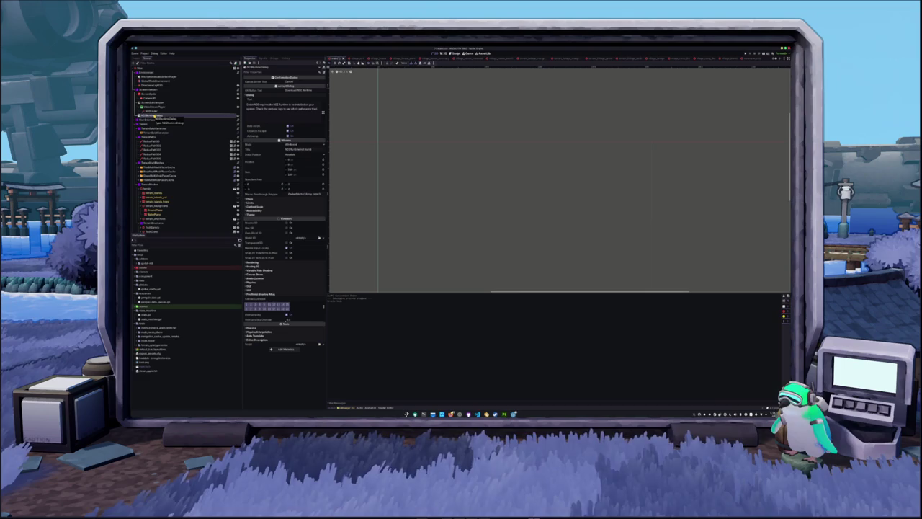
{"action": "key", "text": "Delete"}
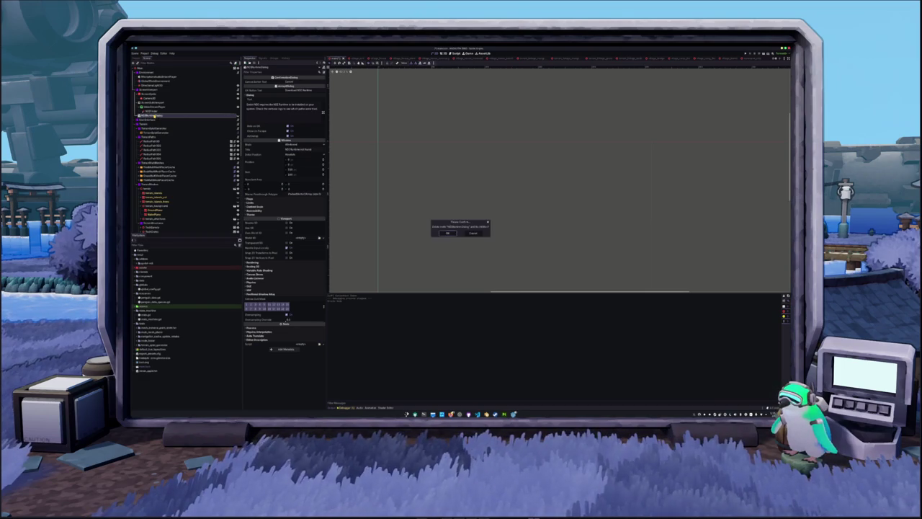
{"action": "key", "text": "Return"}
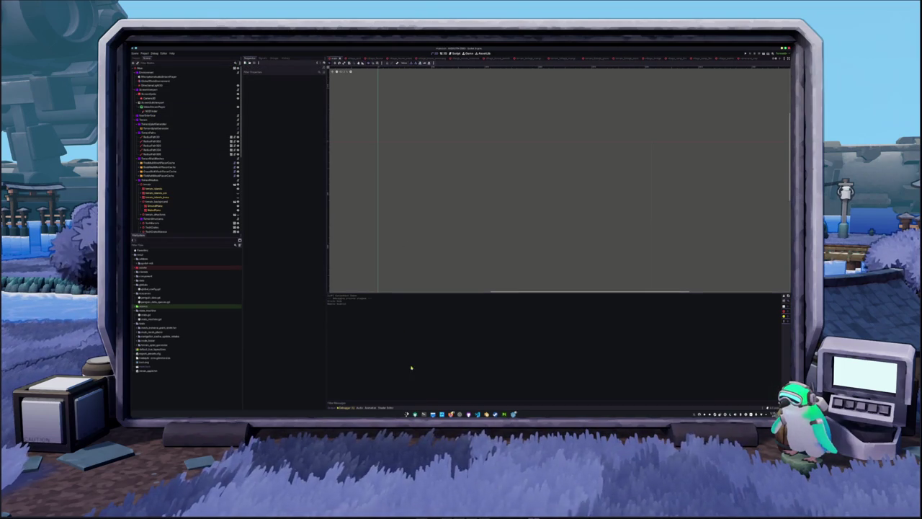
Open a terminal, rerun the previous launch command, and close the game window it starts.
{"action": "key", "text": "ctrl+alt+t"}
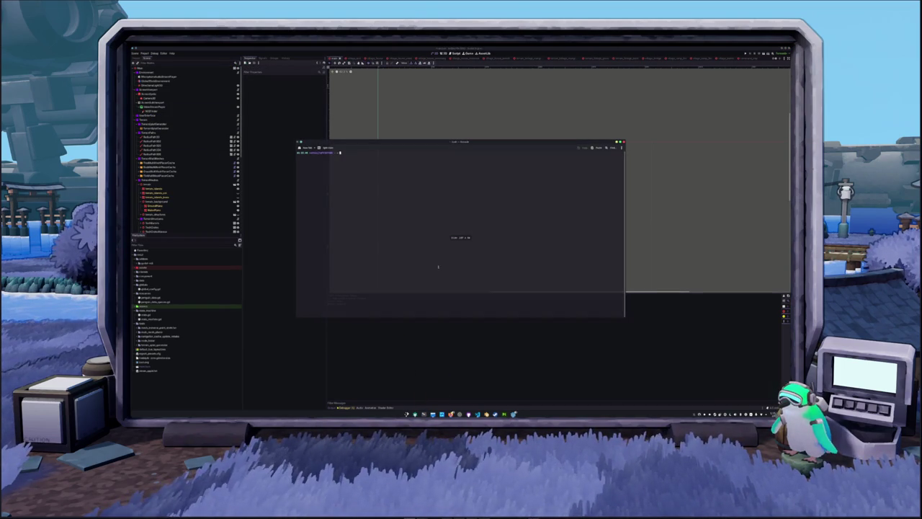
{"action": "key", "text": "Up"}
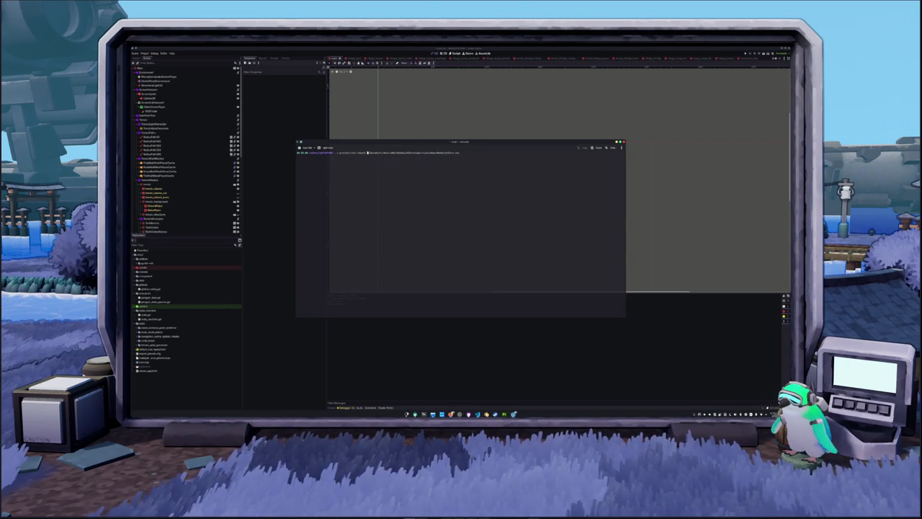
{"action": "key", "text": "Up"}
{"action": "key", "text": "Up"}
{"action": "key", "text": "Up"}
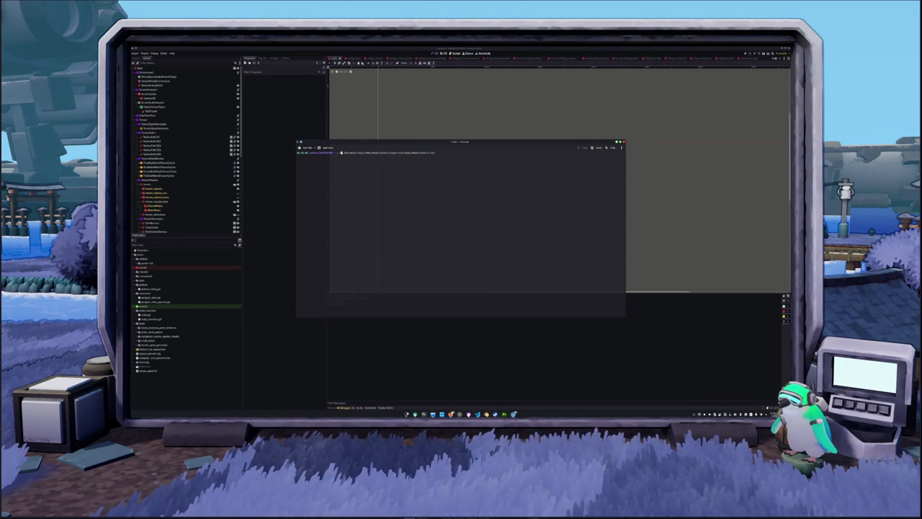
{"action": "key", "text": "Return"}
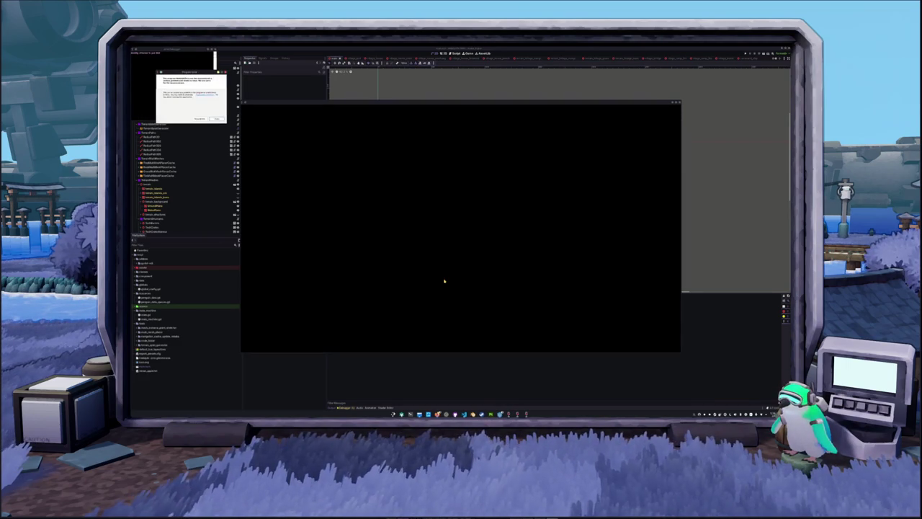
{"action": "left_click", "coordinate": [217, 119]}
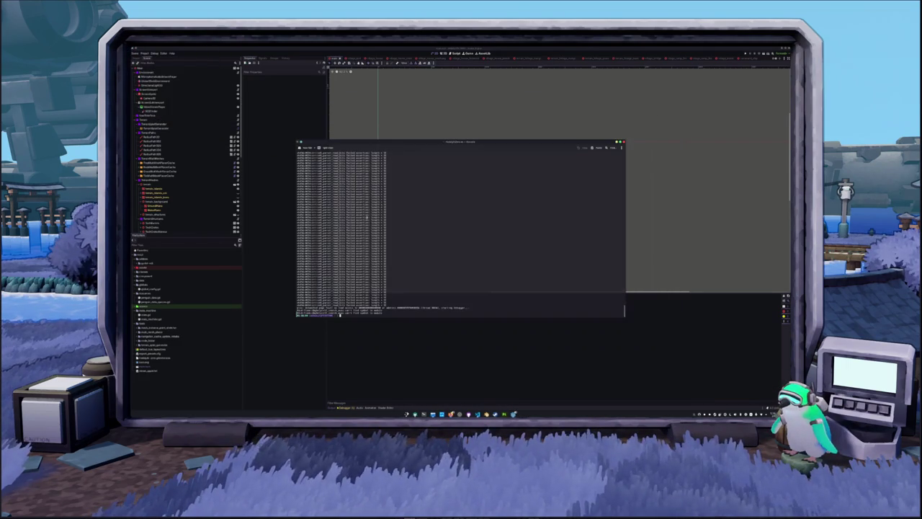
Run './launch.sh ~/Documents/Godot/project/', confirm the game in Protontricks, and inspect the error lines in the log.
{"action": "type", "text": "./launch.sh ~/Documents/Godot/project/"}
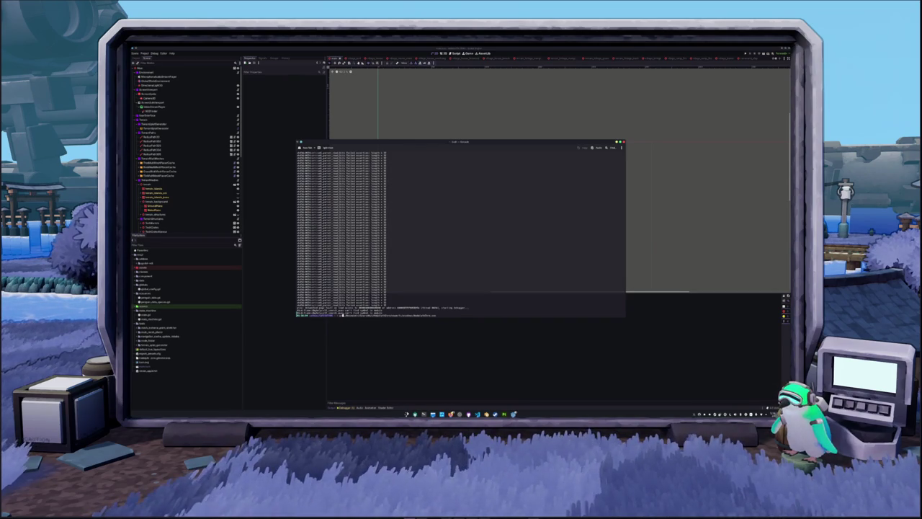
{"action": "key", "text": "Return"}
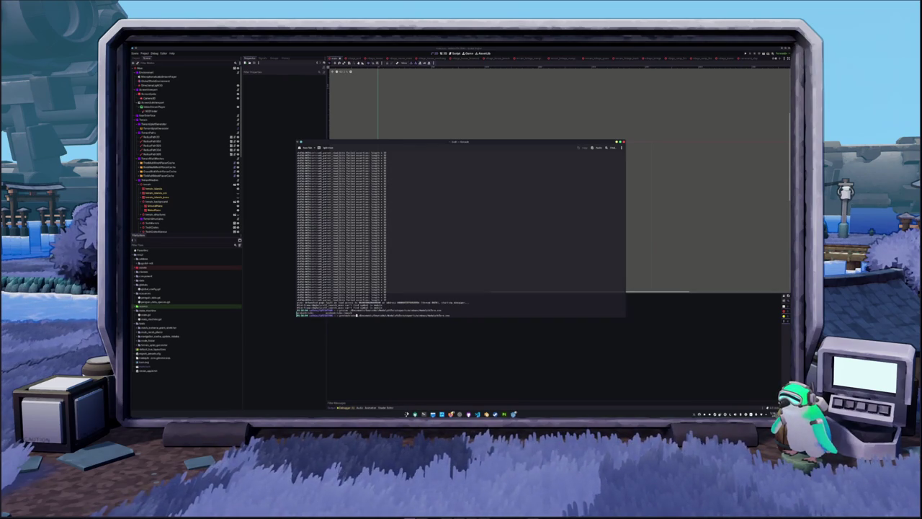
{"action": "key", "text": "Return"}
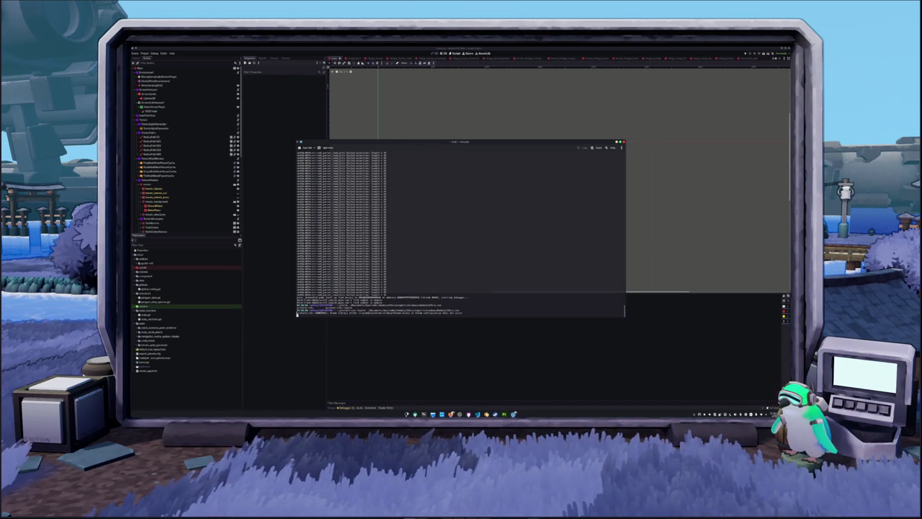
{"action": "scroll", "coordinate": [461, 231], "scroll_direction": "down", "scroll_amount": 2}
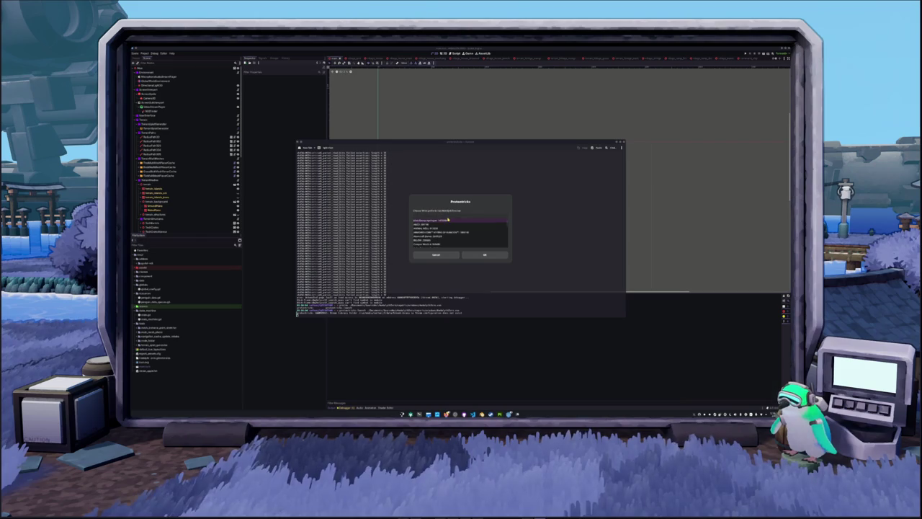
{"action": "left_click", "coordinate": [477, 255]}
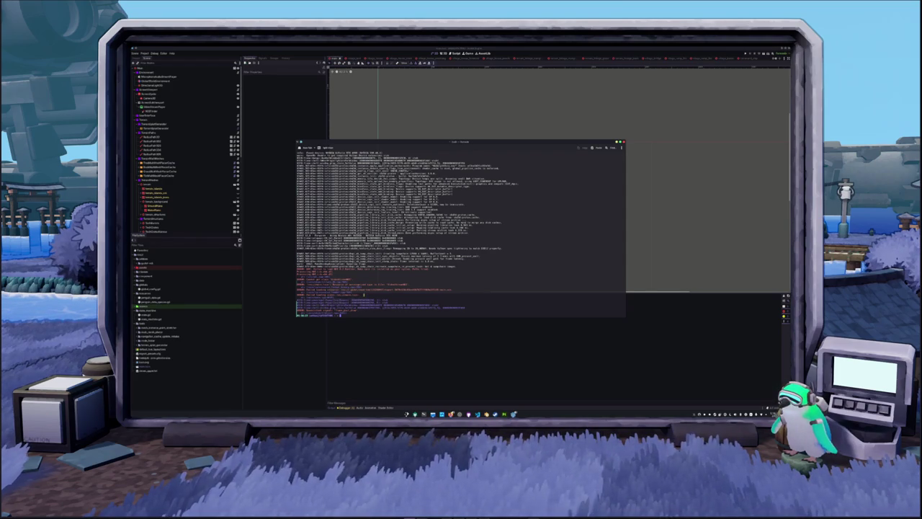
{"action": "mouse_move", "coordinate": [413, 283]}
{"action": "left_mouse_down"}
{"action": "mouse_move", "coordinate": [342, 284]}
{"action": "mouse_move", "coordinate": [294, 269]}
{"action": "left_mouse_up"}
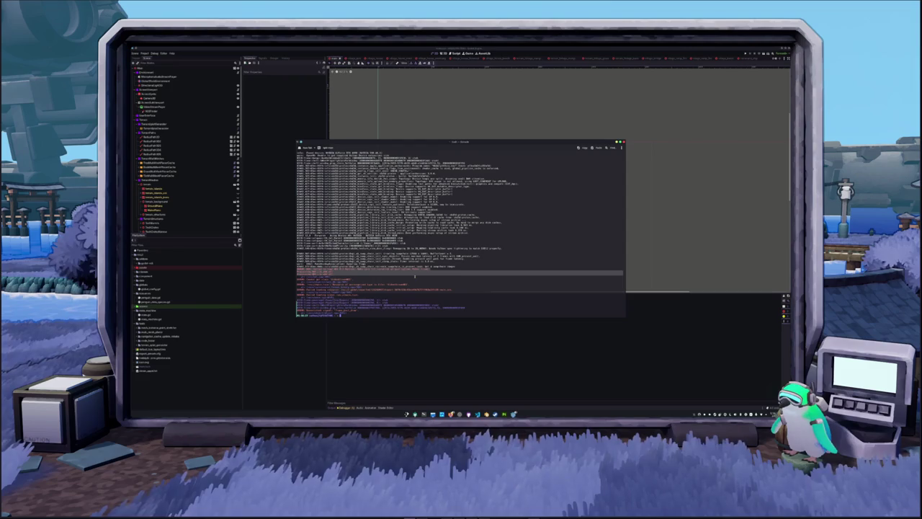
{"action": "left_click", "coordinate": [415, 276]}
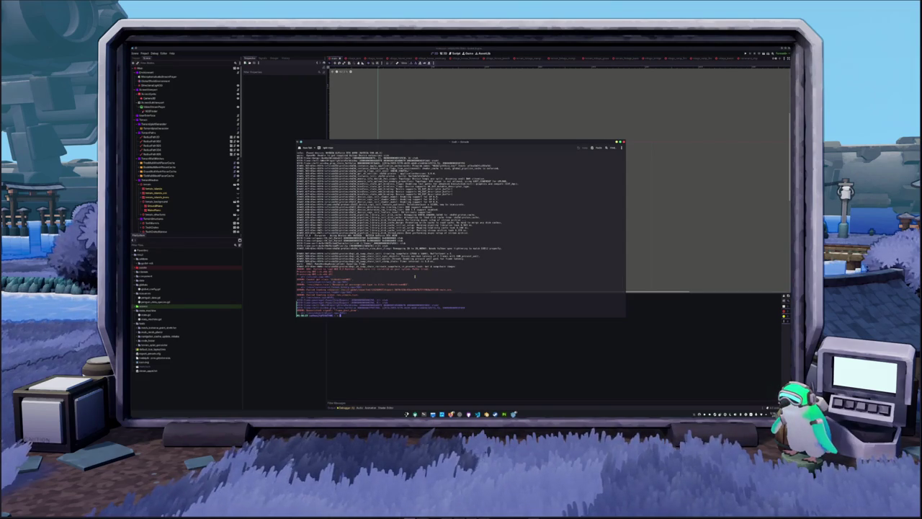
{"action": "key", "text": "alt+Tab"}
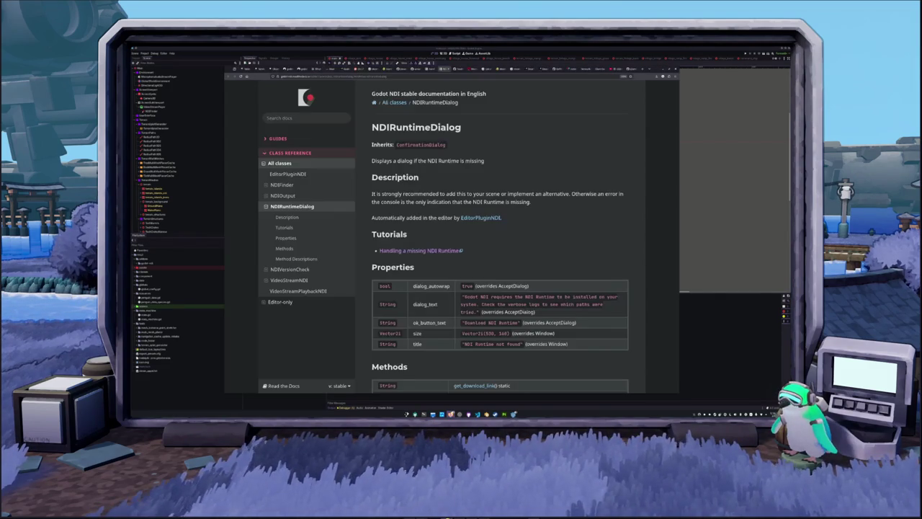
Open the Handling a missing NDI Runtime guide and read the is_runtime_loaded method description.
{"action": "left_click", "coordinate": [421, 250]}
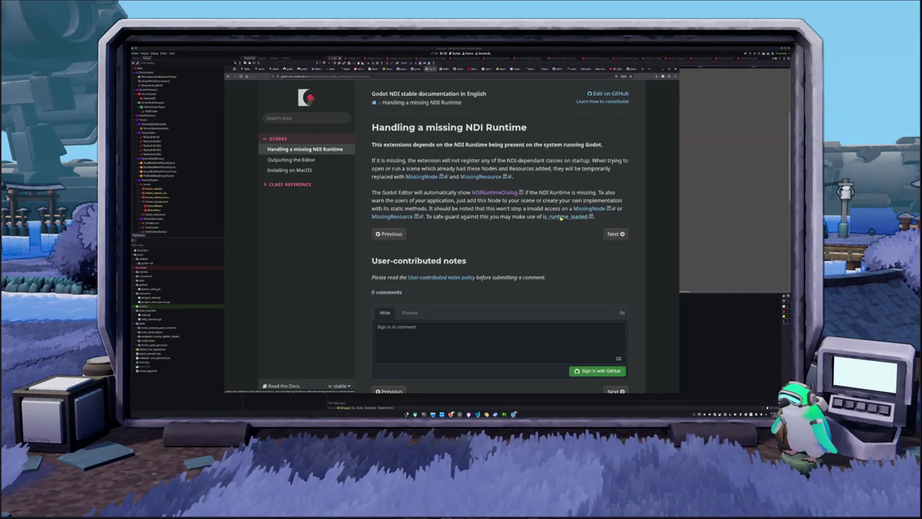
{"action": "left_click", "coordinate": [561, 218]}
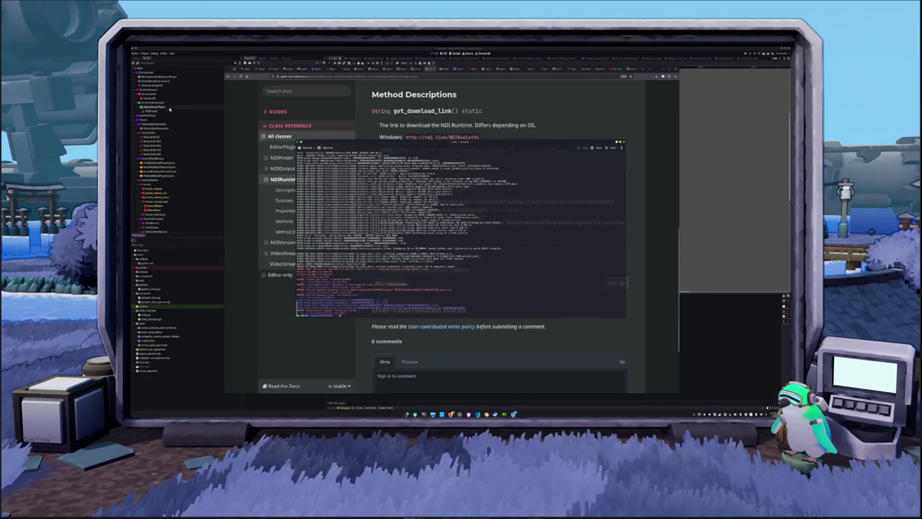
{"action": "left_click", "coordinate": [173, 104]}
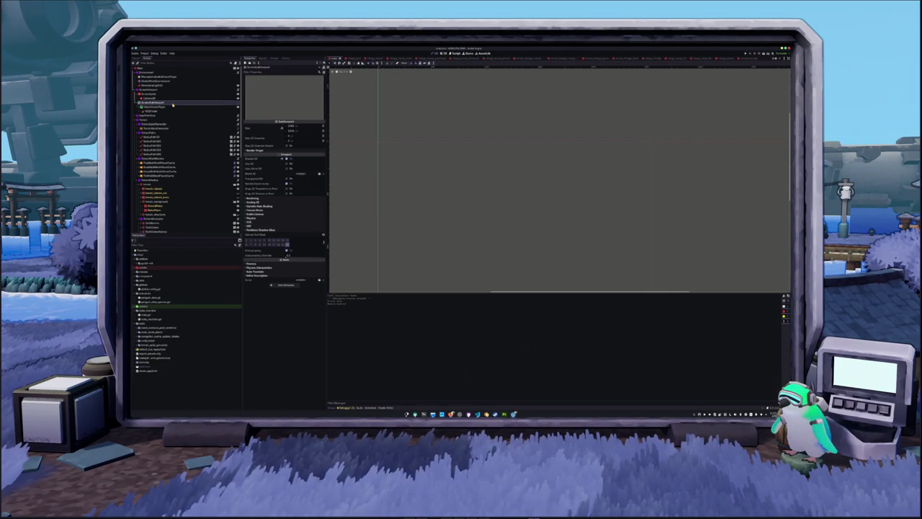
Inspect the SubViewport and its child node's properties, then bring up the godot-ndi GitHub tab.
{"action": "left_click", "coordinate": [171, 107]}
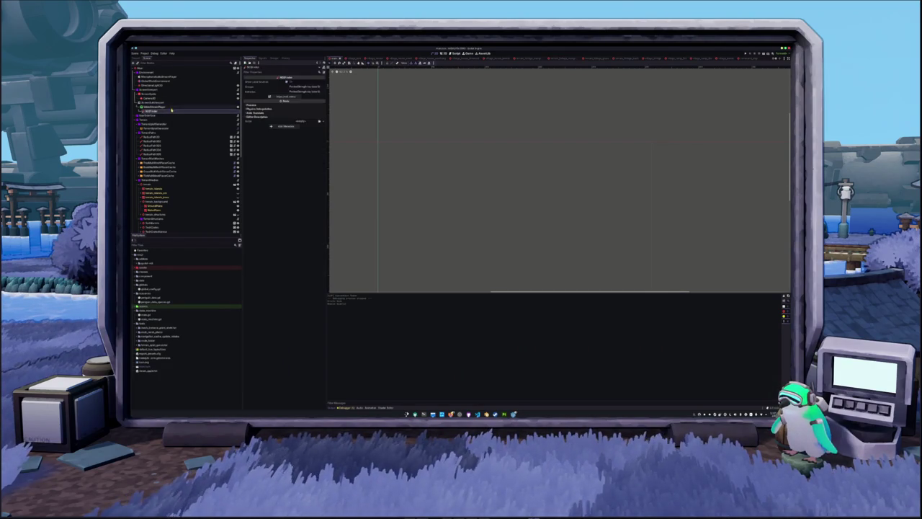
{"action": "left_click", "coordinate": [171, 110]}
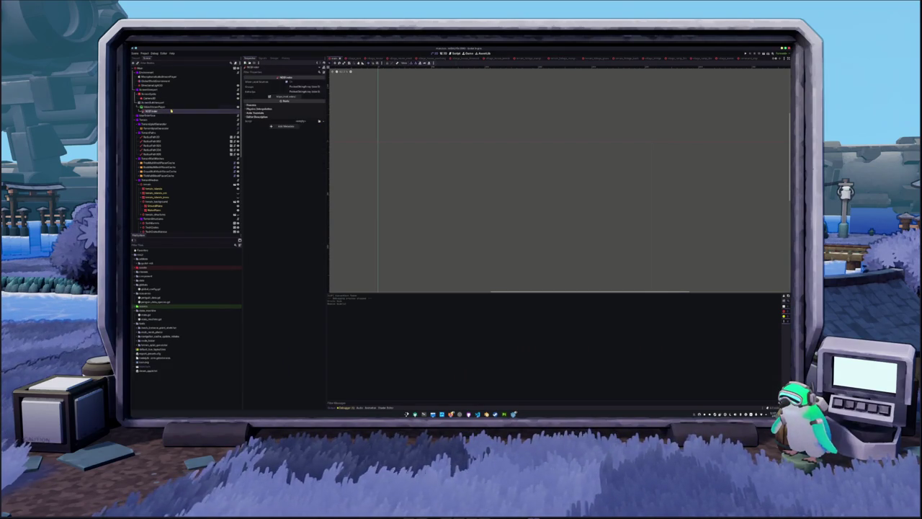
{"action": "key", "text": "Up"}
{"action": "key", "text": "Up"}
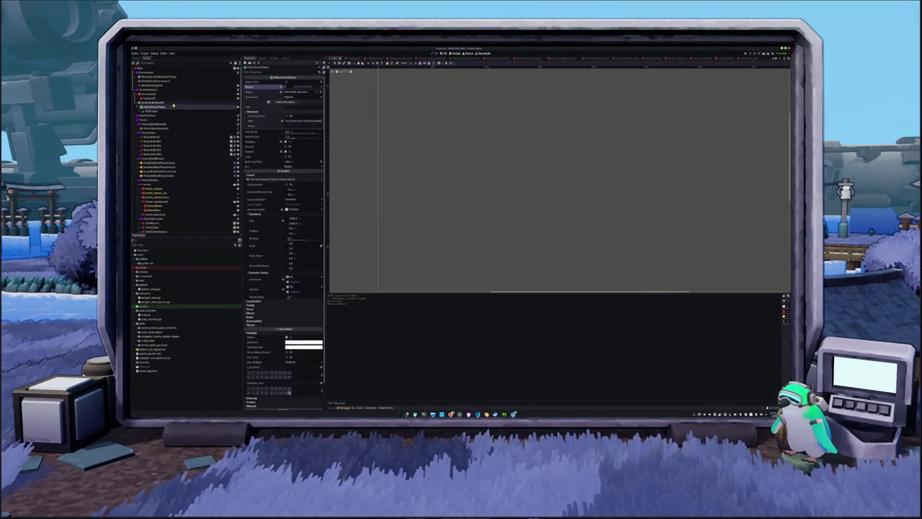
{"action": "left_click", "coordinate": [172, 111]}
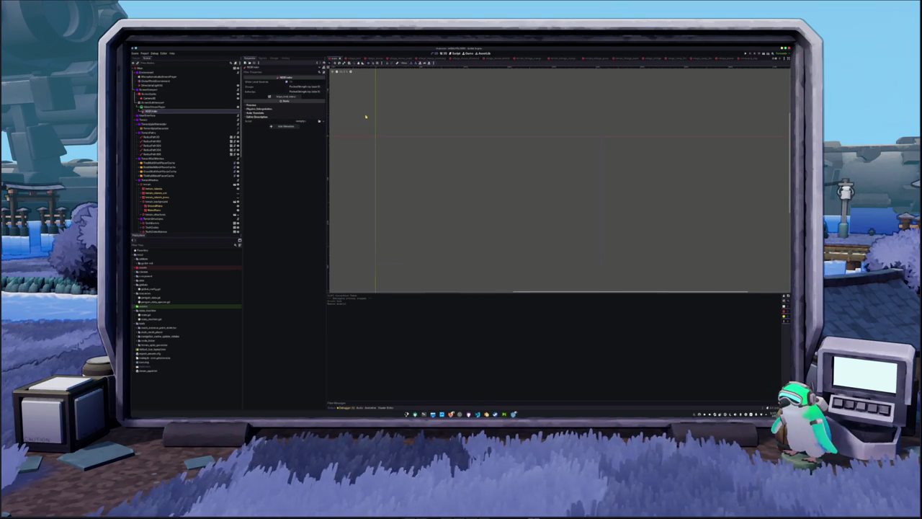
{"action": "key", "text": "alt+Tab"}
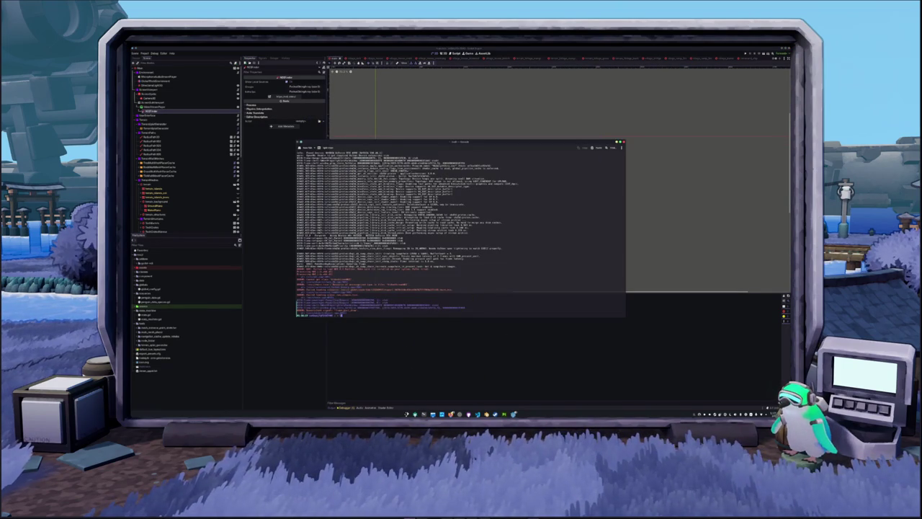
{"action": "key", "text": "alt+Tab"}
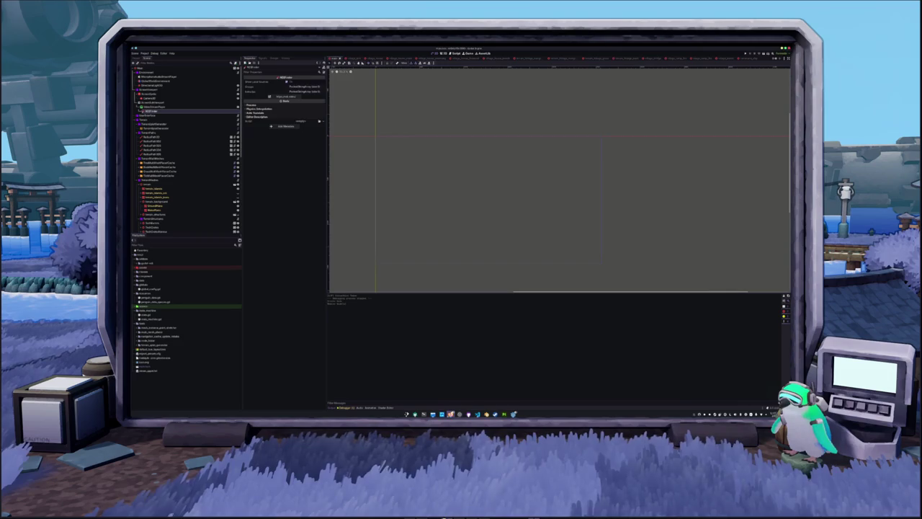
{"action": "key", "text": "alt+Tab"}
{"action": "left_click", "coordinate": [407, 68]}
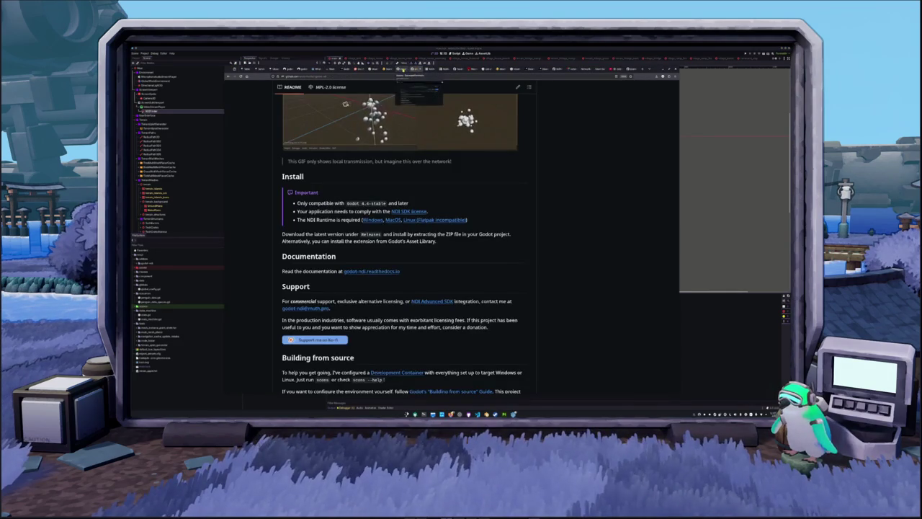
Scroll to the top of the godot-ndi repository page and open its Issues list, showing 2 open issues.
{"action": "left_click", "coordinate": [400, 68]}
{"action": "left_click", "coordinate": [407, 68]}
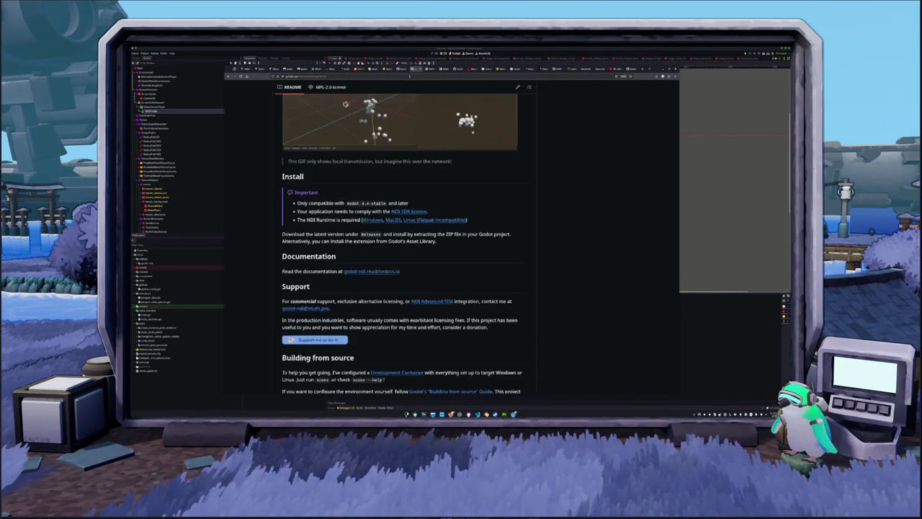
{"action": "left_click", "coordinate": [417, 69]}
{"action": "scroll", "coordinate": [267, 207], "scroll_direction": "down", "scroll_amount": 15}
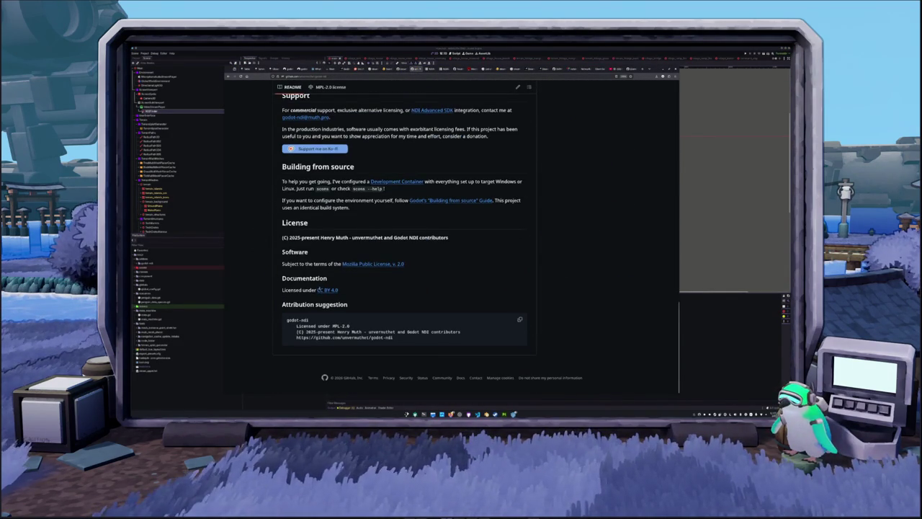
{"action": "scroll", "coordinate": [426, 268], "scroll_direction": "up", "scroll_amount": 3}
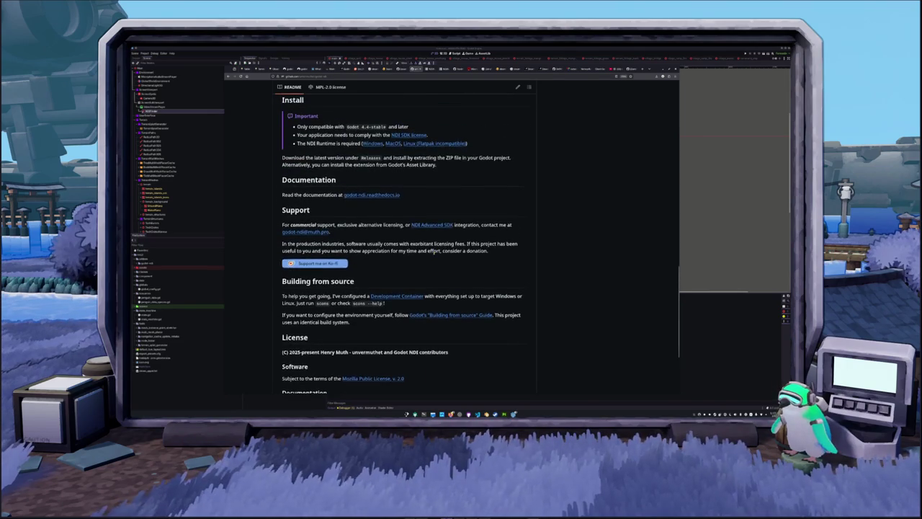
{"action": "scroll", "coordinate": [402, 243], "scroll_direction": "up", "scroll_amount": 1}
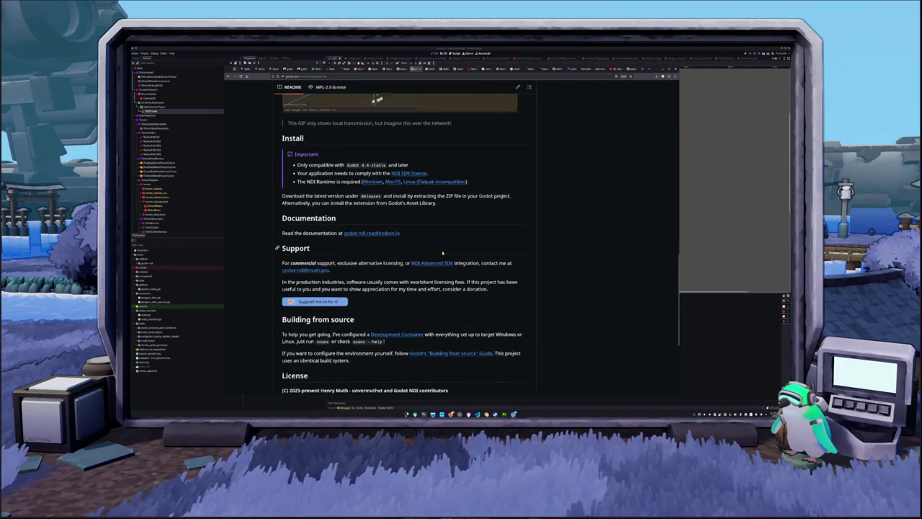
{"action": "scroll", "coordinate": [459, 244], "scroll_direction": "up", "scroll_amount": 1}
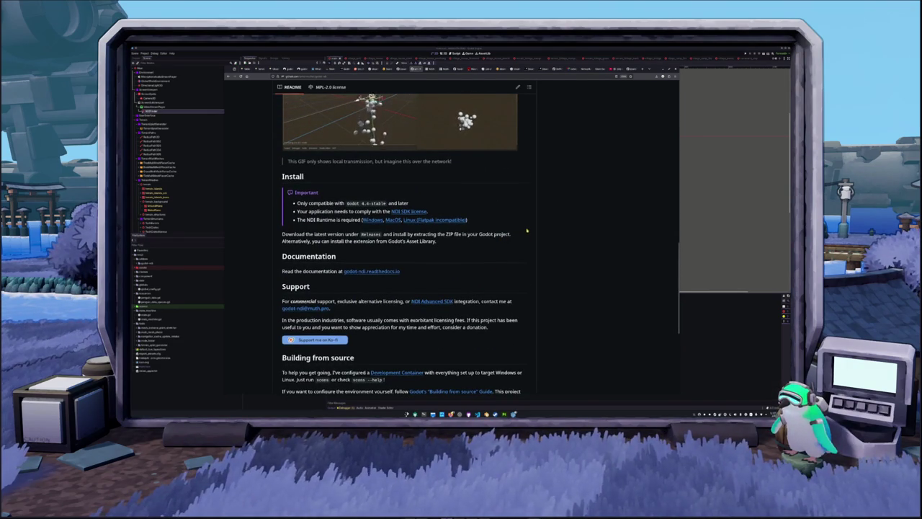
{"action": "scroll", "coordinate": [527, 230], "scroll_direction": "up", "scroll_amount": 15}
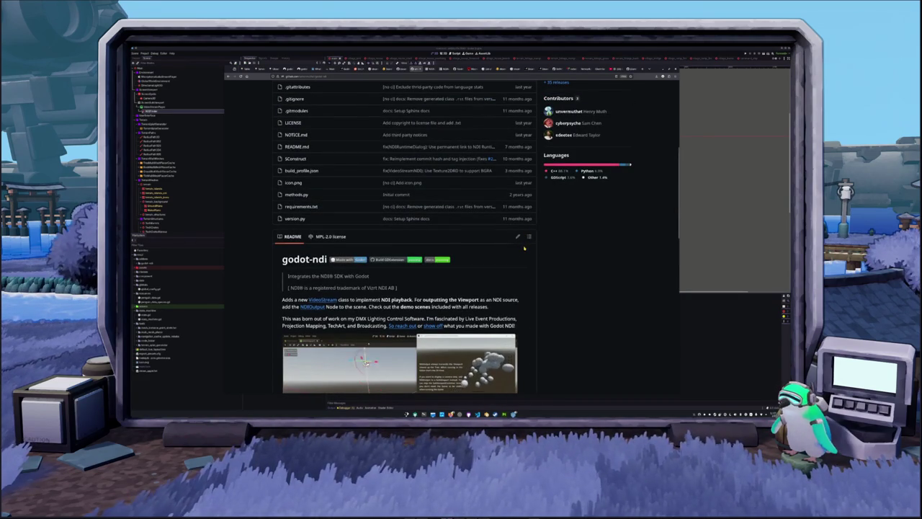
{"action": "scroll", "coordinate": [524, 248], "scroll_direction": "up", "scroll_amount": 6}
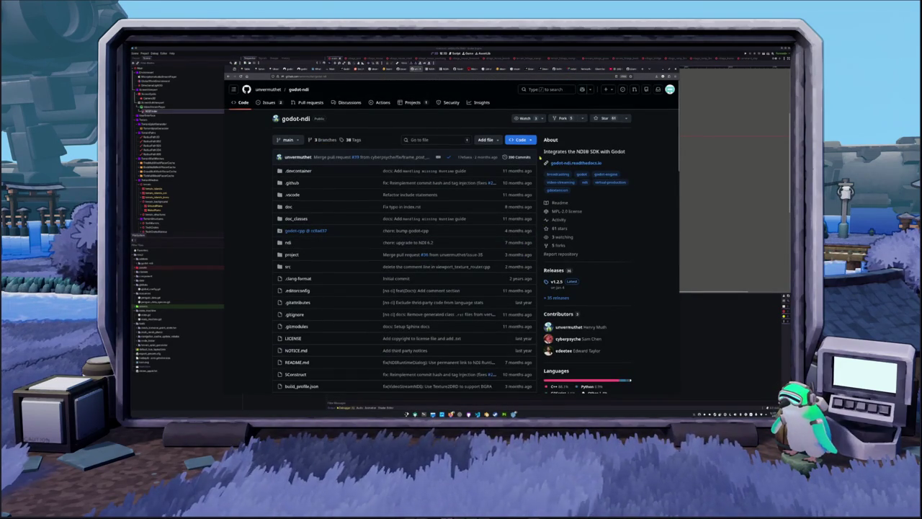
{"action": "left_click", "coordinate": [266, 102]}
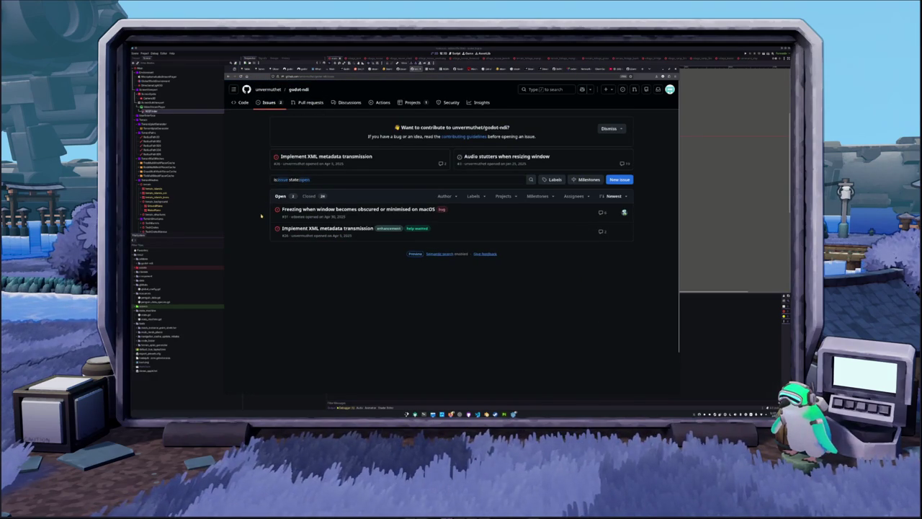
Replace the godot-ndi issue filter with 'is:issue' to list open and closed issues.
{"action": "mouse_move", "coordinate": [329, 211]}
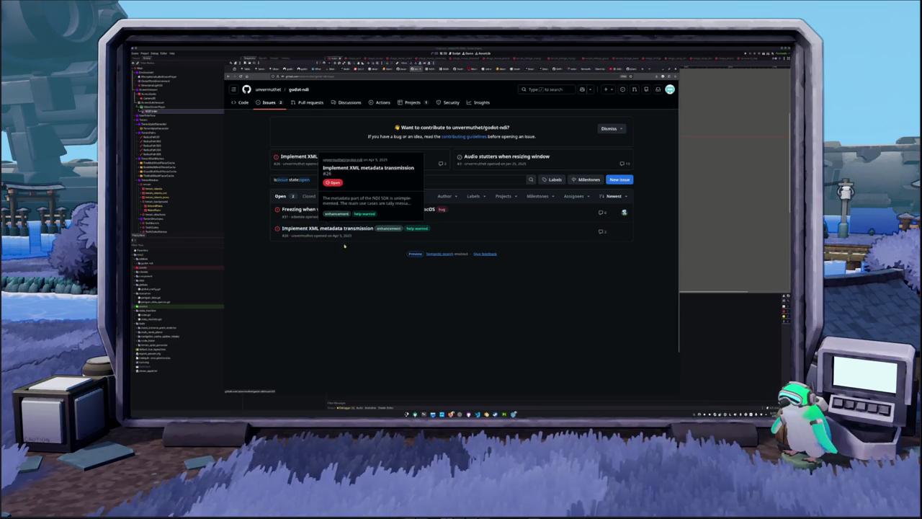
{"action": "left_click", "coordinate": [323, 178]}
{"action": "key", "text": "ctrl+a"}
{"action": "type", "text": "is:issue"}
{"action": "key", "text": "Return"}
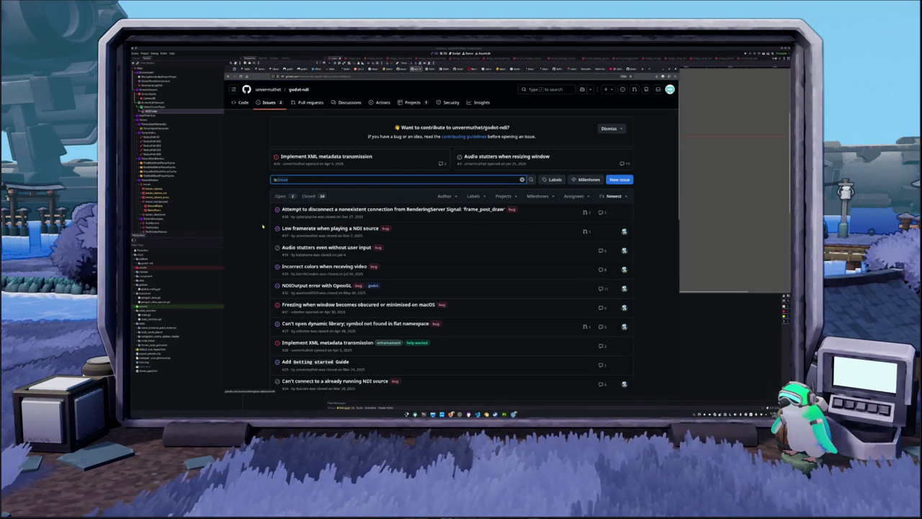
Scroll through the full godot-ndi issue list and go to page 2.
{"action": "scroll", "coordinate": [313, 195], "scroll_direction": "down", "scroll_amount": 1}
{"action": "scroll", "coordinate": [264, 231], "scroll_direction": "down", "scroll_amount": 1}
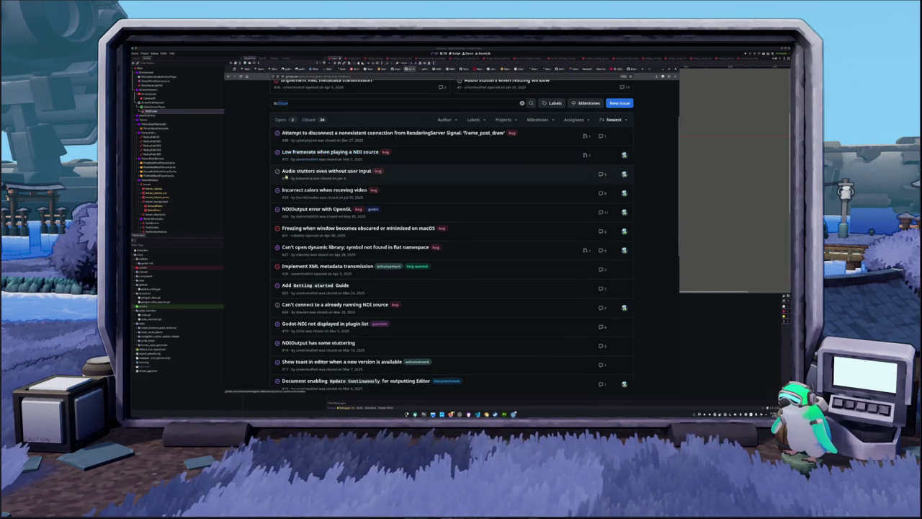
{"action": "scroll", "coordinate": [266, 209], "scroll_direction": "down", "scroll_amount": 1}
{"action": "scroll", "coordinate": [264, 179], "scroll_direction": "down", "scroll_amount": 3}
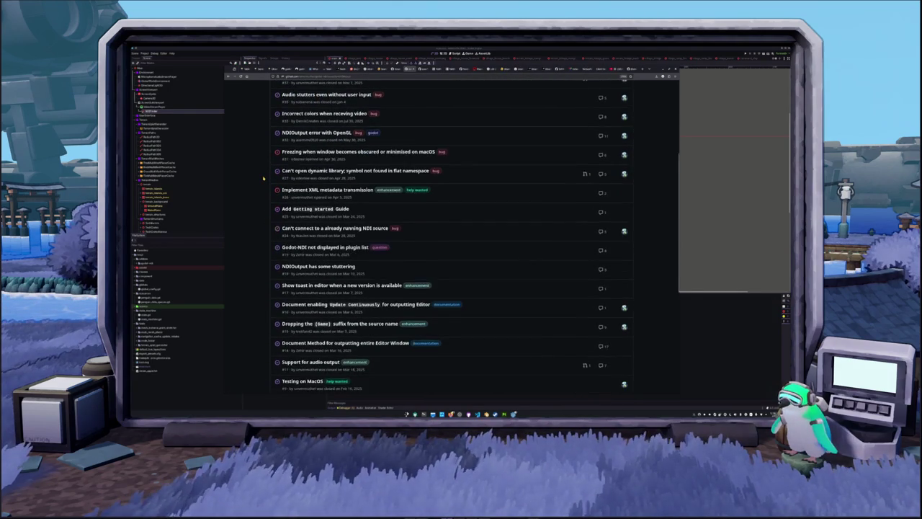
{"action": "scroll", "coordinate": [263, 179], "scroll_direction": "down", "scroll_amount": 2}
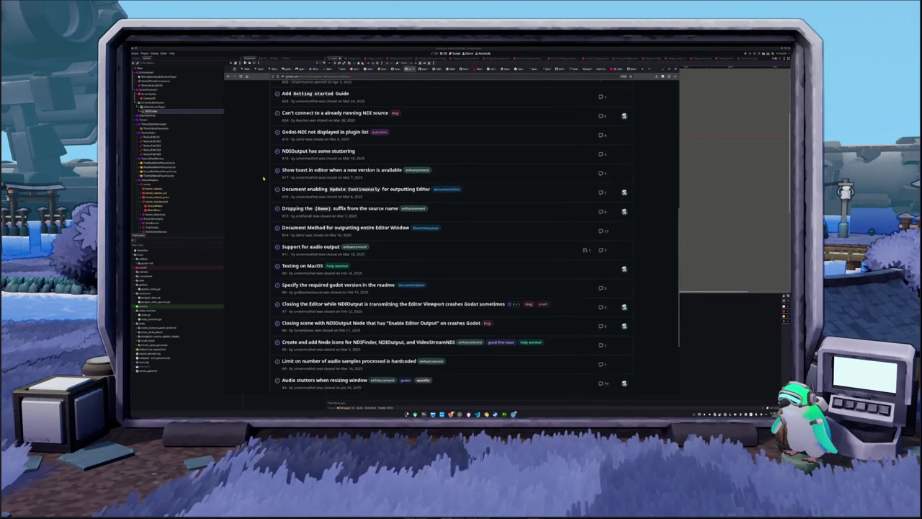
{"action": "scroll", "coordinate": [263, 179], "scroll_direction": "down", "scroll_amount": 2}
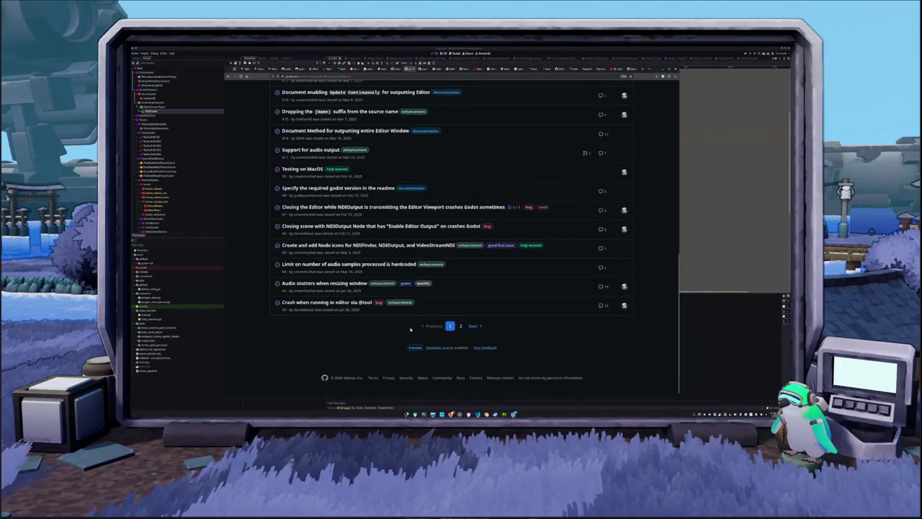
{"action": "left_click", "coordinate": [460, 326]}
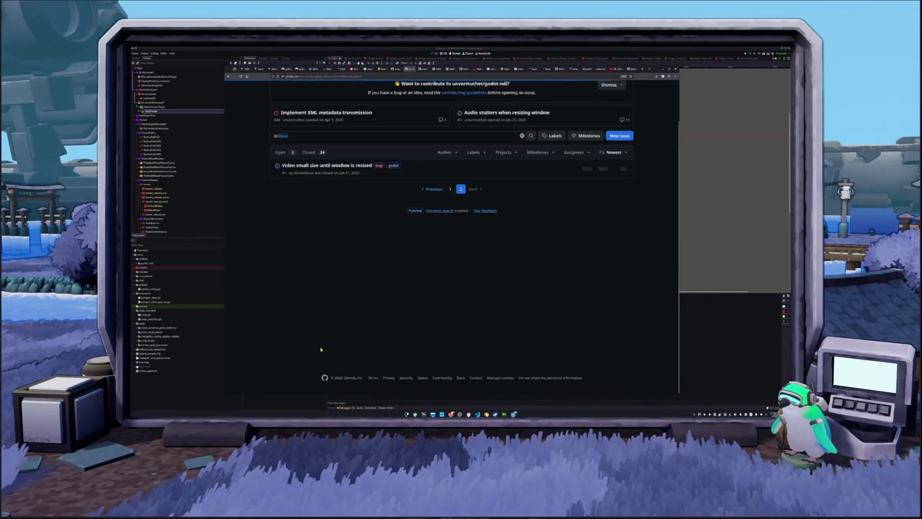
Return to page 1 of the godot-ndi issues and review it.
{"action": "left_click", "coordinate": [450, 189]}
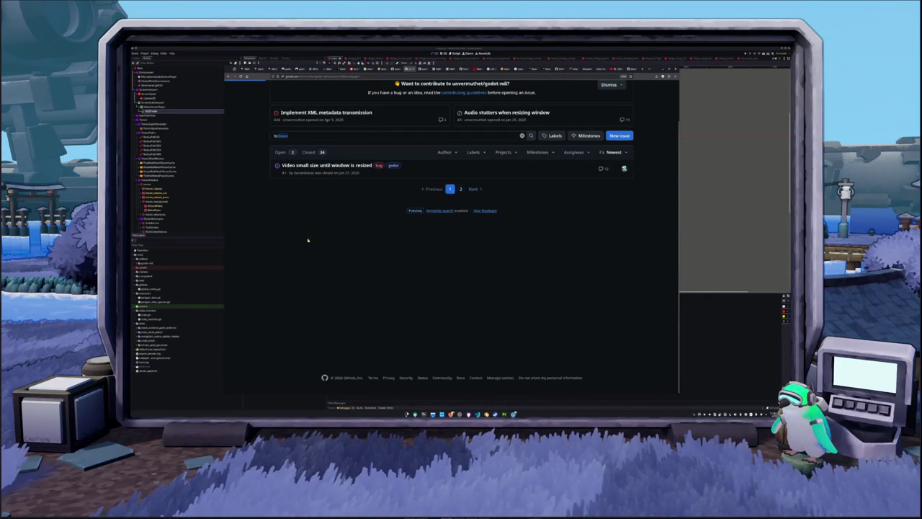
{"action": "scroll", "coordinate": [262, 242], "scroll_direction": "down", "scroll_amount": 2}
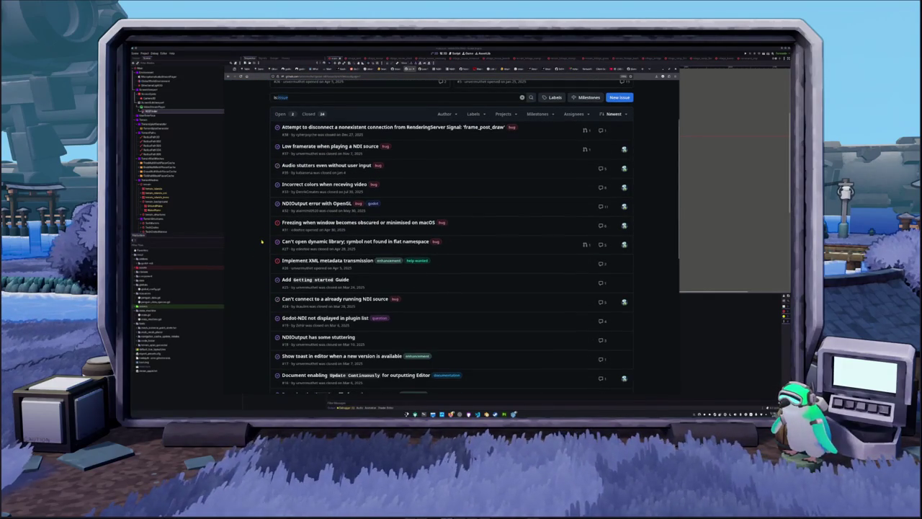
{"action": "scroll", "coordinate": [262, 242], "scroll_direction": "down", "scroll_amount": 4}
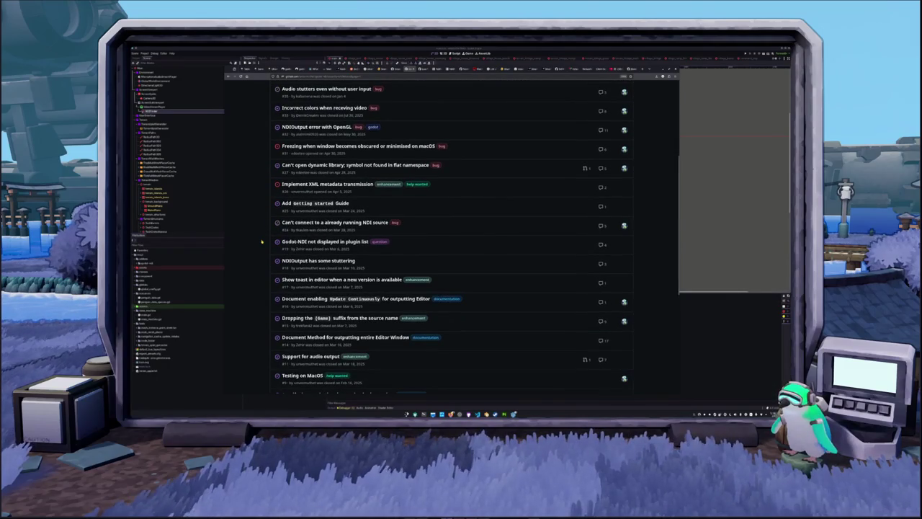
{"action": "scroll", "coordinate": [263, 243], "scroll_direction": "down", "scroll_amount": 2}
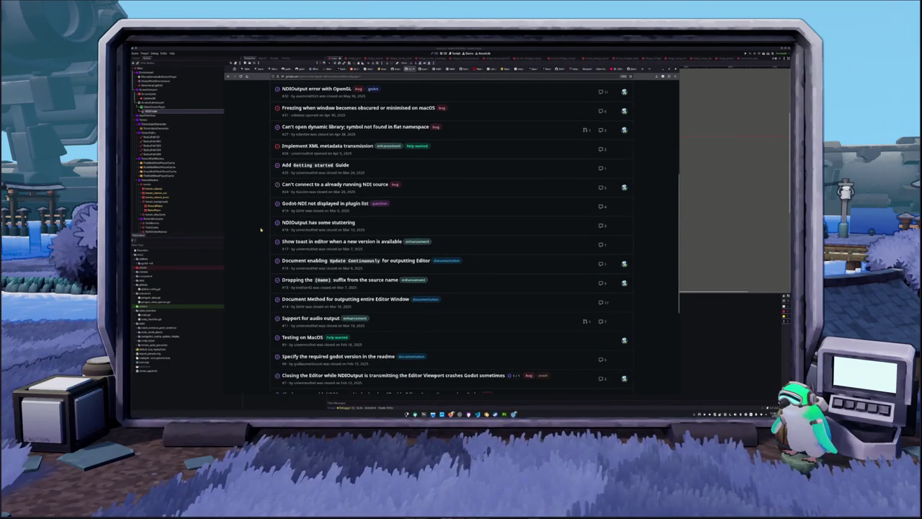
{"action": "scroll", "coordinate": [261, 230], "scroll_direction": "down", "scroll_amount": 2}
{"action": "scroll", "coordinate": [265, 203], "scroll_direction": "down", "scroll_amount": 2}
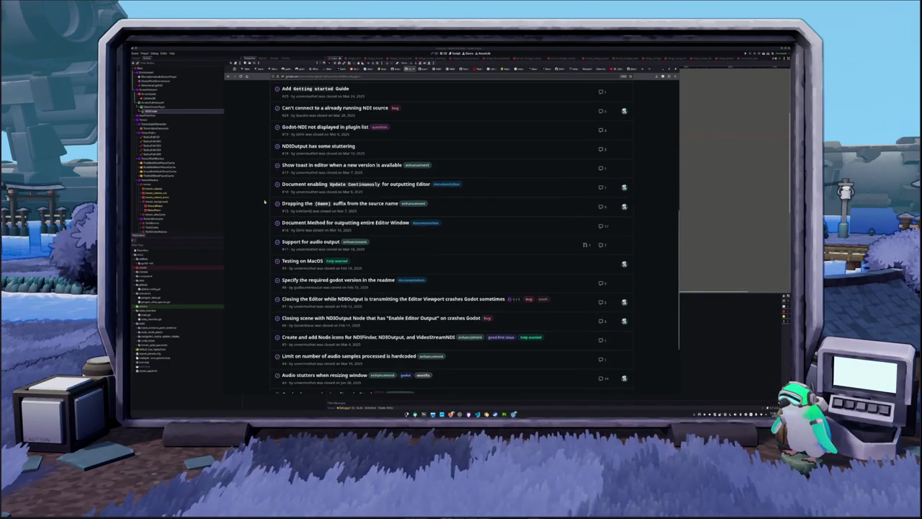
{"action": "scroll", "coordinate": [265, 203], "scroll_direction": "down", "scroll_amount": 2}
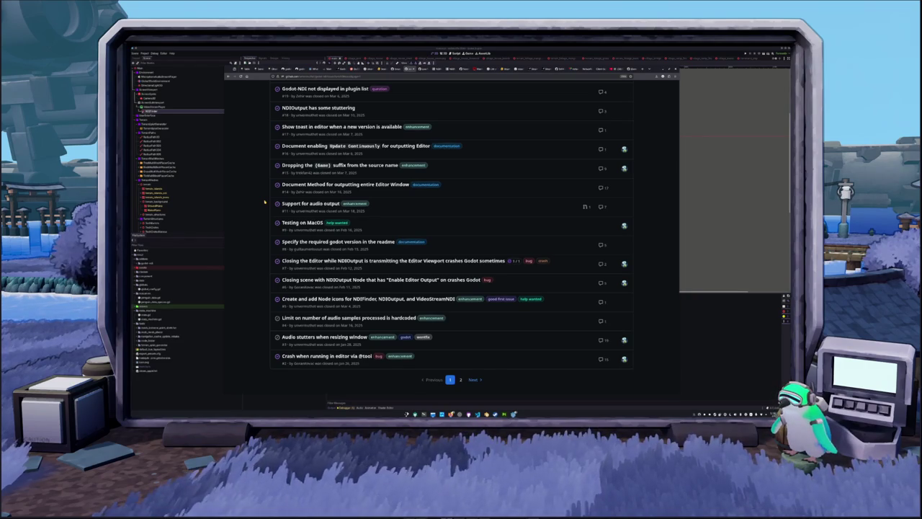
{"action": "scroll", "coordinate": [265, 203], "scroll_direction": "down", "scroll_amount": 2}
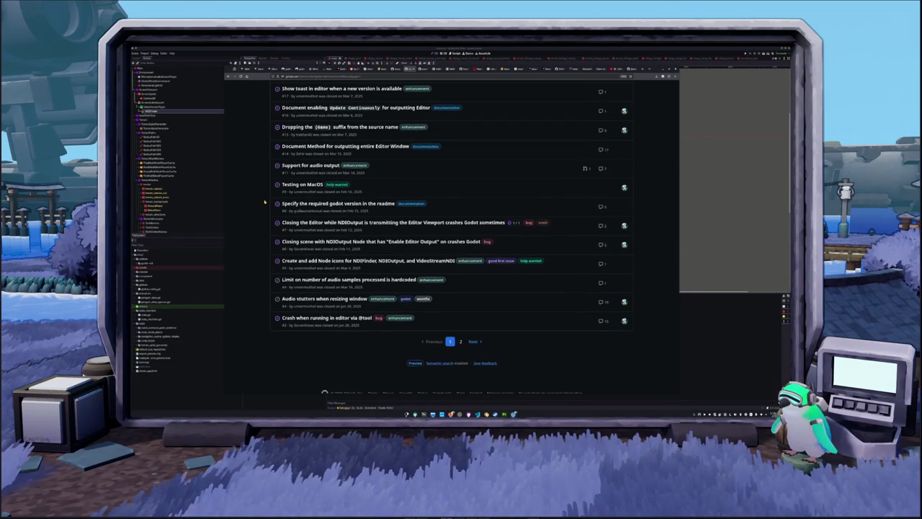
{"action": "scroll", "coordinate": [264, 209], "scroll_direction": "down", "scroll_amount": 1}
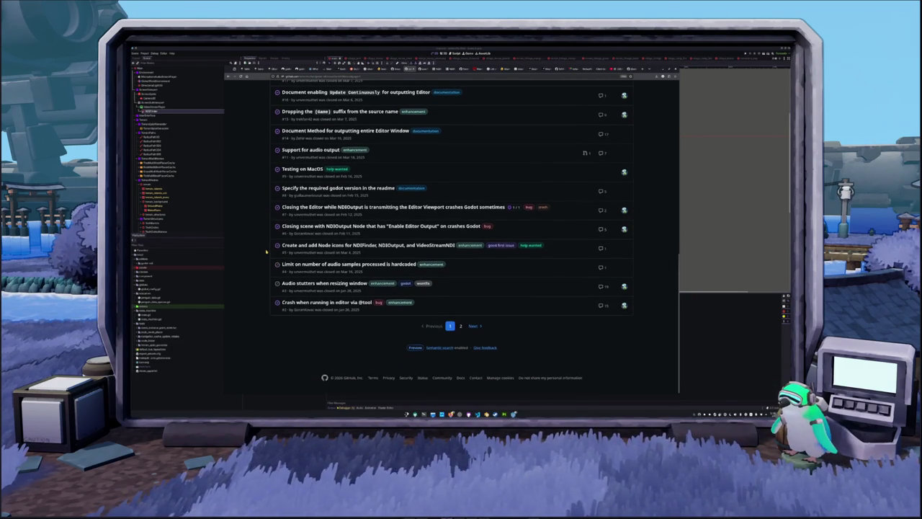
{"action": "scroll", "coordinate": [266, 251], "scroll_direction": "up", "scroll_amount": 15}
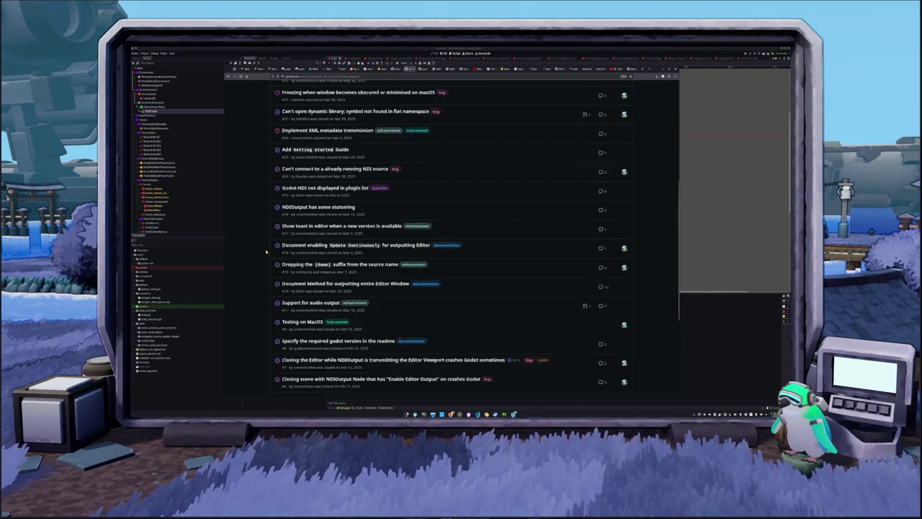
{"action": "scroll", "coordinate": [266, 251], "scroll_direction": "up", "scroll_amount": 3}
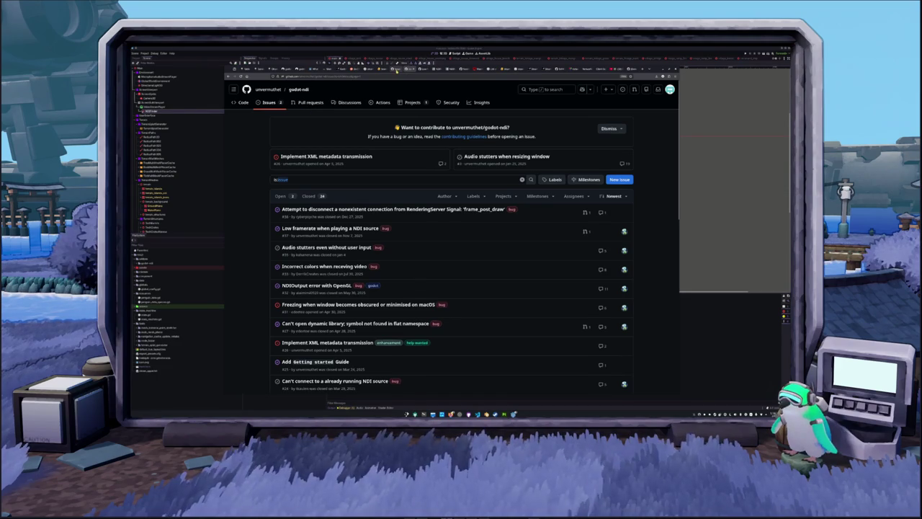
Switch to renet's 13 open issues and bring up the drop-down terminal with logs.
{"action": "left_click", "coordinate": [396, 68]}
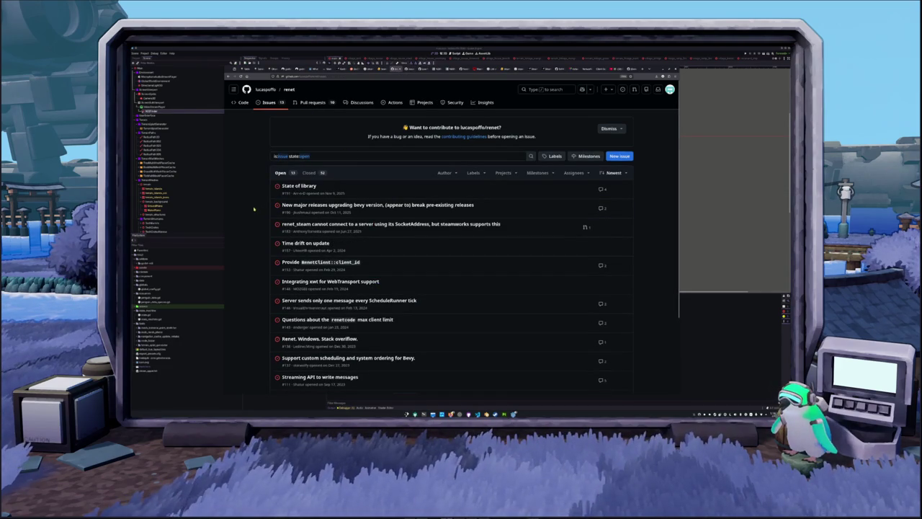
{"action": "scroll", "coordinate": [254, 209], "scroll_direction": "down", "scroll_amount": 3}
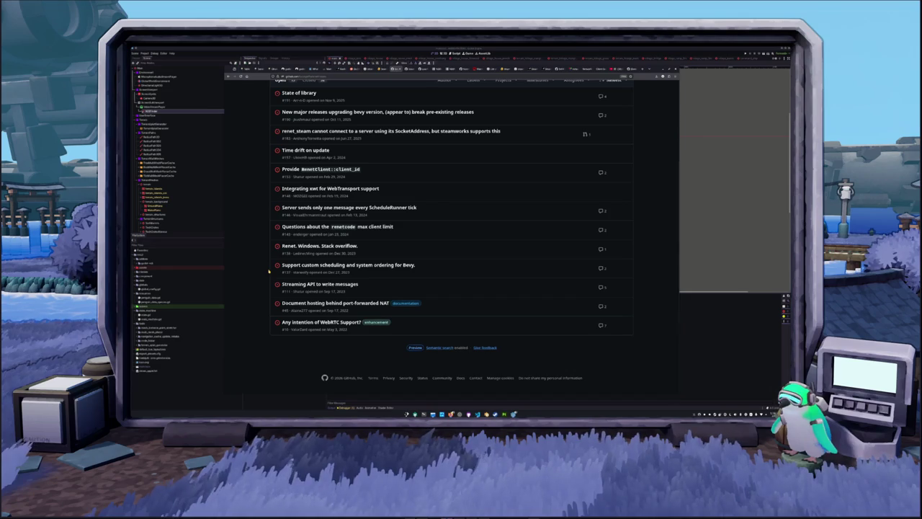
{"action": "key", "text": "super+grave"}
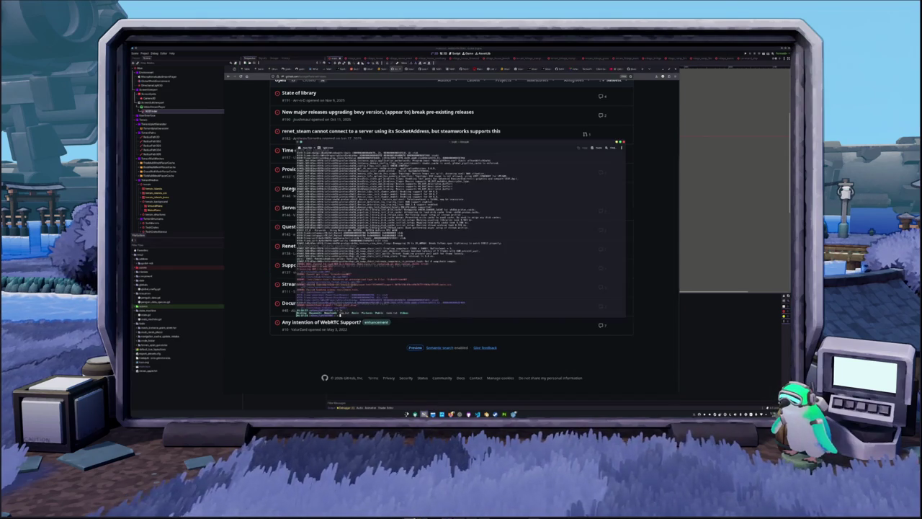
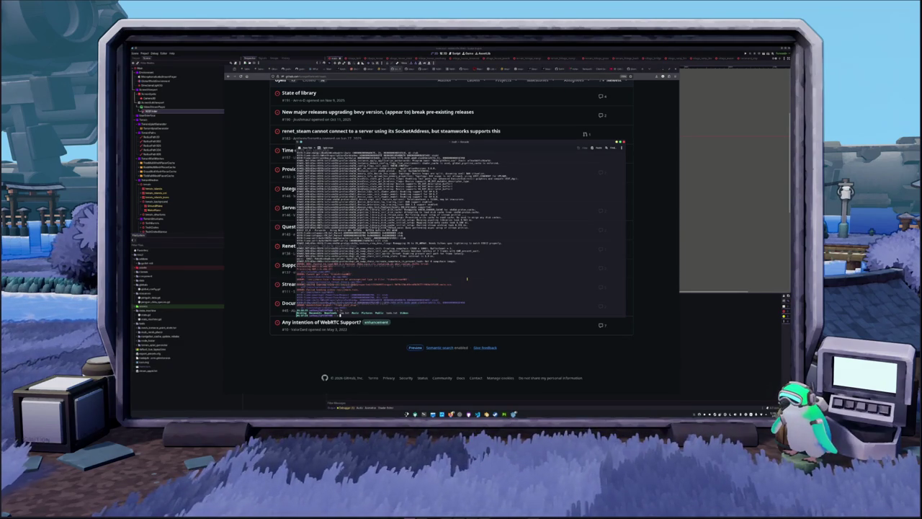
Bring the Godot editor back in front and show the island scene in the 3D view.
{"action": "left_click", "coordinate": [696, 252]}
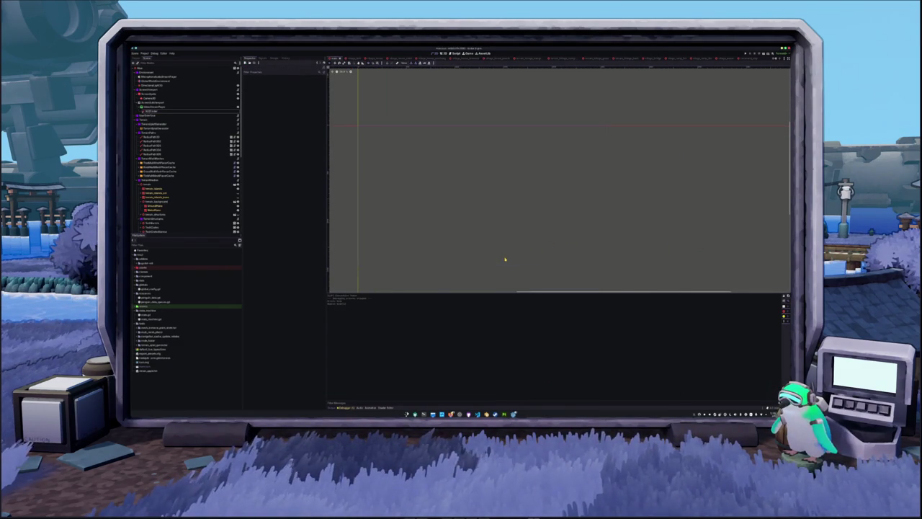
{"action": "key", "text": "alt+Tab"}
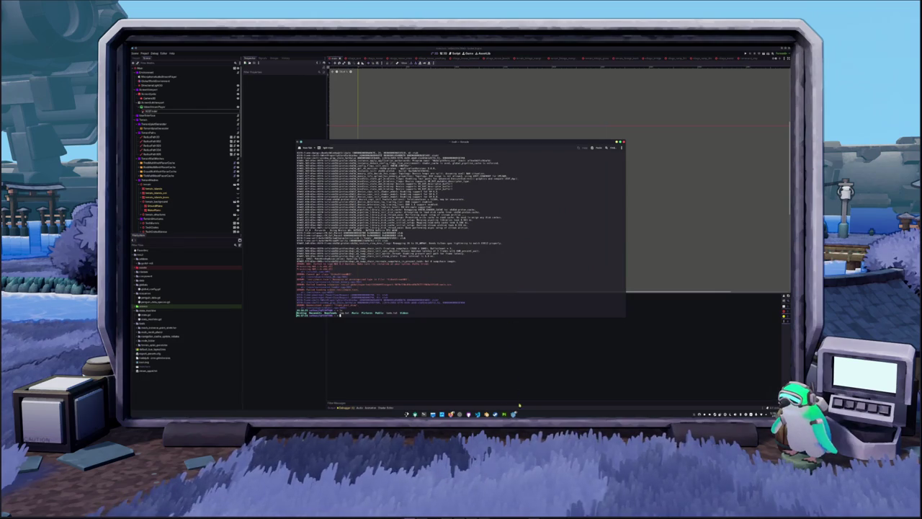
{"action": "key", "text": "alt+Tab"}
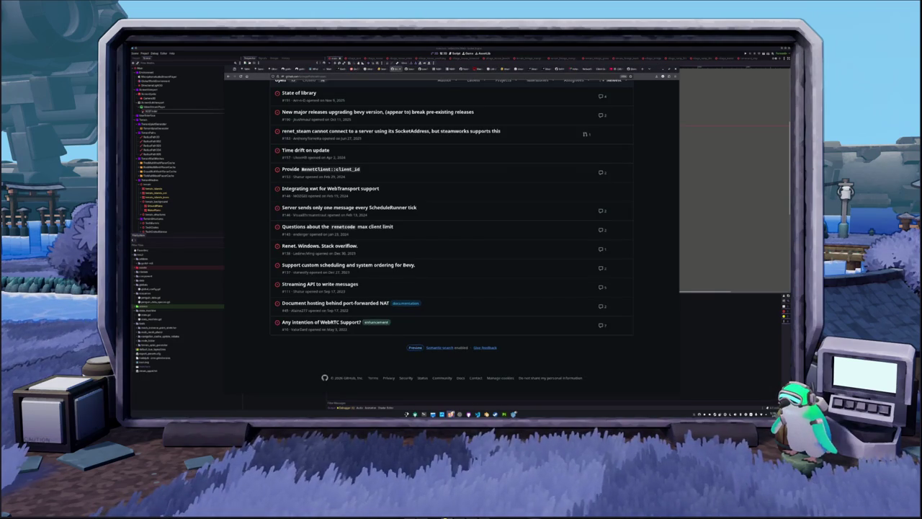
{"action": "key", "text": "alt+Tab"}
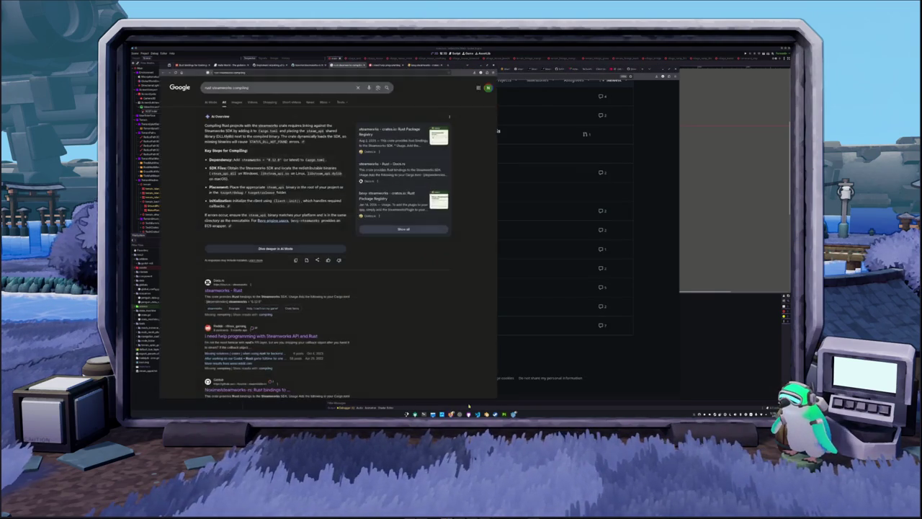
{"action": "key", "text": "alt+Tab"}
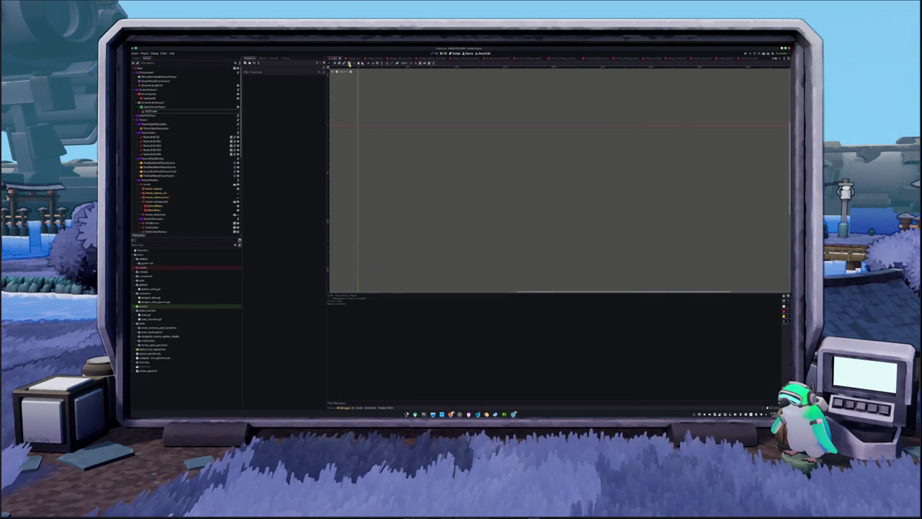
{"action": "left_click", "coordinate": [444, 53]}
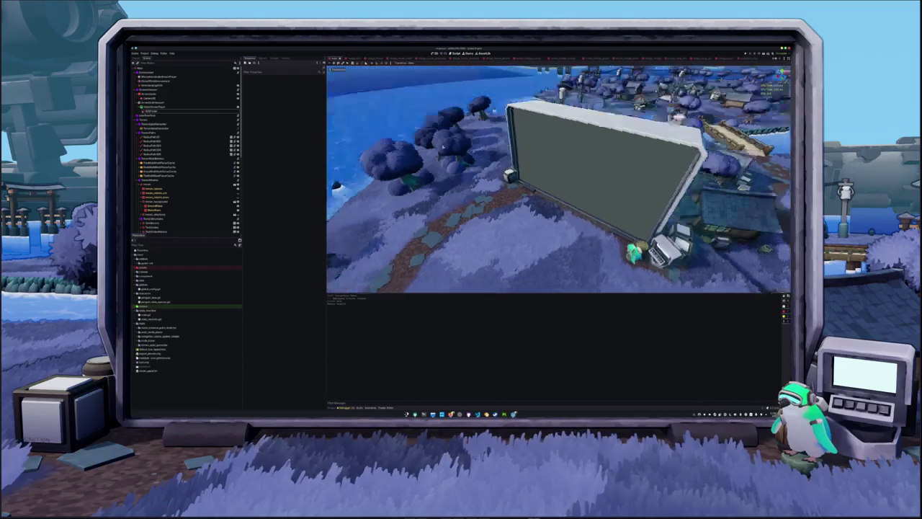
Switch the ScreenSpatial board's Color Source to a viewport path, then select VideoStreamPlayer.
{"action": "left_click", "coordinate": [148, 93]}
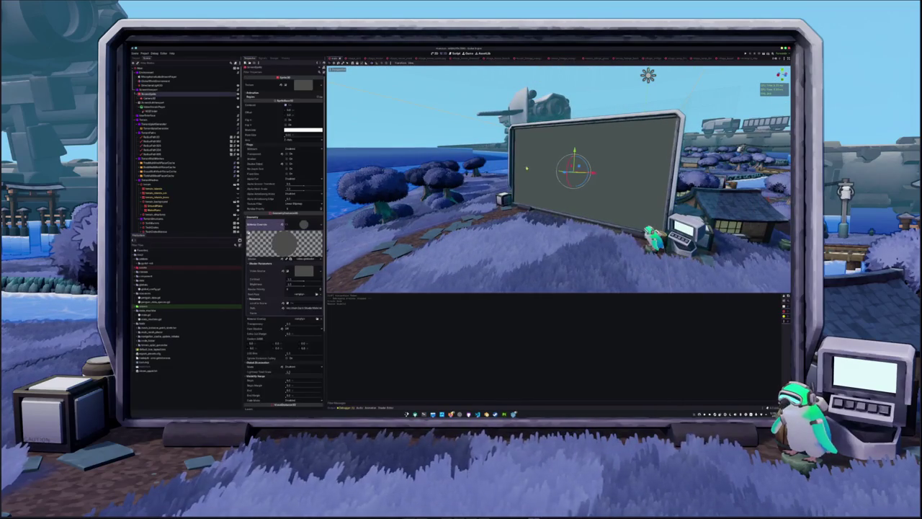
{"action": "left_click", "coordinate": [166, 99]}
{"action": "left_click", "coordinate": [148, 93]}
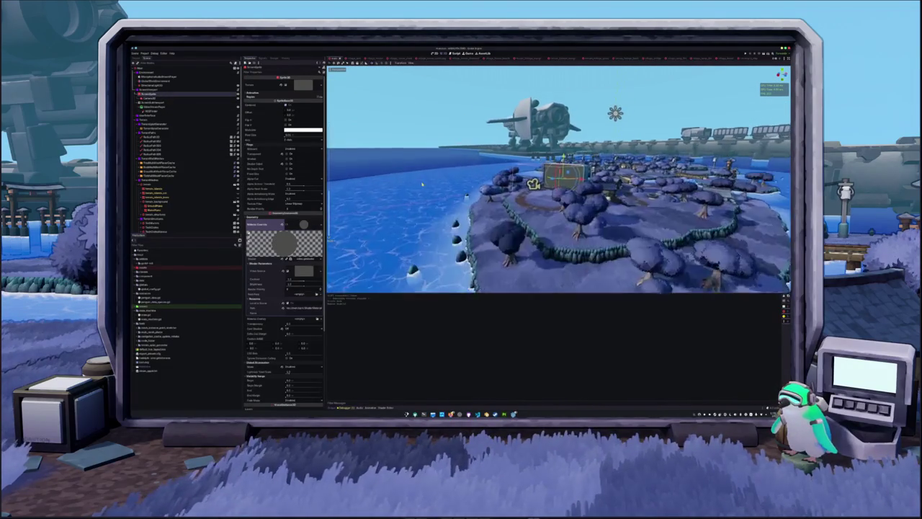
{"action": "left_click", "coordinate": [154, 99]}
{"action": "left_click", "coordinate": [150, 94]}
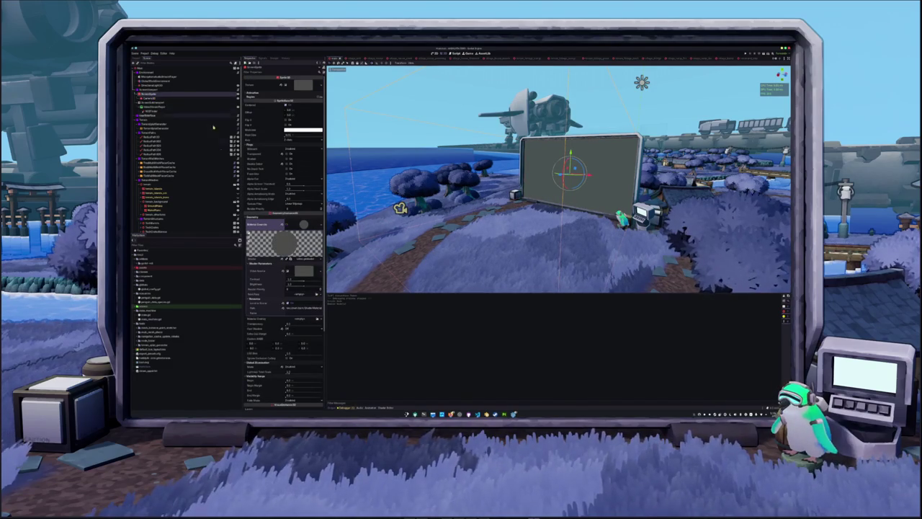
{"action": "left_click", "coordinate": [303, 271]}
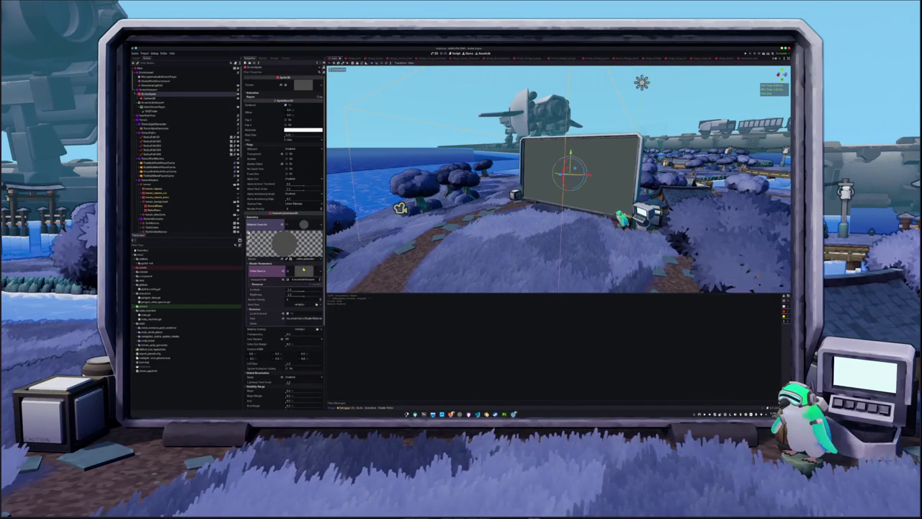
{"action": "left_click", "coordinate": [170, 108]}
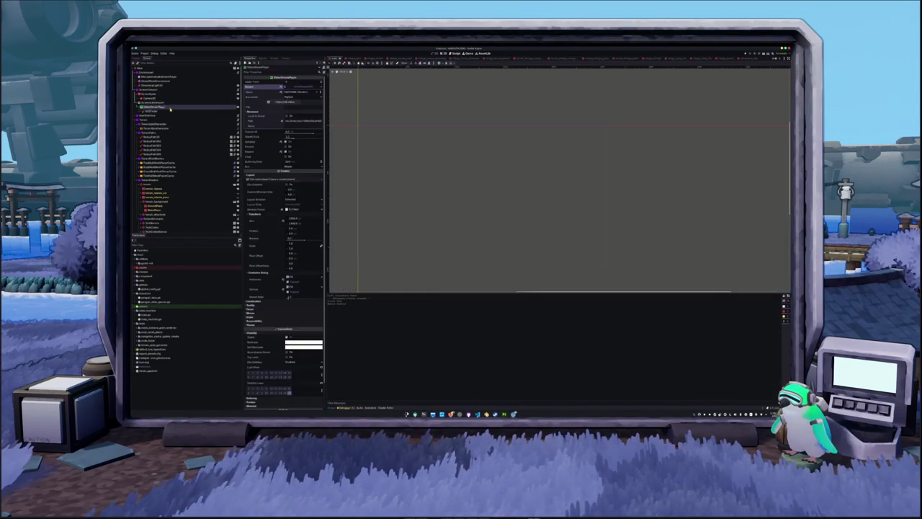
Compare neighbouring scene-tree nodes and reselect the VideoStreamPlayer node.
{"action": "scroll", "coordinate": [432, 142], "scroll_direction": "up", "scroll_amount": 1}
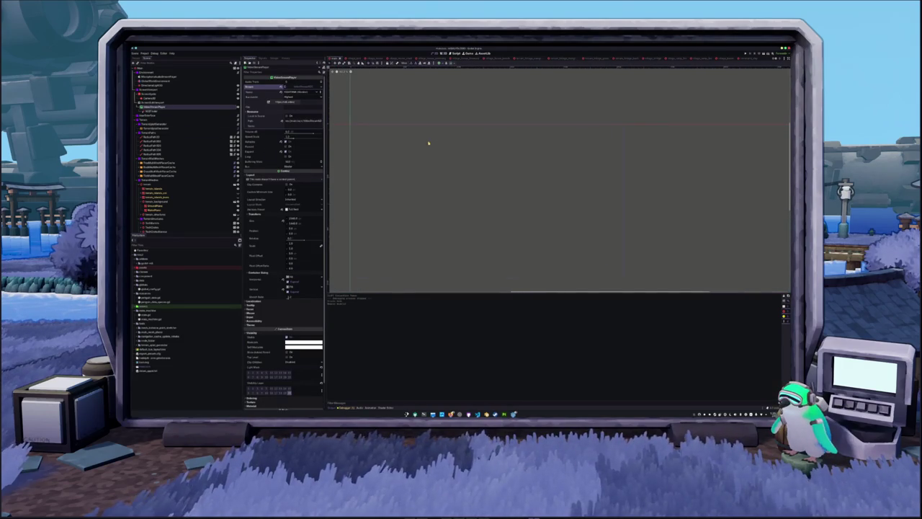
{"action": "left_click", "coordinate": [155, 111]}
{"action": "left_click", "coordinate": [155, 107]}
{"action": "left_click", "coordinate": [155, 110]}
{"action": "left_click", "coordinate": [155, 106]}
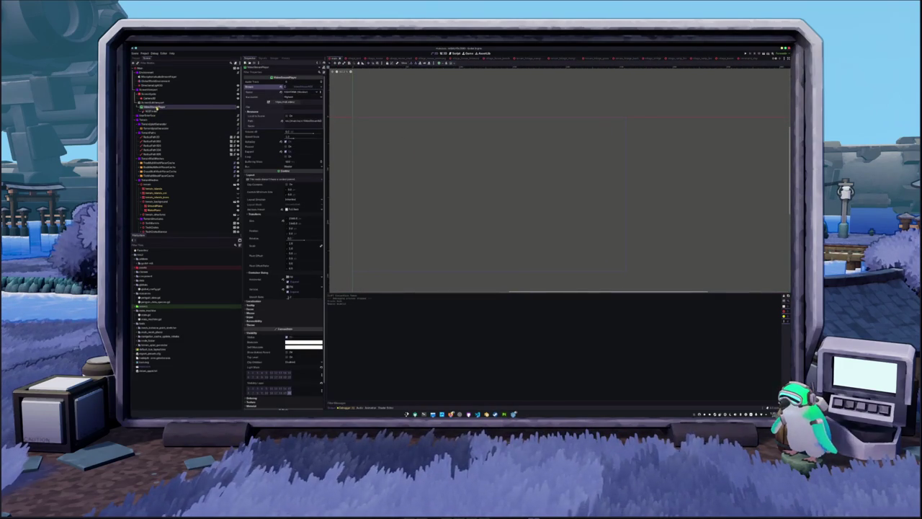
Save the VideoStreamPlayer branch as a new scene file in the res:// folder.
{"action": "right_click", "coordinate": [156, 107]}
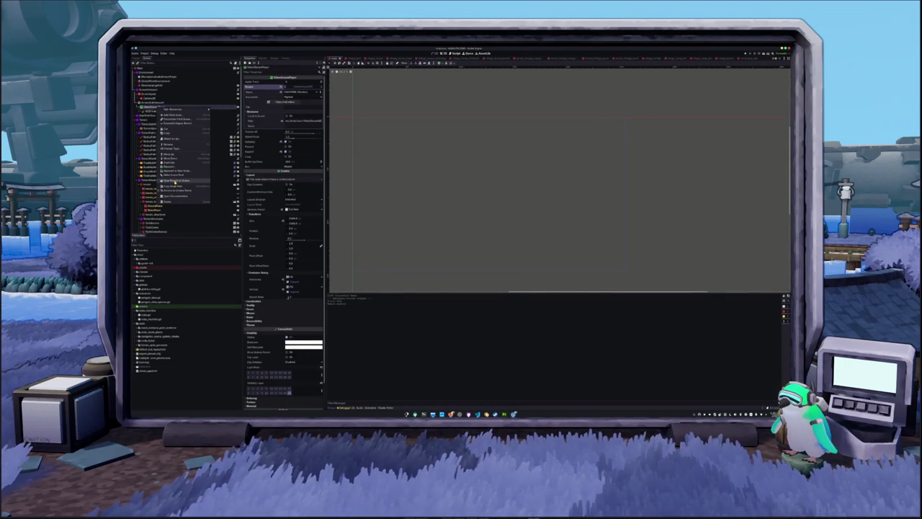
{"action": "left_click", "coordinate": [175, 181]}
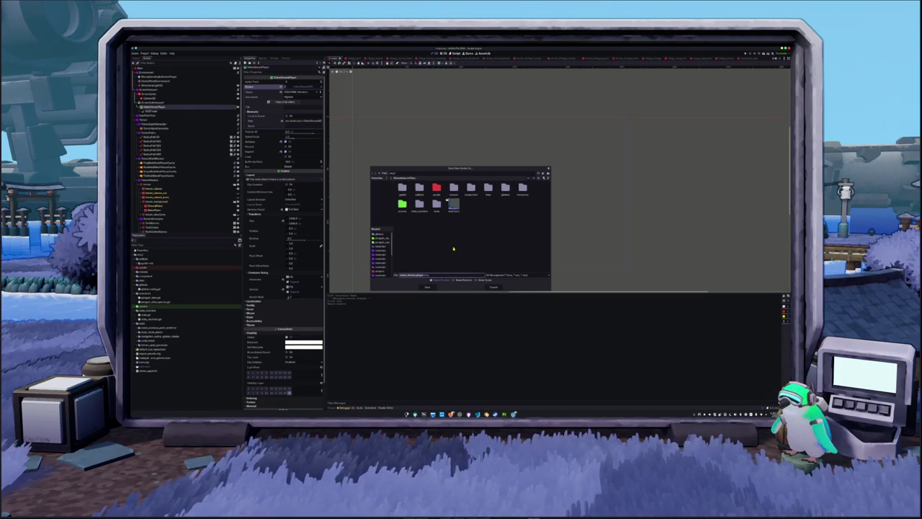
{"action": "double_click", "coordinate": [402, 205]}
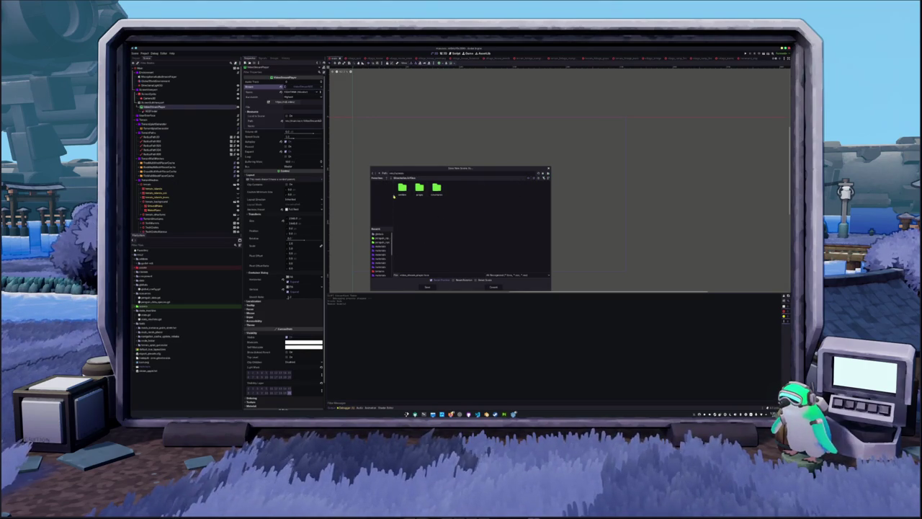
{"action": "left_click", "coordinate": [382, 175]}
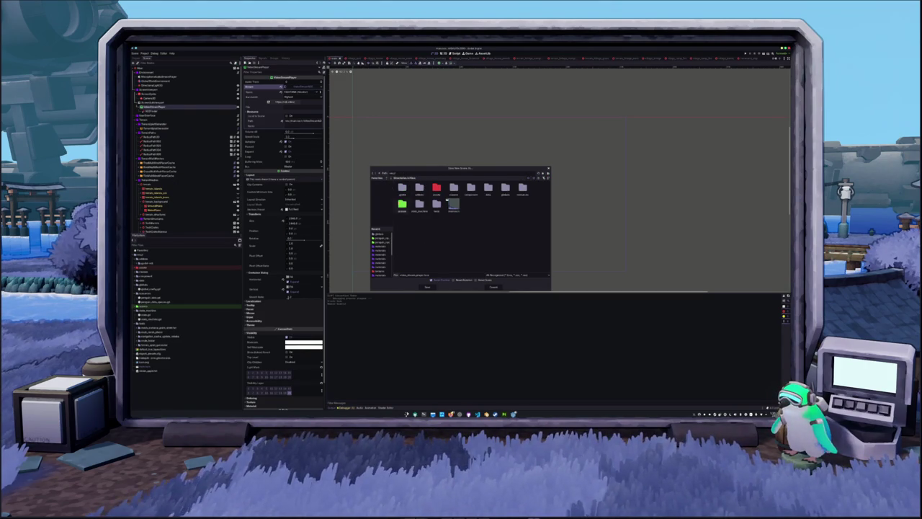
{"action": "left_click", "coordinate": [540, 178]}
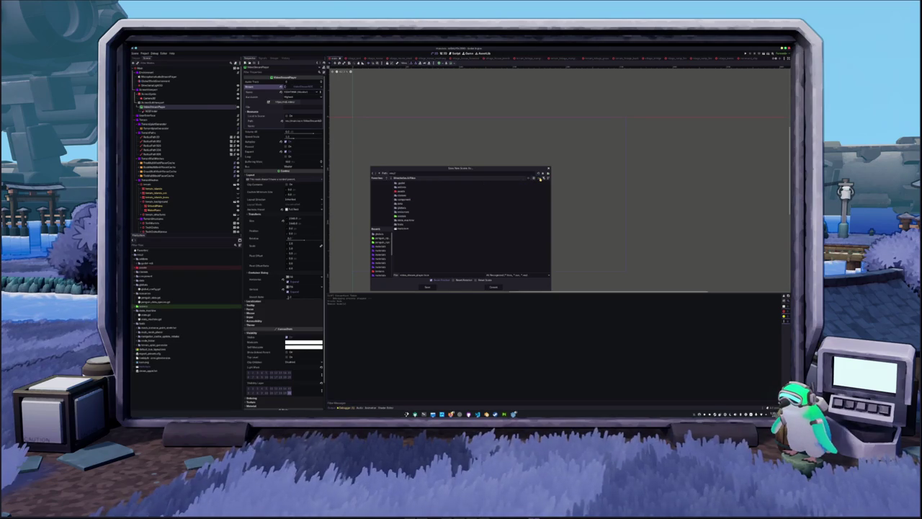
{"action": "left_click", "coordinate": [427, 287]}
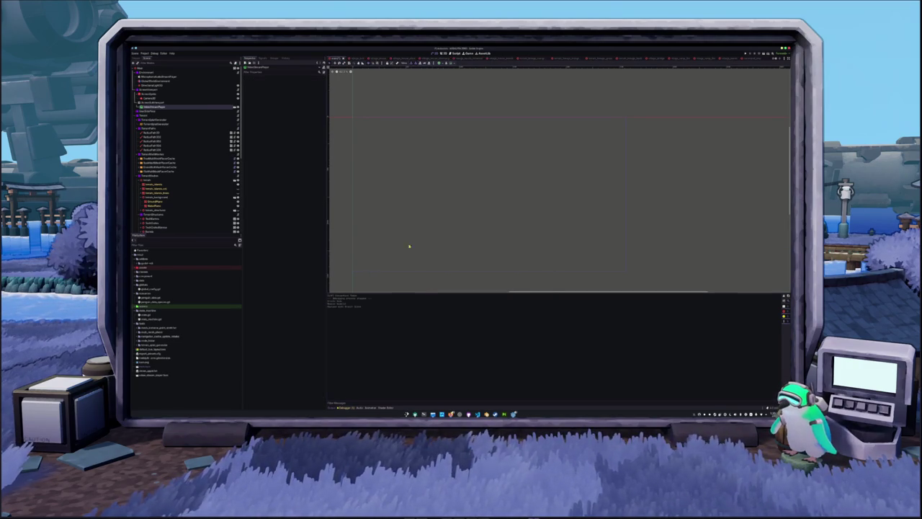
Attach a new GDScript to the SubViewport, with a 'player'-named .gd file path.
{"action": "left_click", "coordinate": [162, 103]}
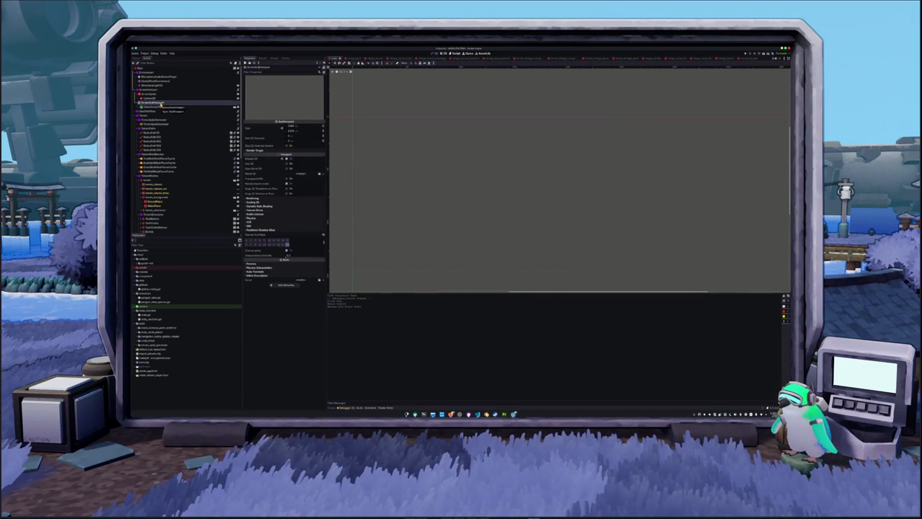
{"action": "left_click", "coordinate": [162, 107]}
{"action": "left_click", "coordinate": [162, 104]}
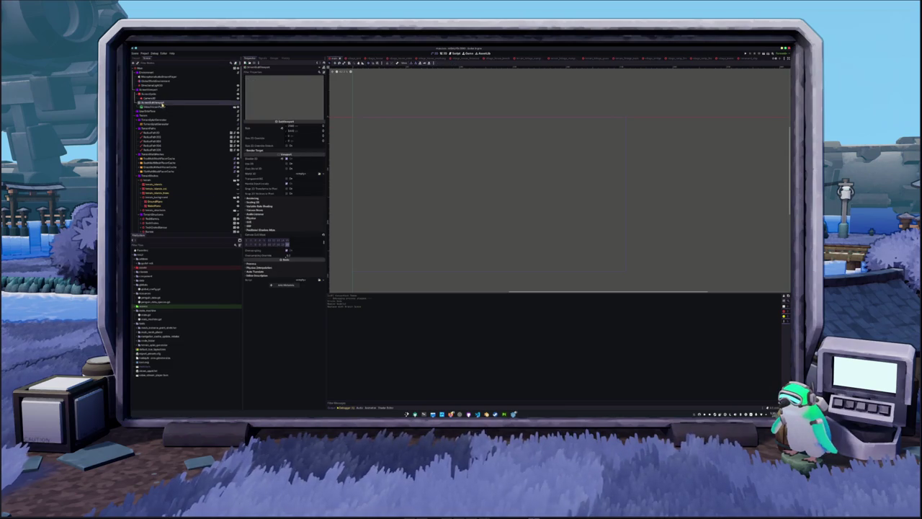
{"action": "right_click", "coordinate": [162, 104]}
{"action": "left_click", "coordinate": [185, 130]}
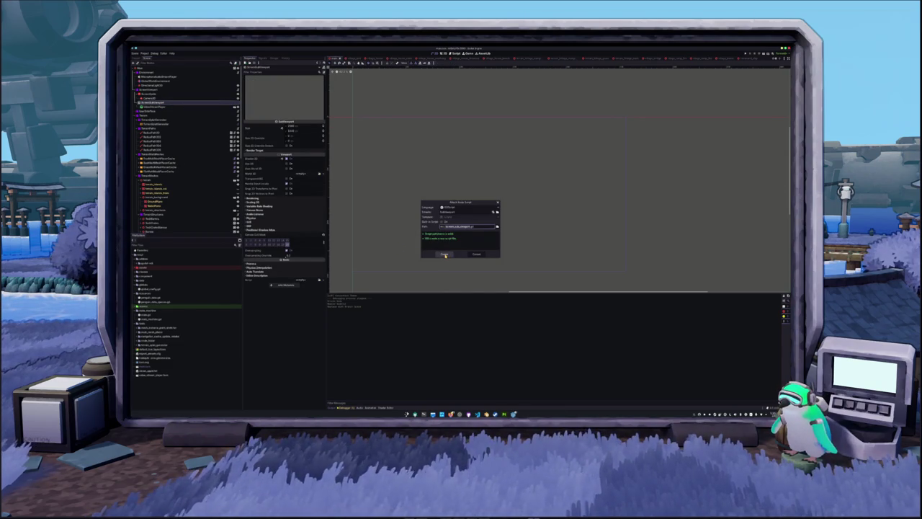
{"action": "left_click", "coordinate": [454, 226]}
{"action": "type", "text": "player"}
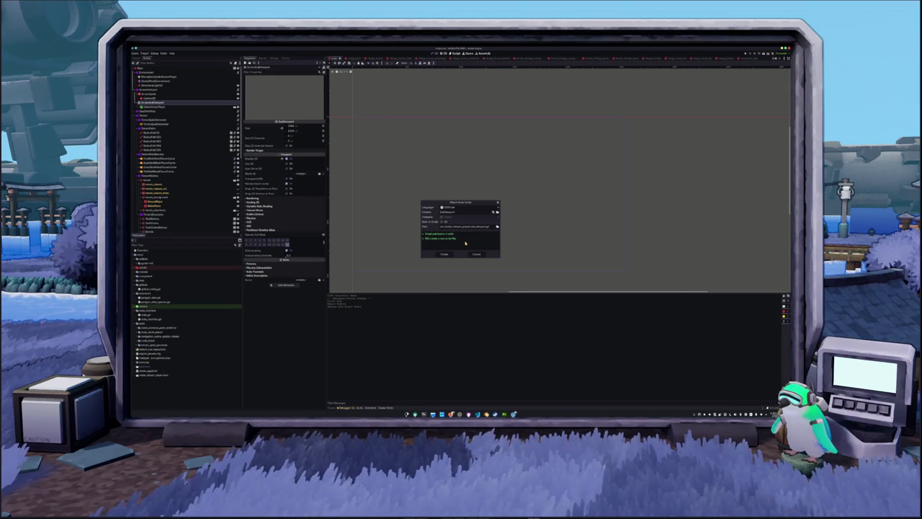
{"action": "left_click", "coordinate": [445, 255]}
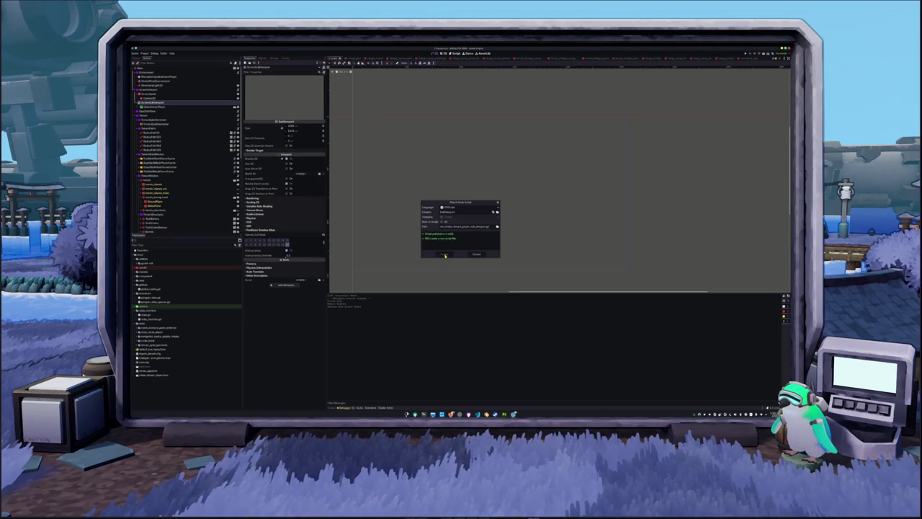
Check the VideoStreamPlayer node's properties and reselect the SubViewport.
{"action": "left_click", "coordinate": [184, 107]}
{"action": "left_click", "coordinate": [184, 103]}
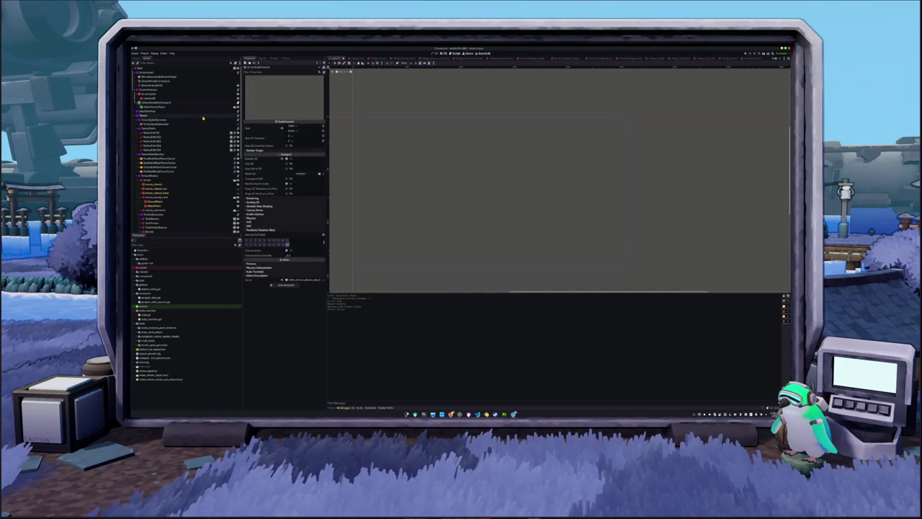
{"action": "left_click", "coordinate": [187, 102]}
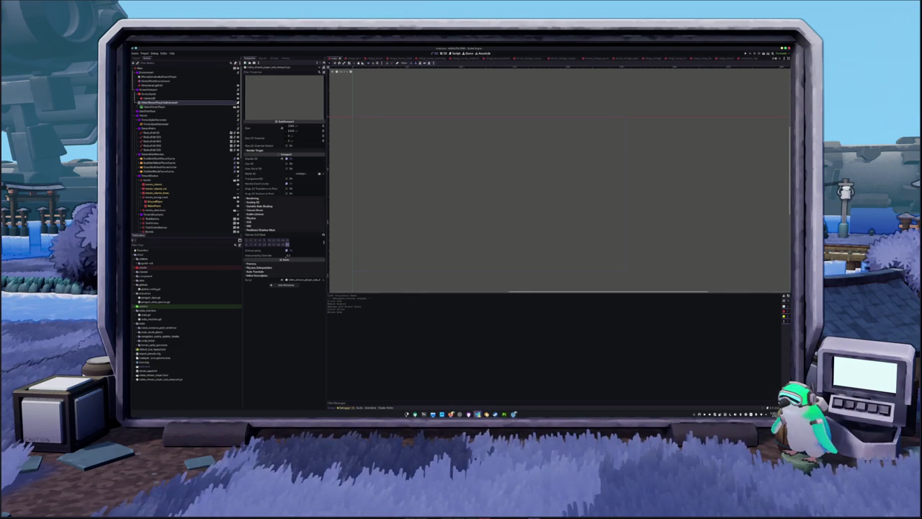
{"action": "key", "text": "alt+Tab"}
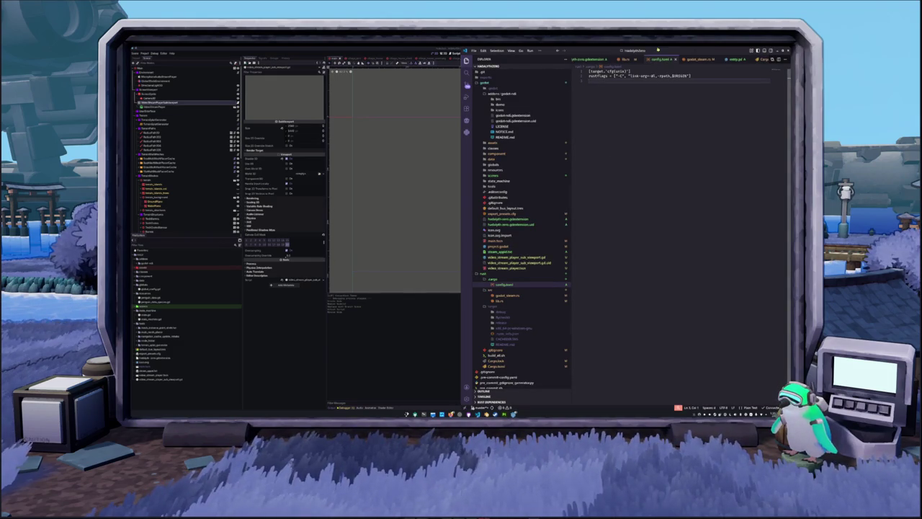
{"action": "key", "text": "ctrl+w"}
{"action": "scroll", "coordinate": [508, 196], "scroll_direction": "down", "scroll_amount": 2}
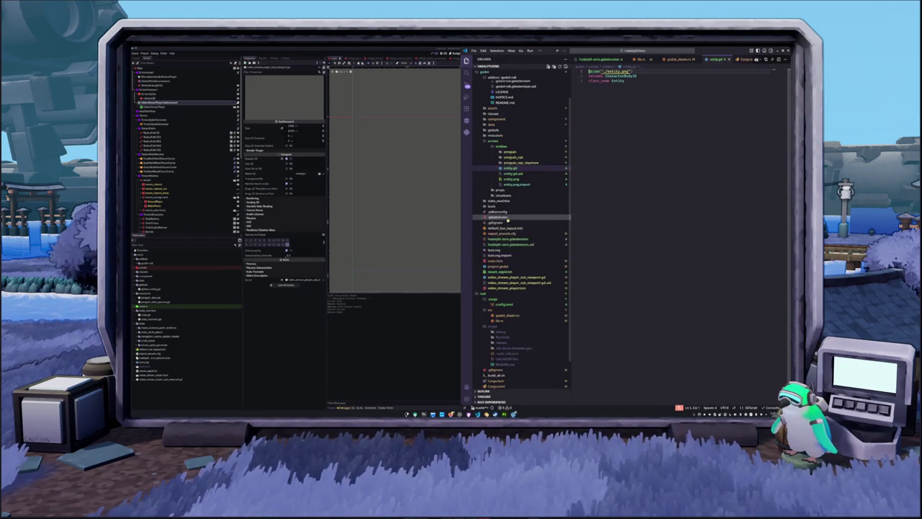
{"action": "left_click", "coordinate": [513, 277]}
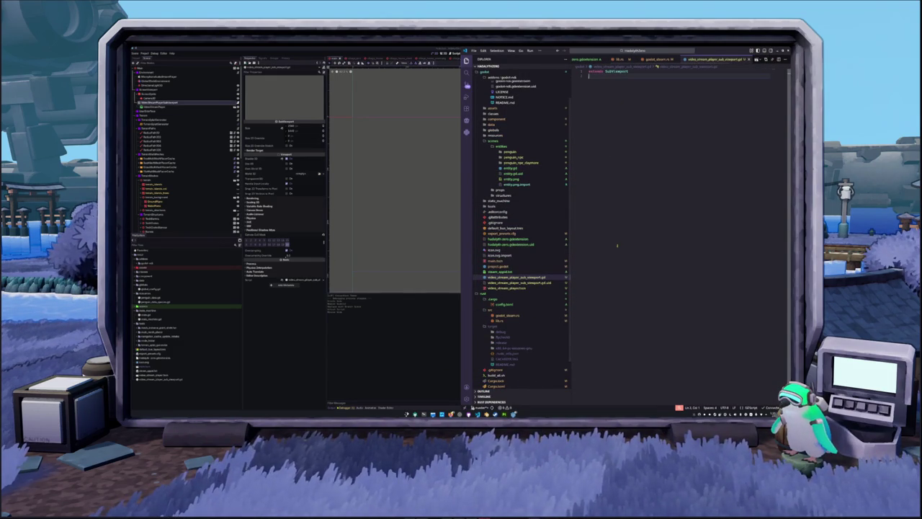
{"action": "type", "text": "@export var video_str"}
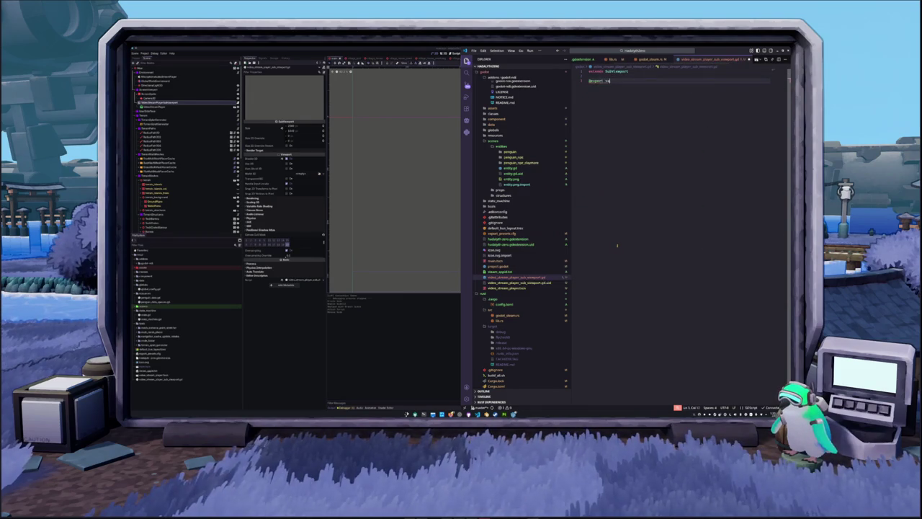
{"action": "type", "text": "eam"}
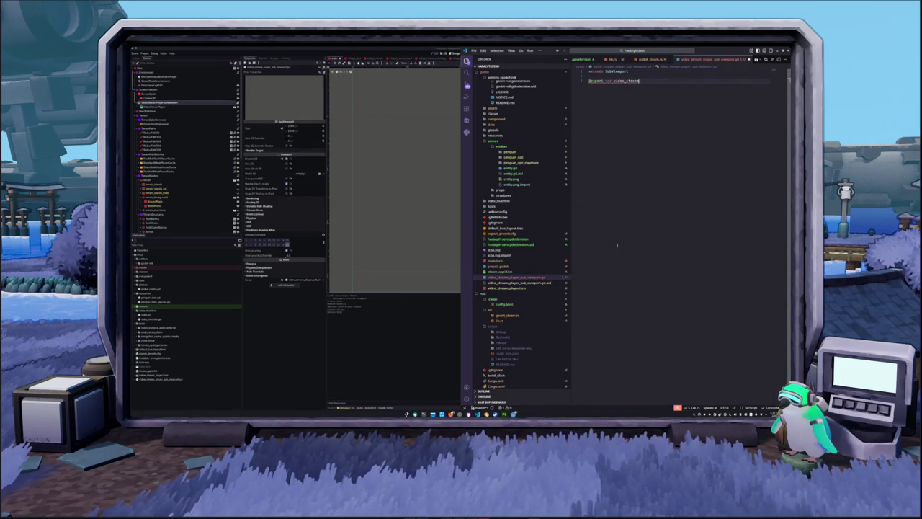
{"action": "type", "text": "_player_p"}
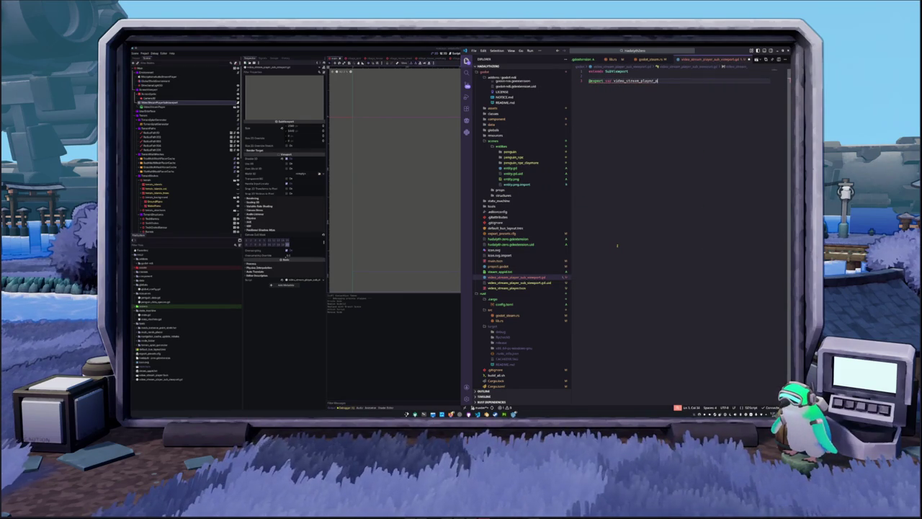
{"action": "type", "text": "ath : String ="}
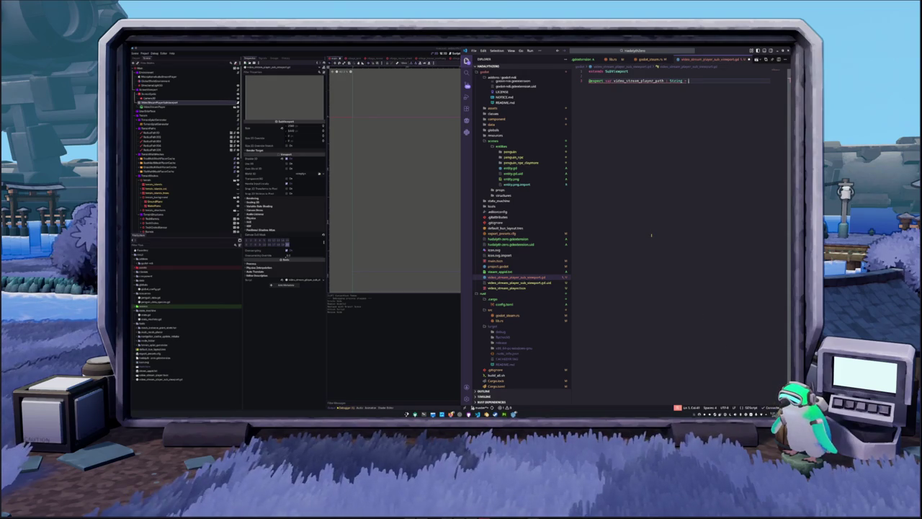
Open the godot project folder in a new VS Code window and close the old one.
{"action": "key", "text": "ctrl+o"}
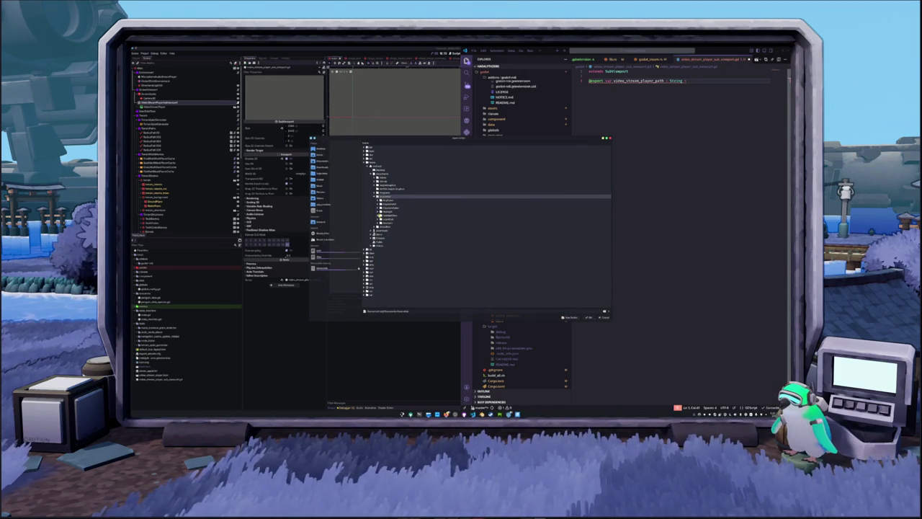
{"action": "left_click", "coordinate": [386, 216]}
{"action": "double_click", "coordinate": [386, 216]}
{"action": "left_click", "coordinate": [389, 223]}
{"action": "left_click", "coordinate": [588, 317]}
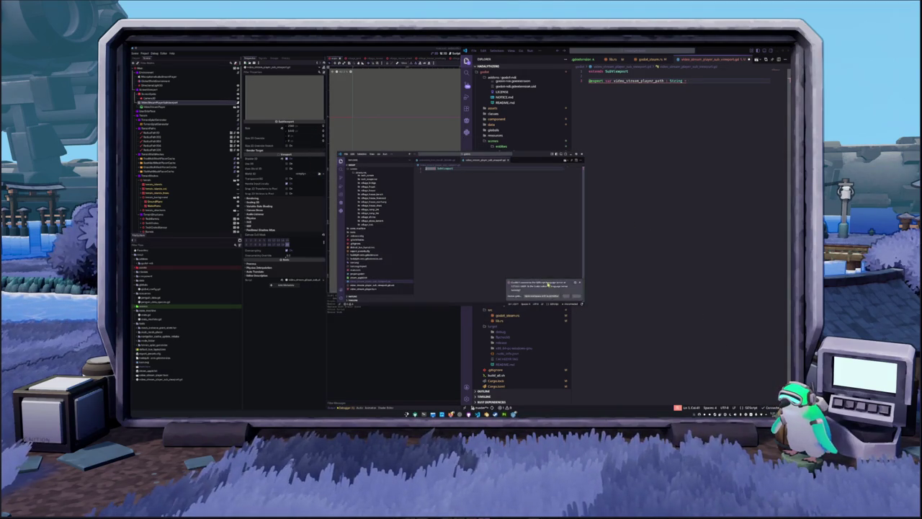
{"action": "left_click", "coordinate": [664, 88]}
{"action": "key", "text": "ctrl+w"}
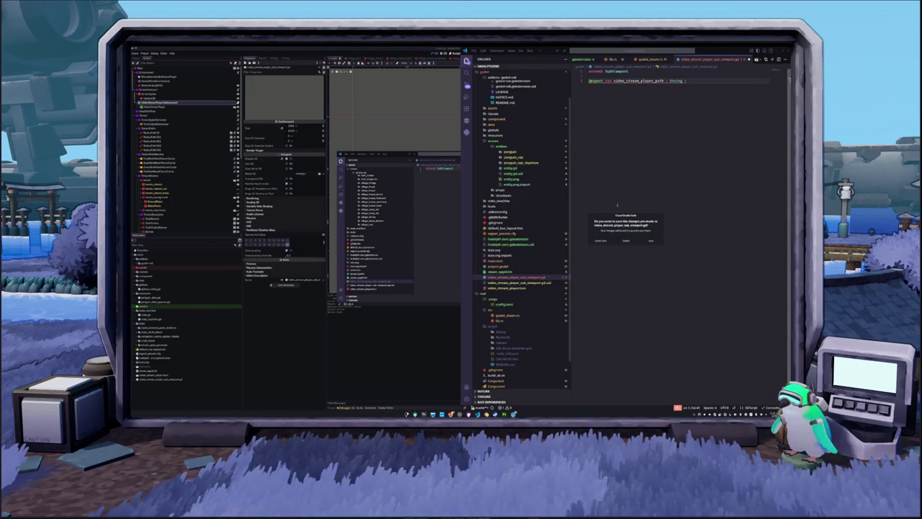
{"action": "left_click", "coordinate": [651, 240]}
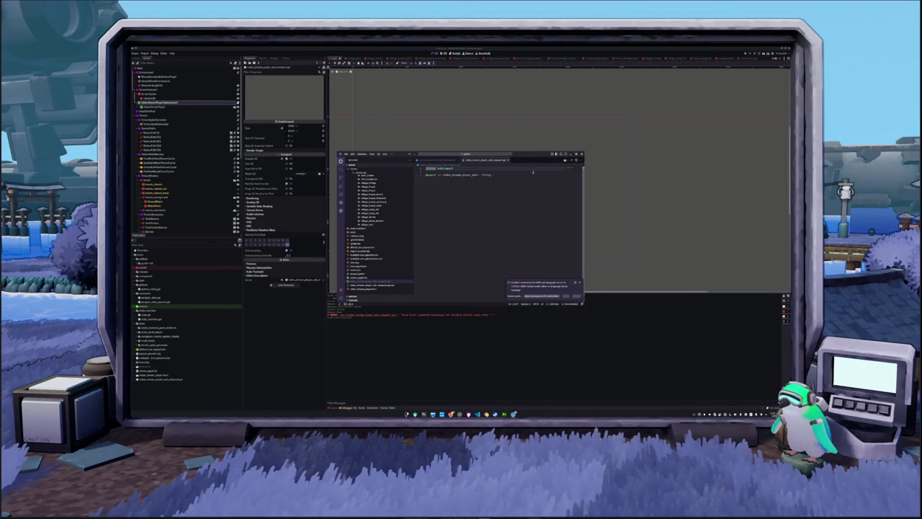
Set the path's default to "res://video_stream_player.tscn" copied from Godot's FileSystem.
{"action": "left_click", "coordinate": [160, 376]}
{"action": "right_click", "coordinate": [160, 376]}
{"action": "left_click", "coordinate": [176, 364]}
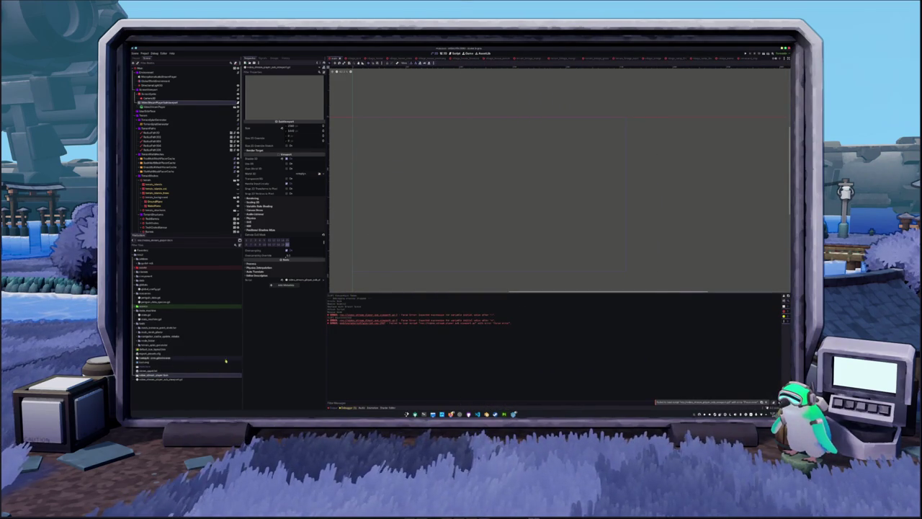
{"action": "key", "text": "ctrl+v"}
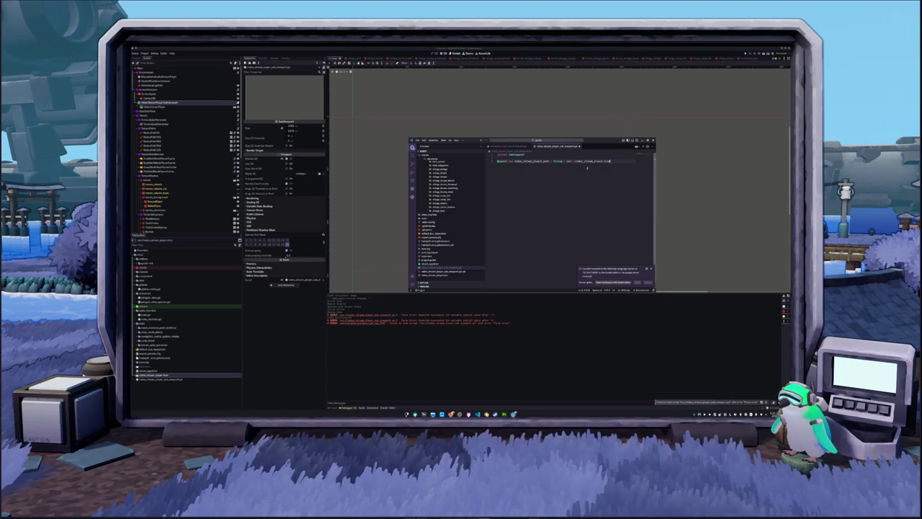
{"action": "key", "text": "ctrl+shift+Left"}
{"action": "key", "text": "ctrl+shift+Left"}
{"action": "key", "text": "ctrl+shift+Left"}
{"action": "type", "text": "\""}
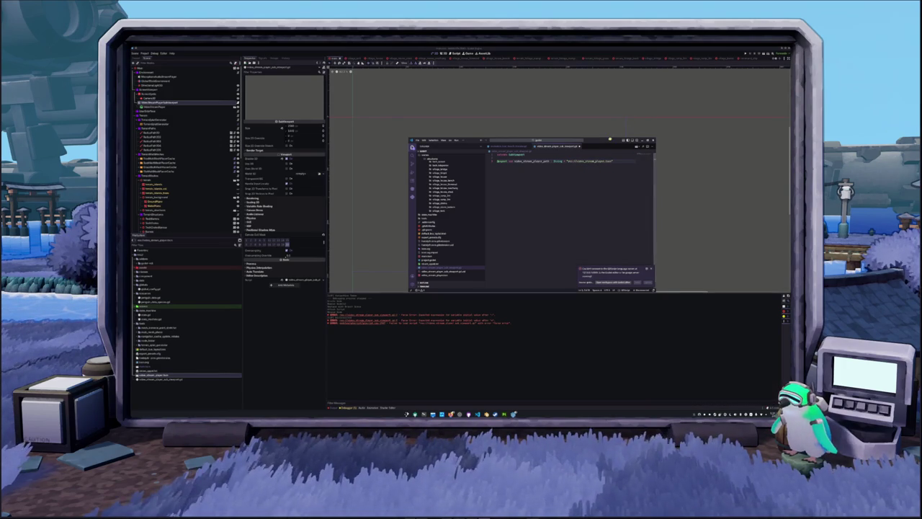
Enlarge the code editor and its text, and start a new line below.
{"action": "left_click", "coordinate": [644, 140]}
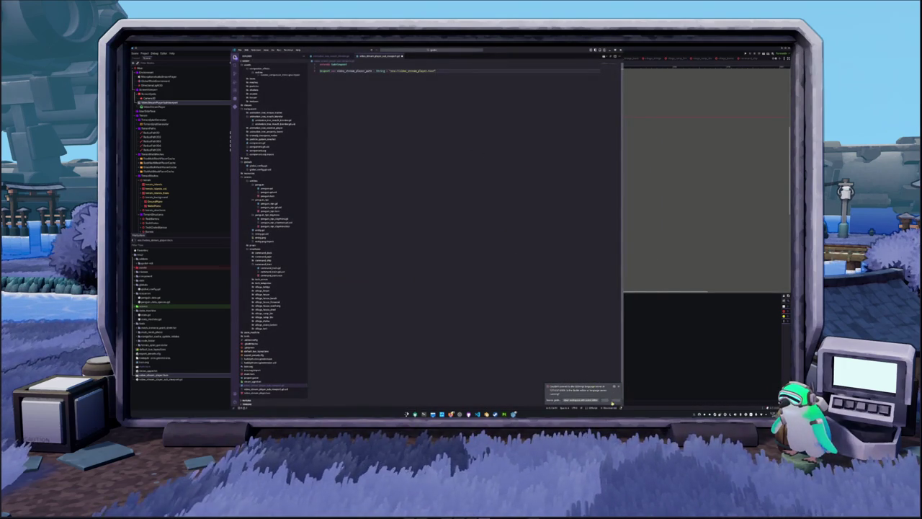
{"action": "key", "text": "ctrl+equal"}
{"action": "key", "text": "ctrl+equal"}
{"action": "key", "text": "ctrl+equal"}
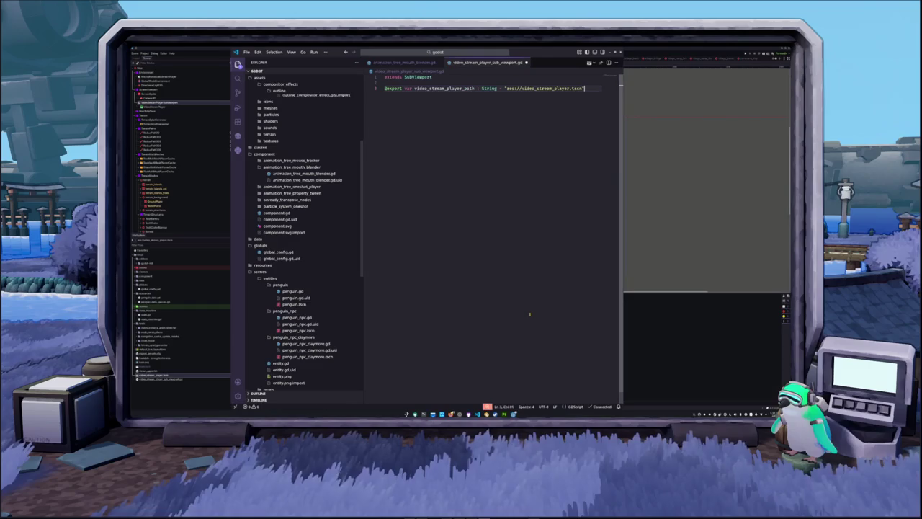
{"action": "key", "text": "Return"}
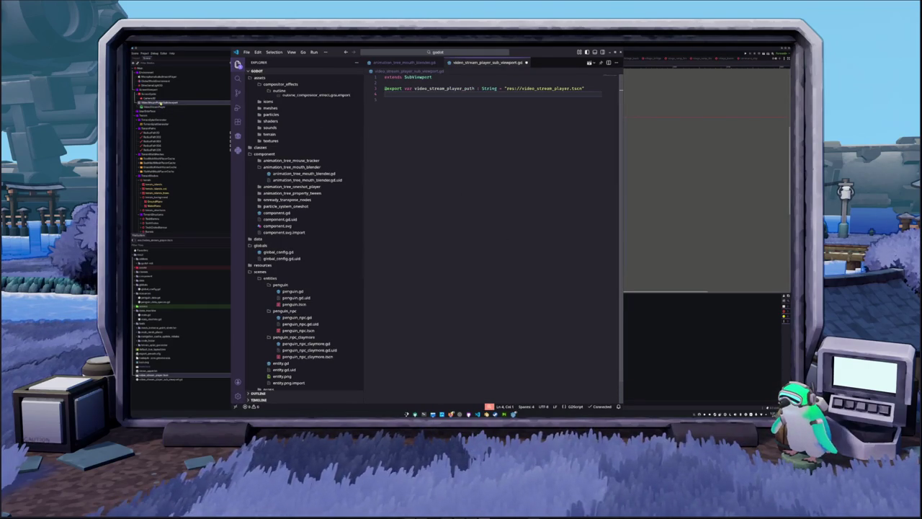
In Godot, begin adding a child node to the scene node.
{"action": "left_click", "coordinate": [158, 103]}
{"action": "right_click", "coordinate": [159, 103]}
{"action": "left_click", "coordinate": [175, 110]}
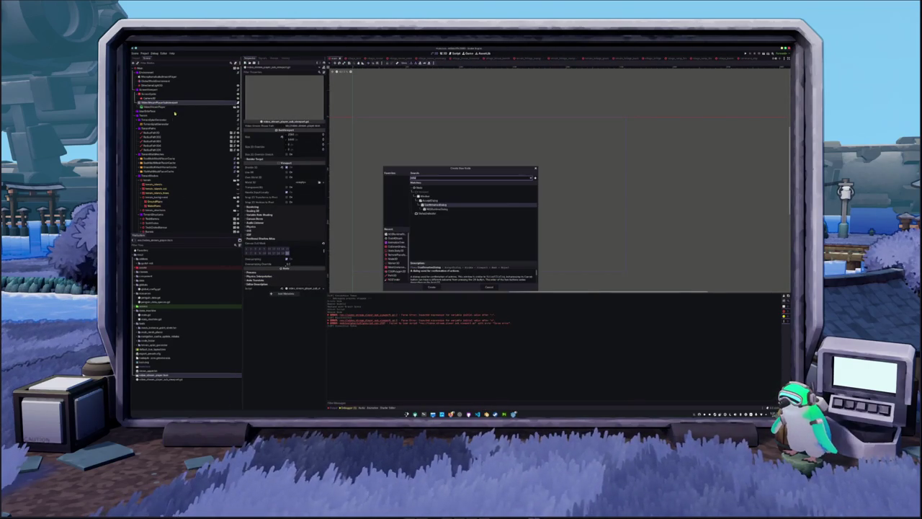
Add an NDIRuntimeDialog child node and expand its text settings.
{"action": "key", "text": "Down"}
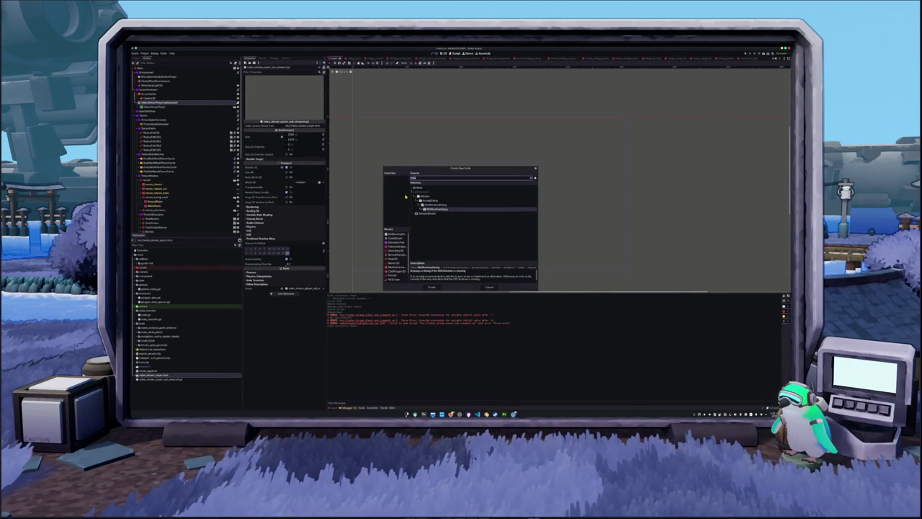
{"action": "key", "text": "Return"}
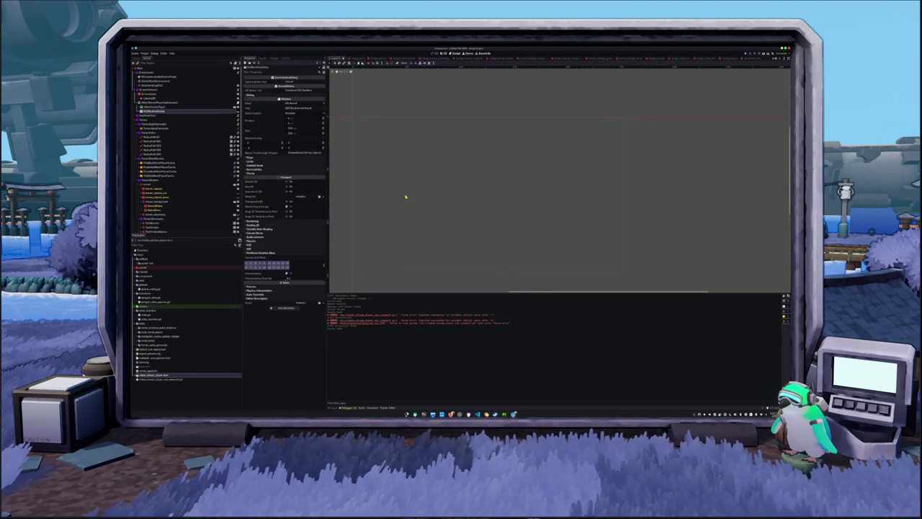
{"action": "left_click", "coordinate": [268, 93]}
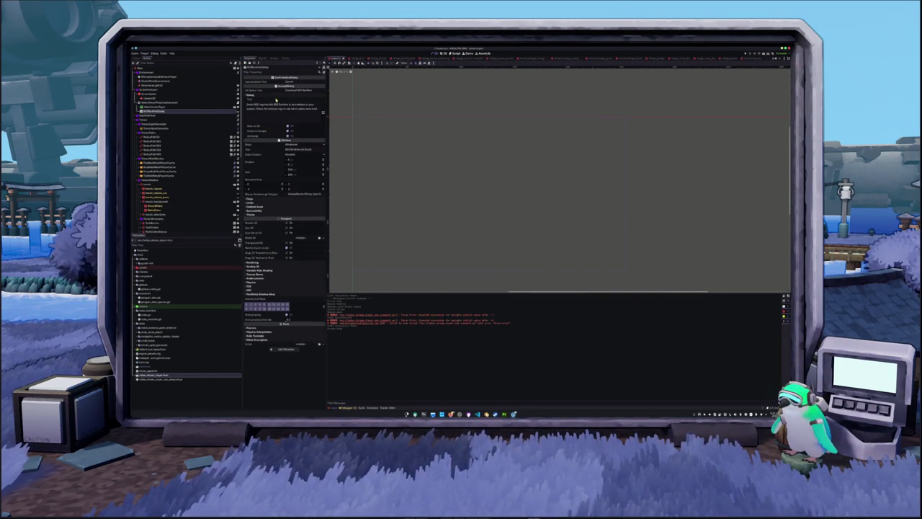
Toggle the dialog's preview on and off, then open NDI issue #37 in the browser.
{"action": "left_click", "coordinate": [239, 112]}
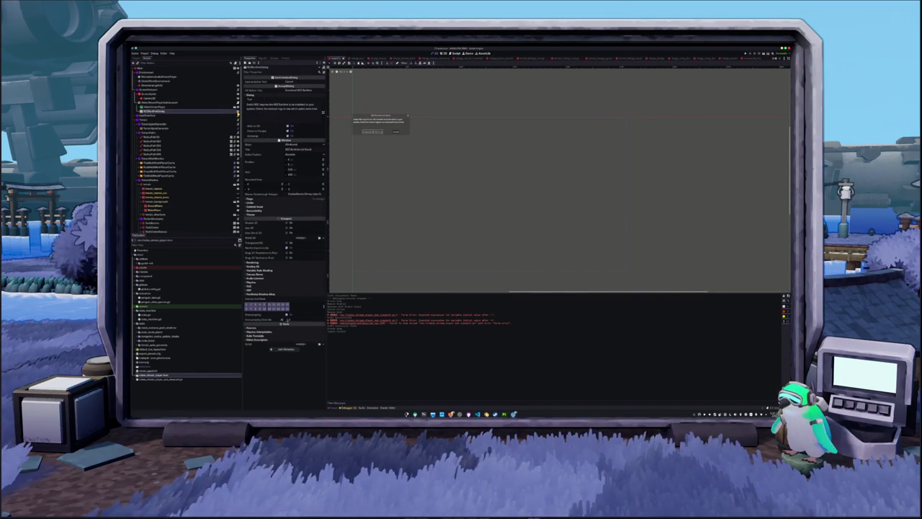
{"action": "left_click", "coordinate": [238, 112]}
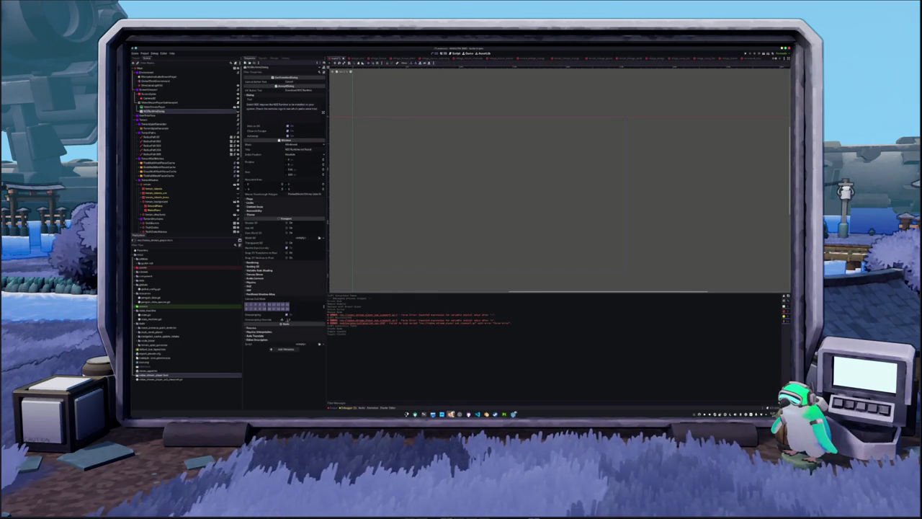
{"action": "key", "text": "alt+Tab"}
{"action": "left_click", "coordinate": [427, 70]}
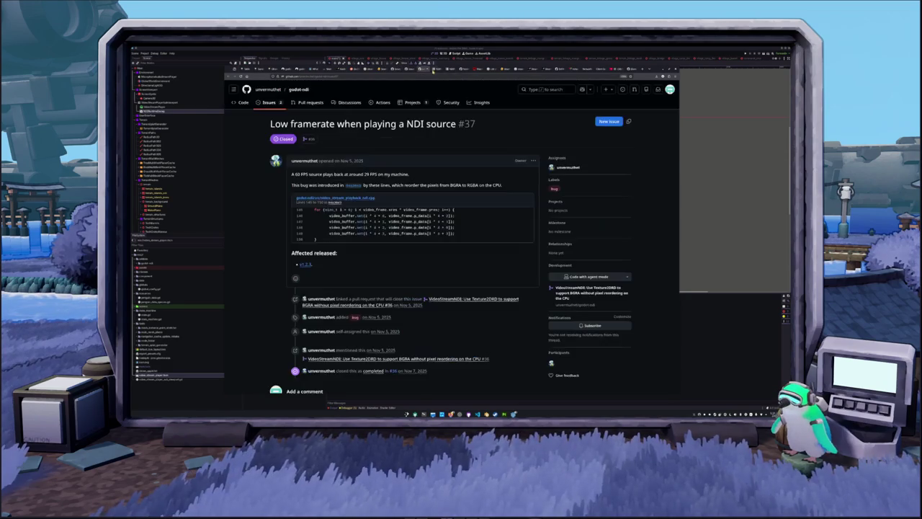
Switch to the Godot NDI documentation and scroll through the page.
{"action": "left_click", "coordinate": [435, 70]}
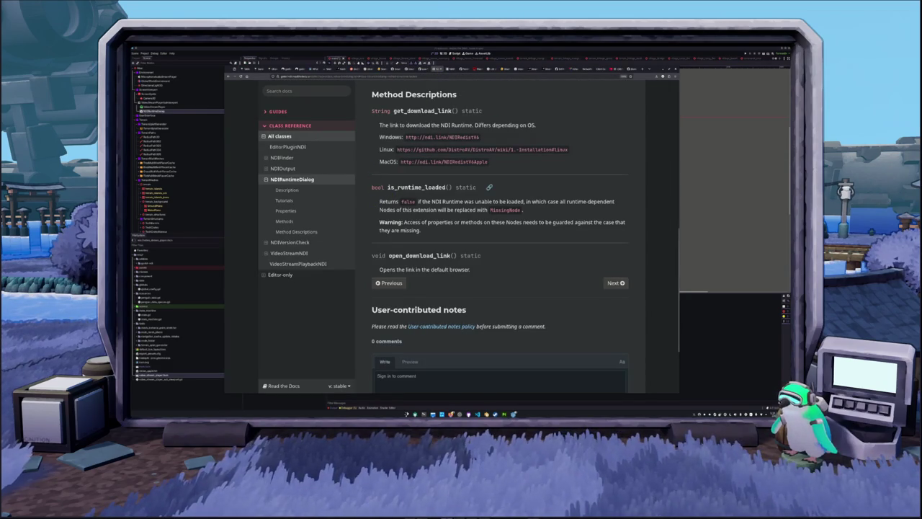
{"action": "scroll", "coordinate": [375, 199], "scroll_direction": "up", "scroll_amount": 5}
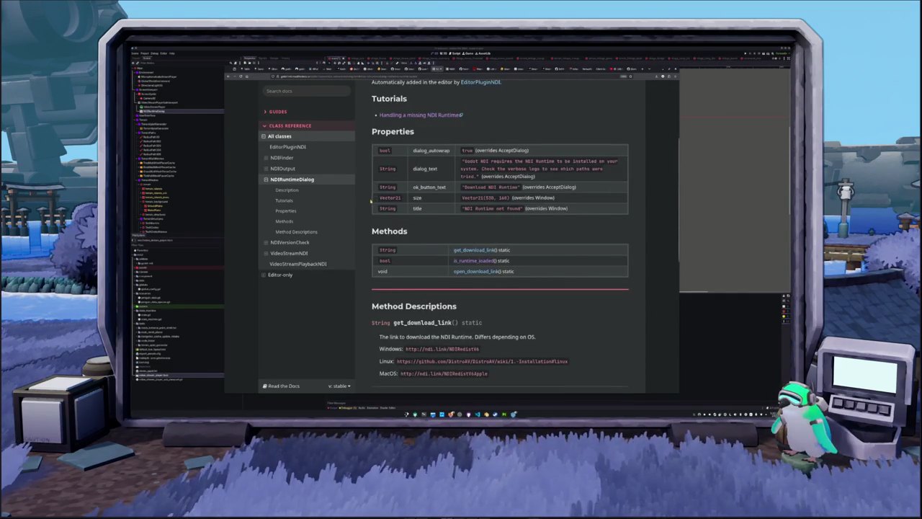
{"action": "scroll", "coordinate": [371, 202], "scroll_direction": "up", "scroll_amount": 4}
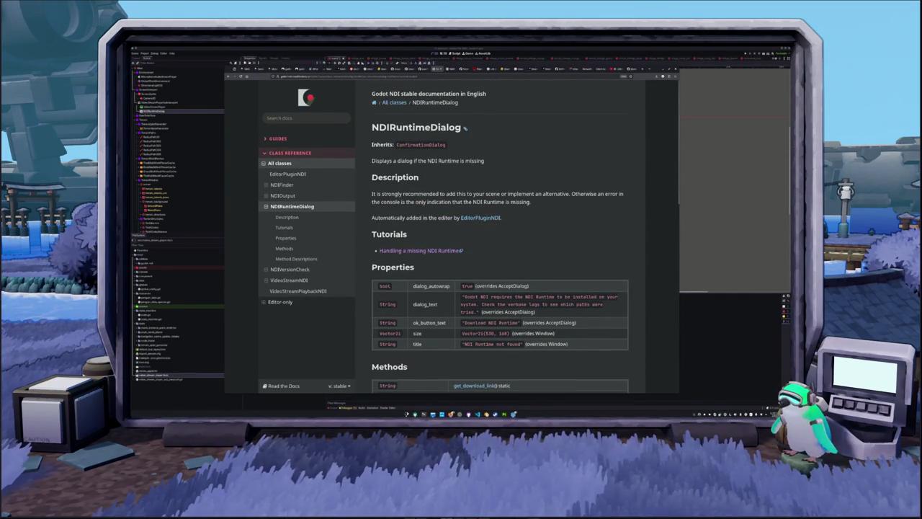
{"action": "scroll", "coordinate": [494, 163], "scroll_direction": "down", "scroll_amount": 1}
{"action": "scroll", "coordinate": [545, 154], "scroll_direction": "down", "scroll_amount": 1}
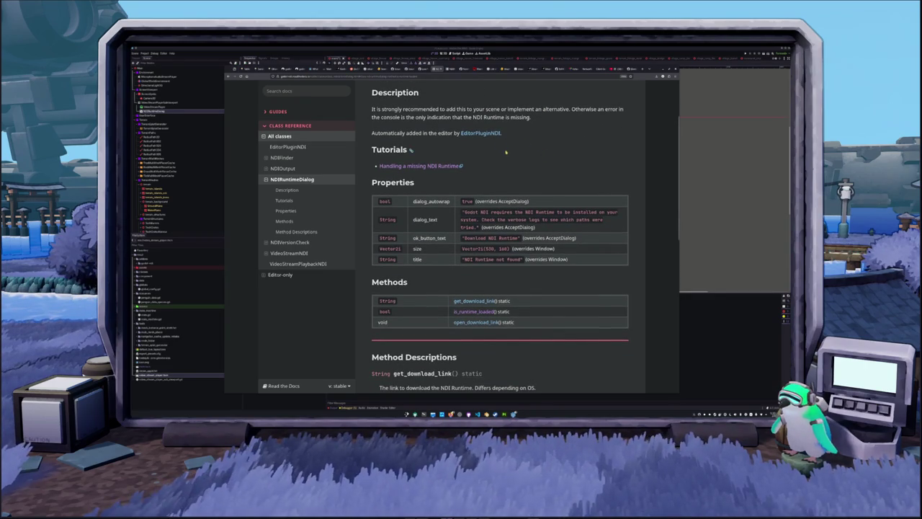
{"action": "scroll", "coordinate": [373, 190], "scroll_direction": "down", "scroll_amount": 5}
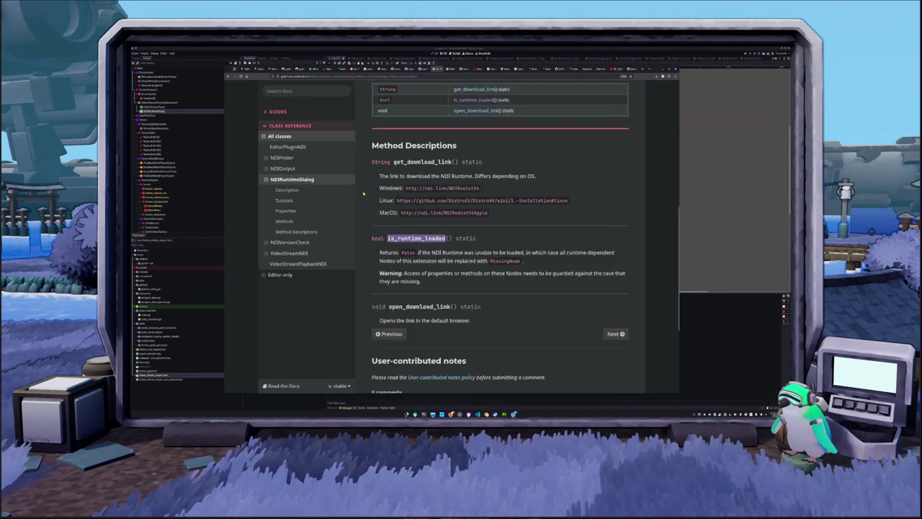
{"action": "scroll", "coordinate": [358, 229], "scroll_direction": "down", "scroll_amount": 1}
{"action": "scroll", "coordinate": [358, 228], "scroll_direction": "up", "scroll_amount": 1}
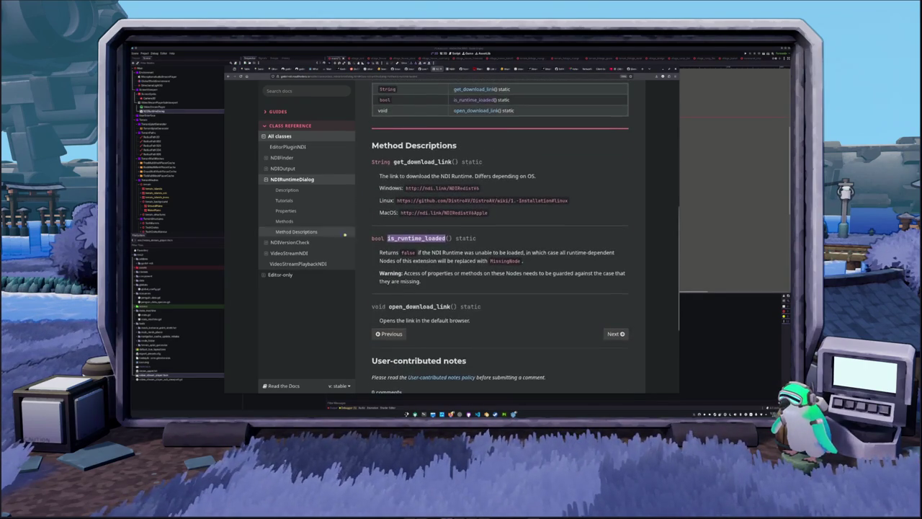
Read the NDIVersionCheck and VideoStreamNDI class reference pages.
{"action": "left_click", "coordinate": [277, 243]}
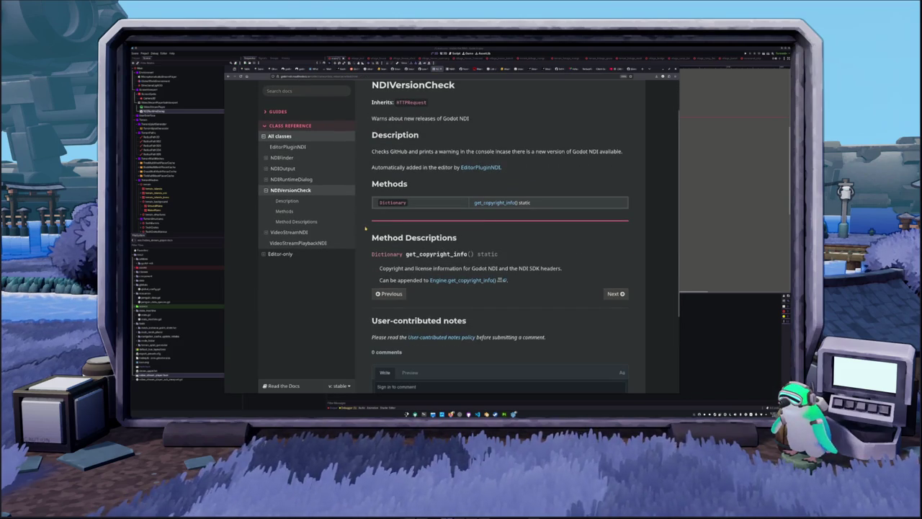
{"action": "scroll", "coordinate": [366, 229], "scroll_direction": "up", "scroll_amount": 1}
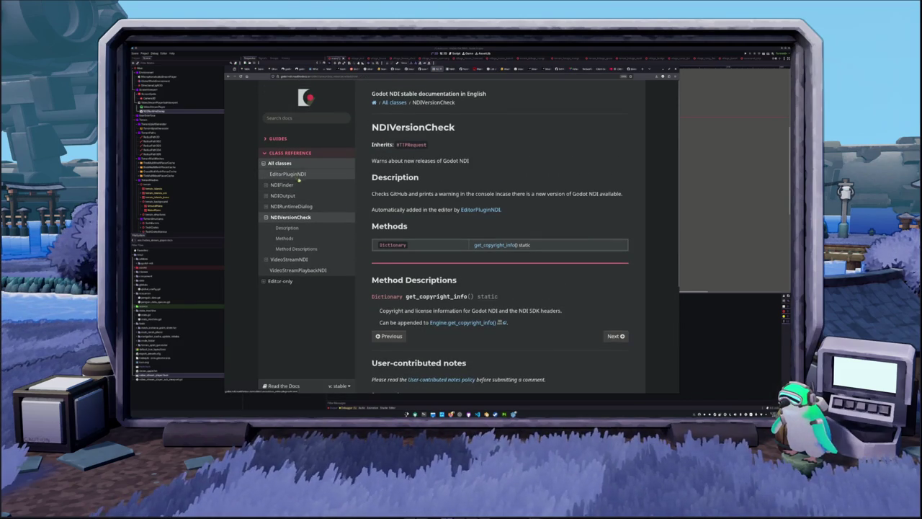
{"action": "left_click", "coordinate": [292, 259]}
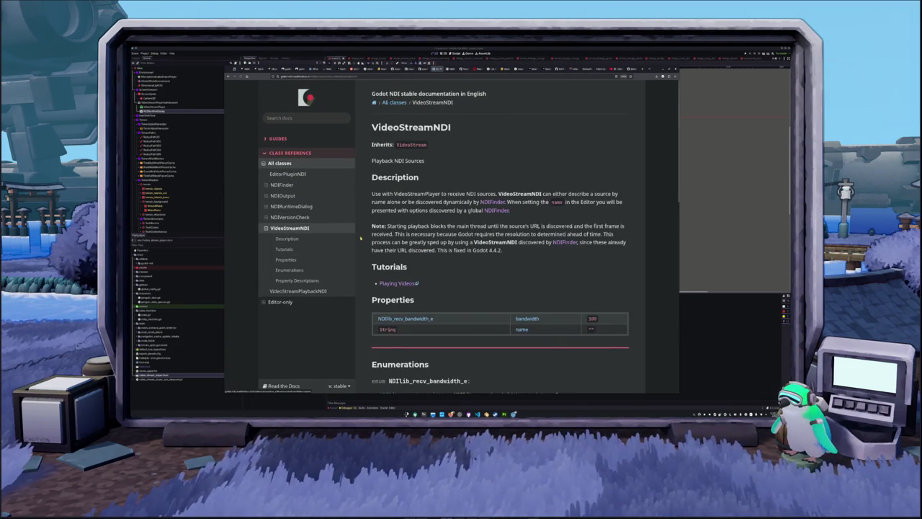
{"action": "scroll", "coordinate": [364, 235], "scroll_direction": "down", "scroll_amount": 5}
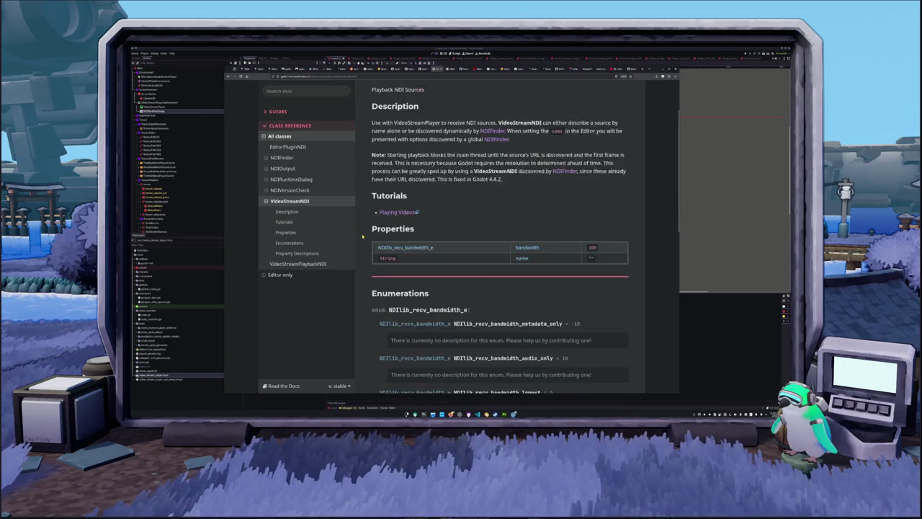
{"action": "scroll", "coordinate": [362, 235], "scroll_direction": "down", "scroll_amount": 3}
{"action": "scroll", "coordinate": [339, 242], "scroll_direction": "up", "scroll_amount": 9}
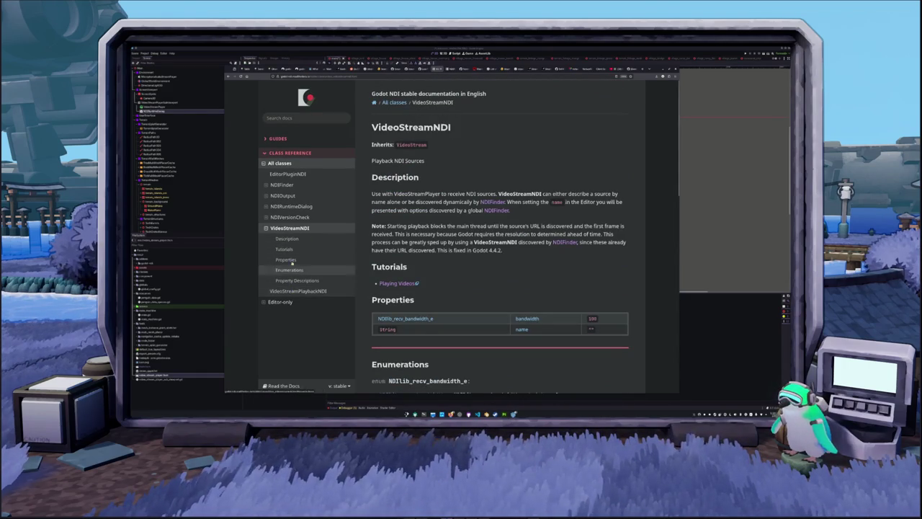
{"action": "left_click", "coordinate": [299, 217]}
Delete the NDIRuntimeDialog node with confirmation and select the video player SubViewport.
{"action": "key", "text": "alt+Tab"}
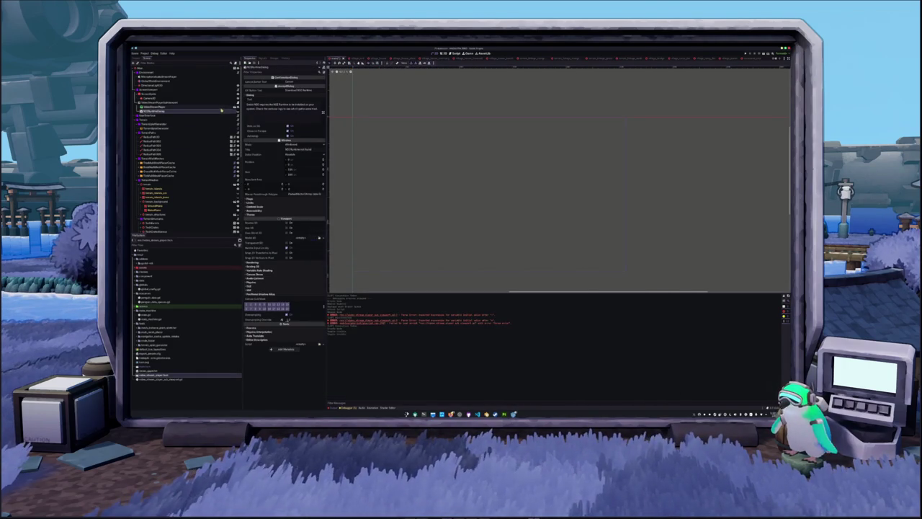
{"action": "key", "text": "Delete"}
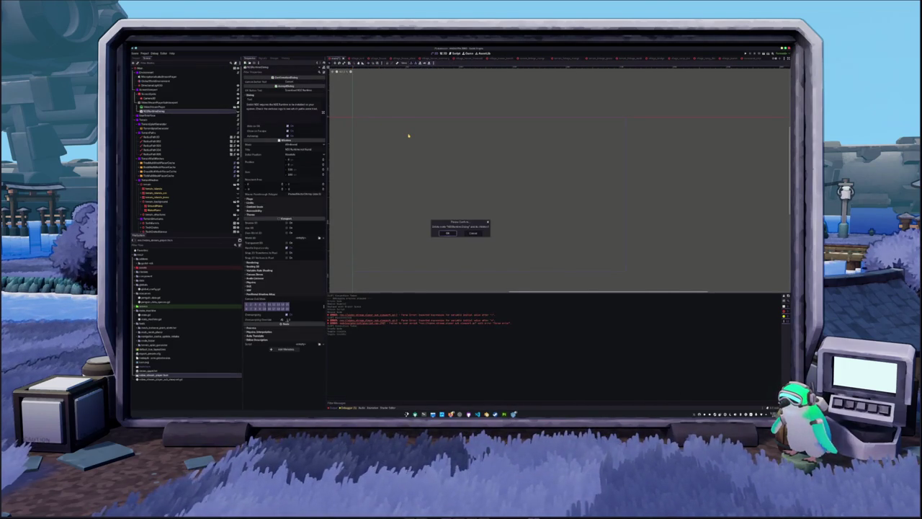
{"action": "key", "text": "Return"}
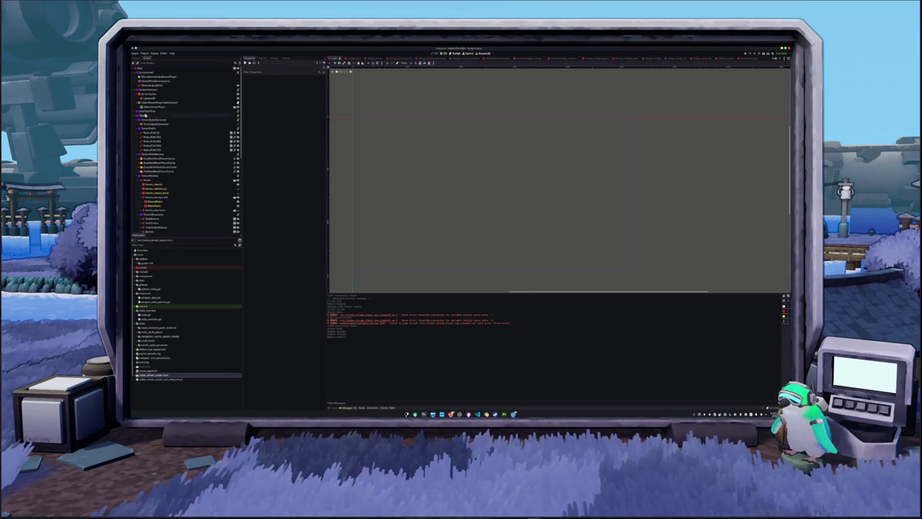
{"action": "left_click", "coordinate": [172, 103]}
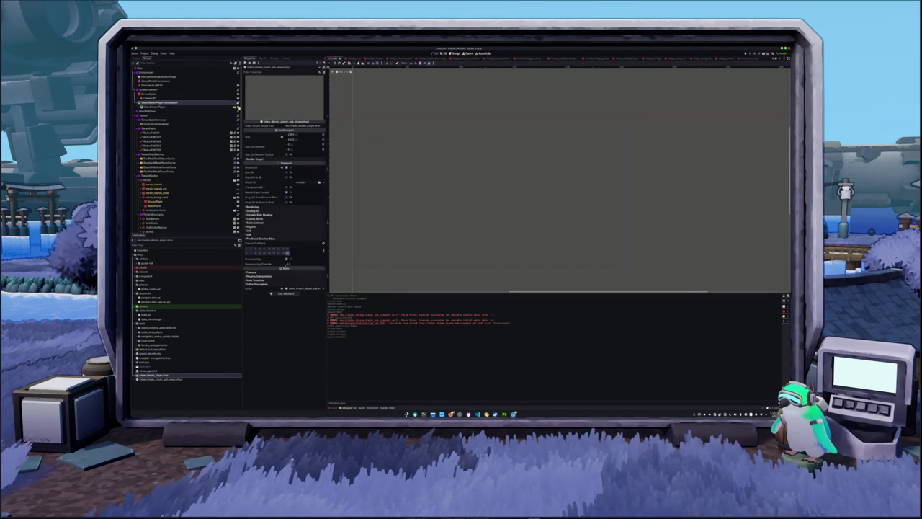
{"action": "left_click", "coordinate": [430, 105]}
{"action": "type", "text": "nrea"}
{"action": "type", "text": "r vide"}
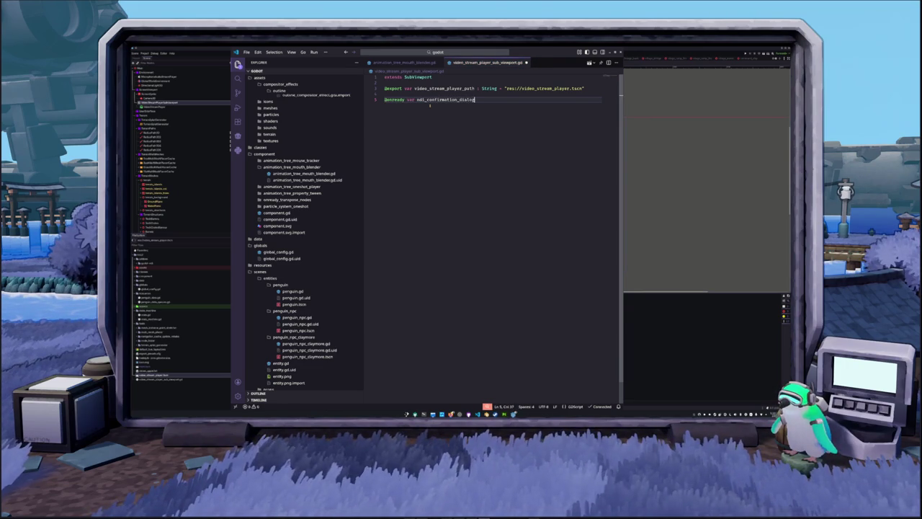
{"action": "type", "text": ":"}
{"action": "type", "text": "od"}
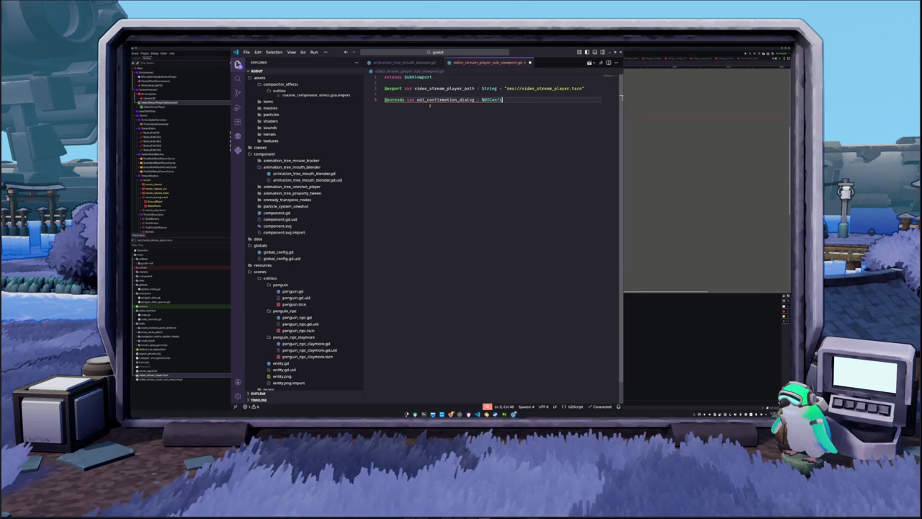
{"action": "type", "text": "tionDialog"}
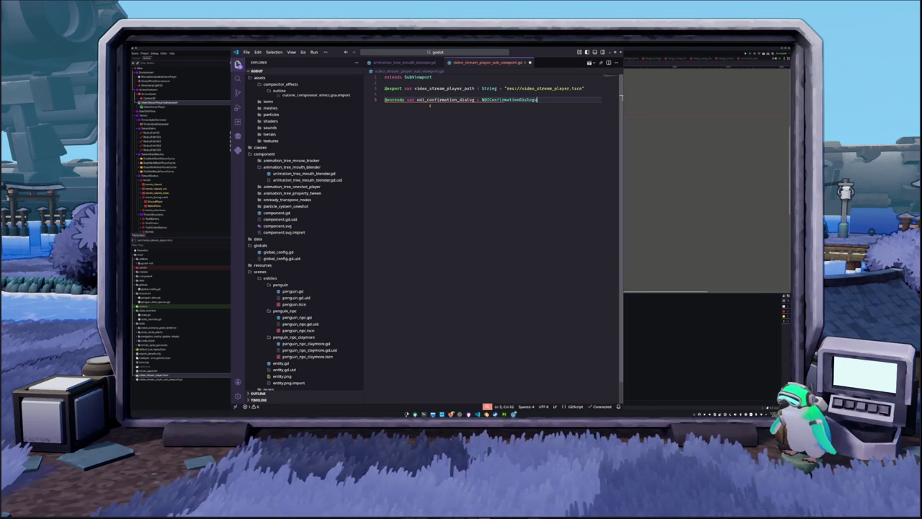
{"action": "key", "text": "BackSpace"}
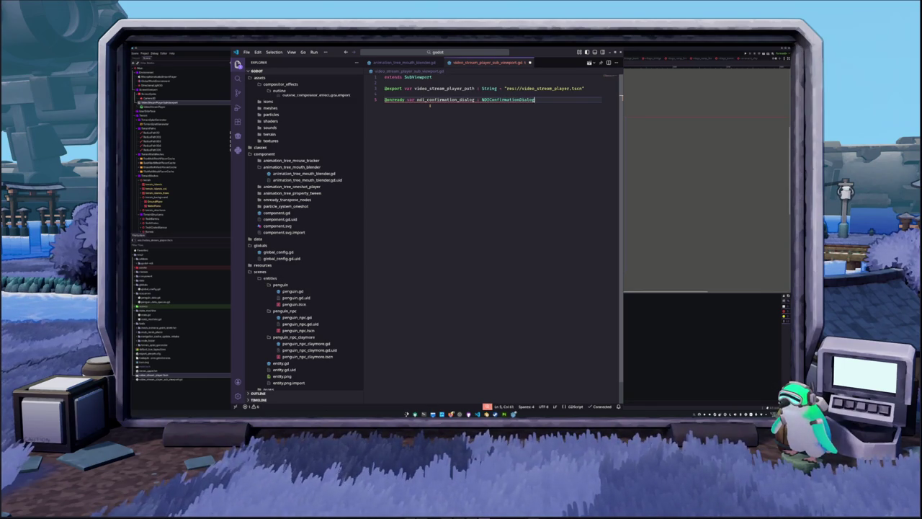
{"action": "key", "text": "alt+Tab"}
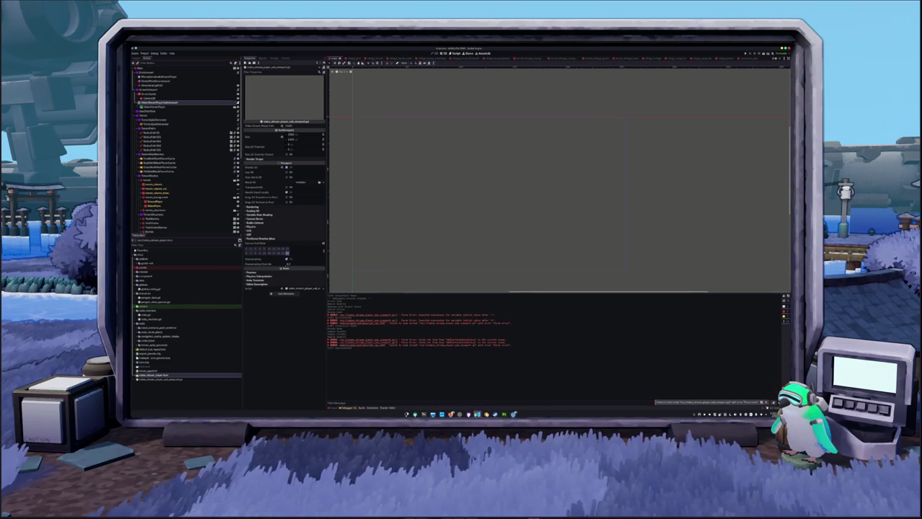
{"action": "key", "text": "alt+Tab"}
{"action": "key", "text": "ctrl+z"}
{"action": "key", "text": "ctrl+z"}
{"action": "key", "text": "ctrl+z"}
Initialize ndi_runtime_dialog on line 5 with NDIRuntimeDialog.new().
{"action": "type", "text": "ntime_dialog"}
{"action": "double_click", "coordinate": [524, 99]}
{"action": "key", "text": "Right"}
{"action": "type", "text": "NDIRuntimeDialog.ne"}
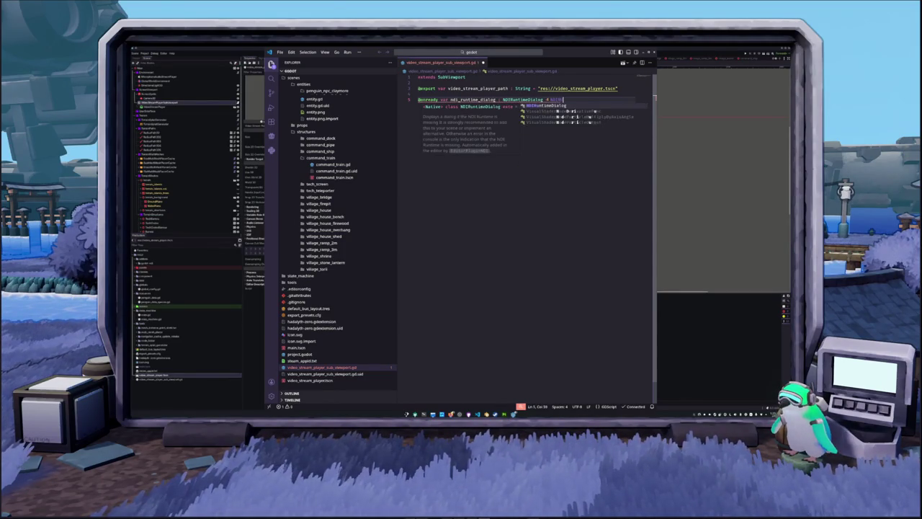
{"action": "key", "text": "Return"}
Start a _ready block checking if ndi_runtime_dialog.is_runtime_loaded():.
{"action": "key", "text": "Return"}
{"action": "key", "text": "Return"}
{"action": "type", "text": "#unc _re"}
{"action": "key", "text": "Return"}
{"action": "key", "text": "Return"}
{"action": "type", "text": "if ndi"}
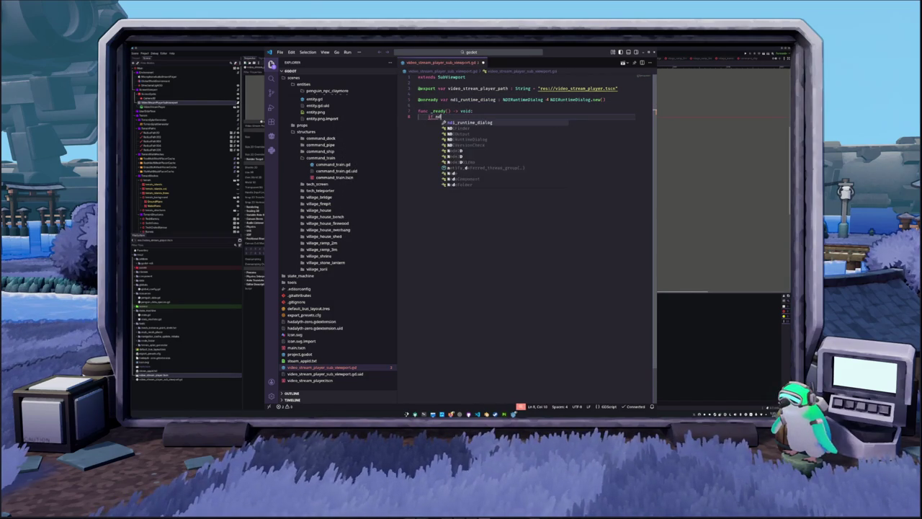
{"action": "key", "text": "Return"}
{"action": "type", "text": "."}
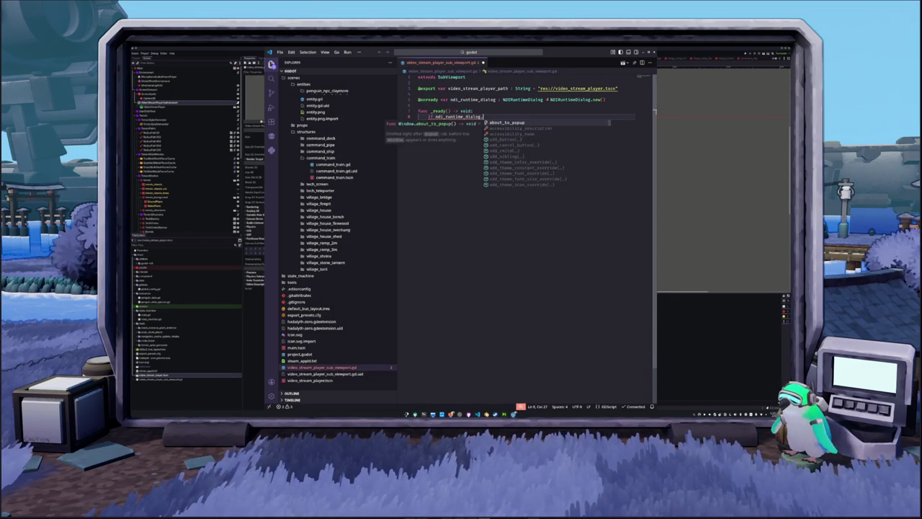
{"action": "type", "text": "is_runt"}
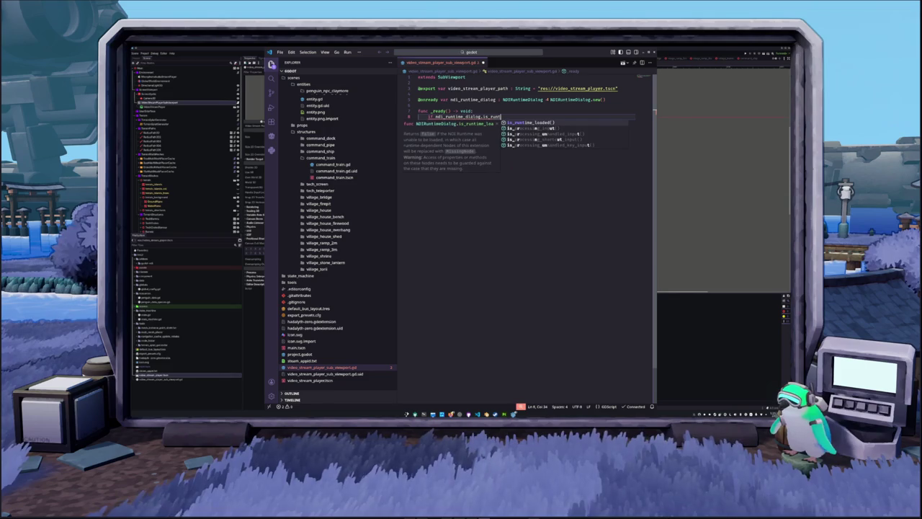
{"action": "key", "text": "Return"}
{"action": "type", "text": ":"}
{"action": "key", "text": "Return"}
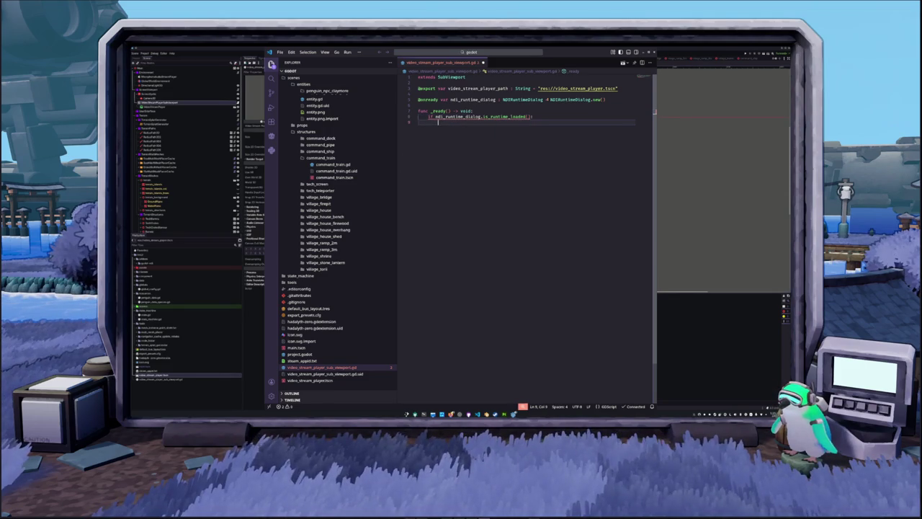
Declare var video_stream_player as load(video_stream_player_path) on line 9.
{"action": "type", "text": "var video"}
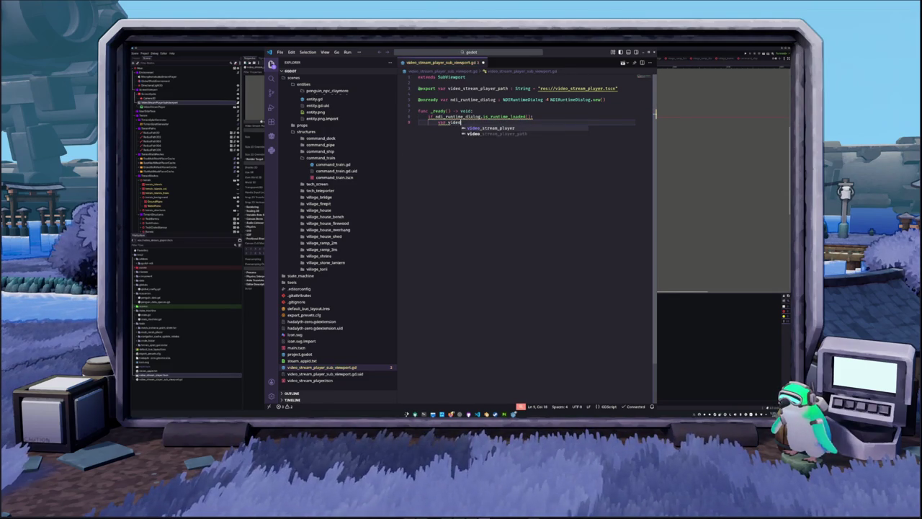
{"action": "type", "text": "_stream_player : V"}
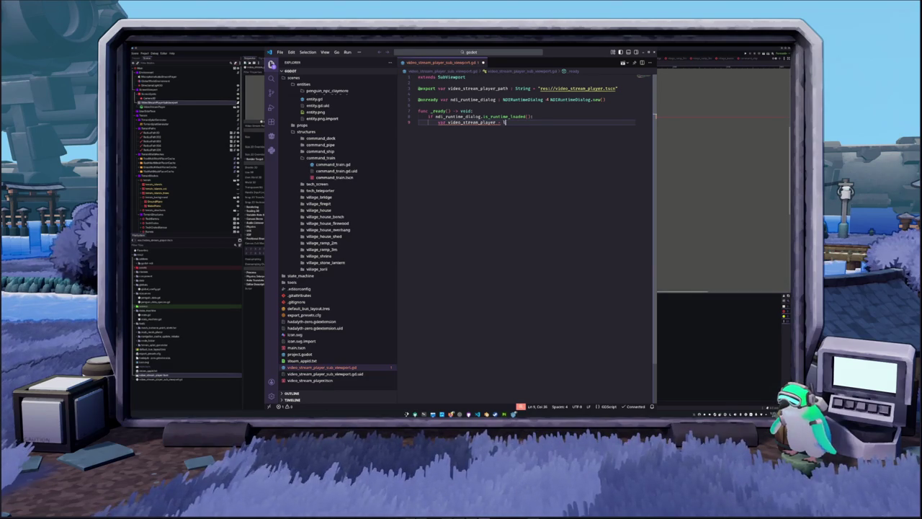
{"action": "key", "text": "BackSpace"}
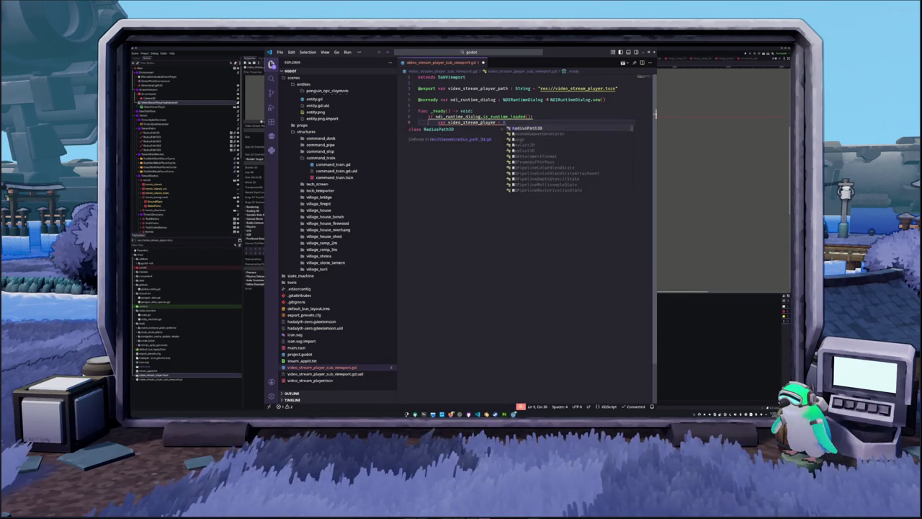
{"action": "type", "text": "load"}
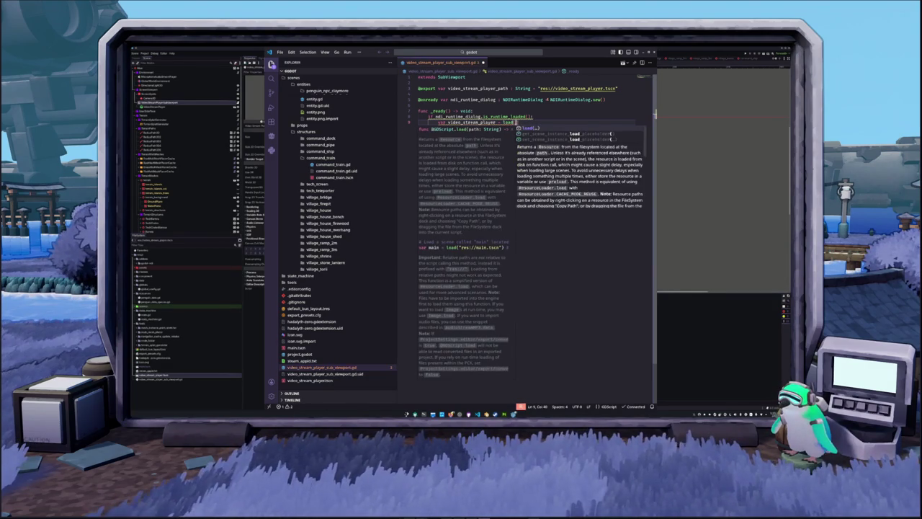
{"action": "type", "text": "(video_stream"}
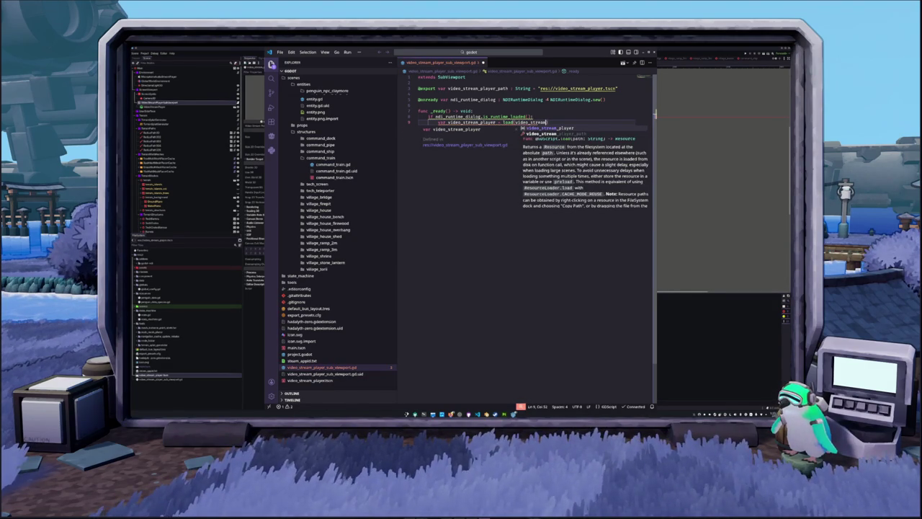
{"action": "key", "text": "Down"}
{"action": "key", "text": "Return"}
{"action": "key", "text": "Escape"}
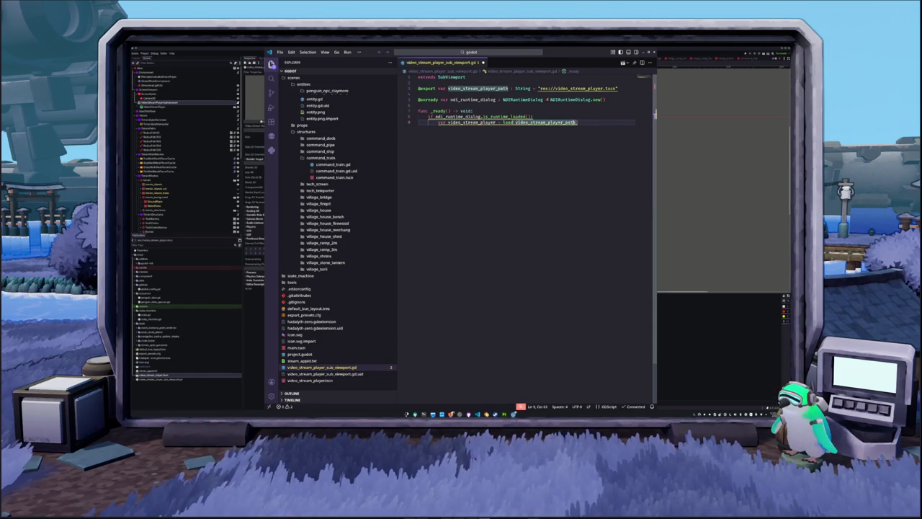
Type the variable as PackedScene and rename it video_stream_player_scene.
{"action": "double_click", "coordinate": [508, 123]}
{"action": "double_click", "coordinate": [472, 123]}
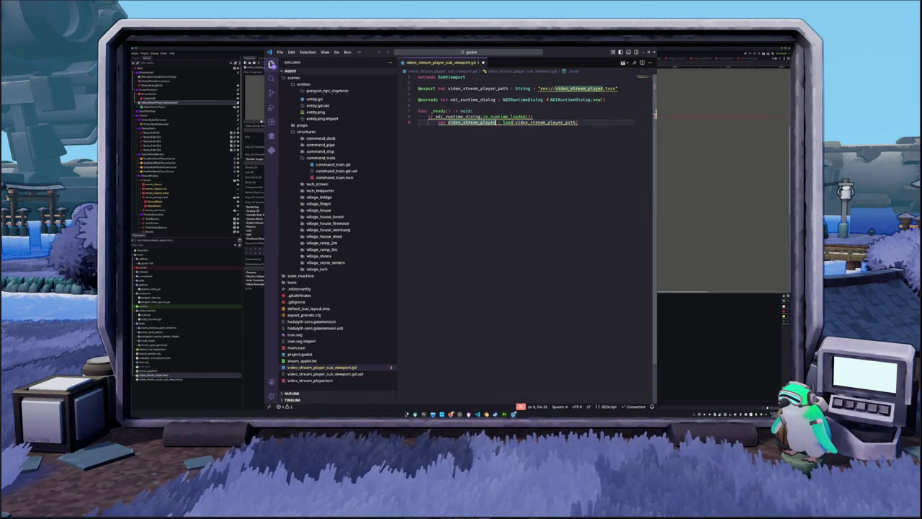
{"action": "mouse_move", "coordinate": [472, 122]}
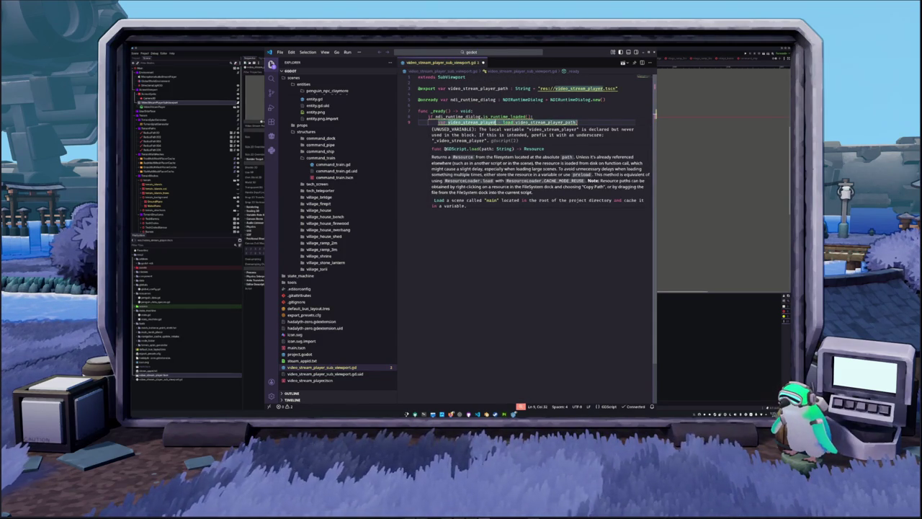
{"action": "type", "text": ": Pac"}
{"action": "type", "text": "kedS"}
{"action": "key", "text": "Return"}
{"action": "left_click", "coordinate": [496, 122]}
{"action": "type", "text": "_scene"}
{"action": "key", "text": "End"}
Add self.add_child(video_stream_player_scene.instantiate()) on line 10, then select Godot's extra player node.
{"action": "key", "text": "Return"}
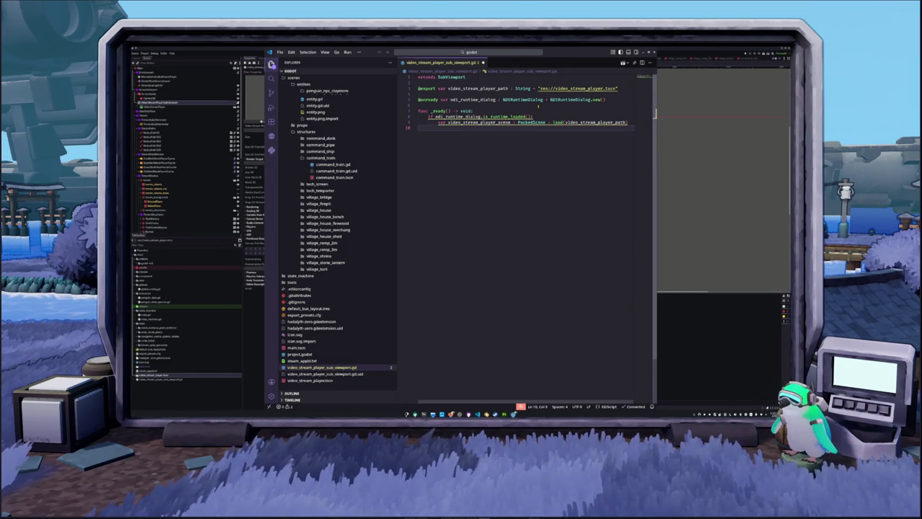
{"action": "type", "text": "self.add_chi"}
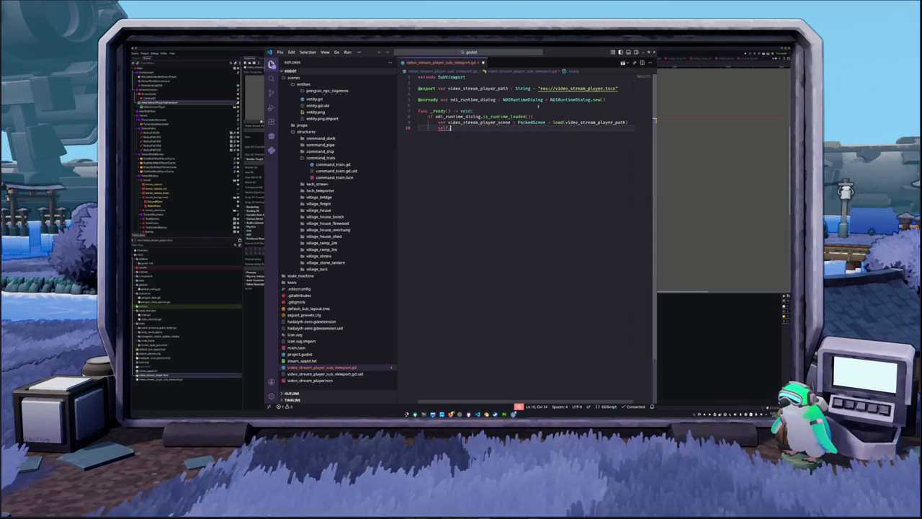
{"action": "key", "text": "Return"}
{"action": "type", "text": "video"}
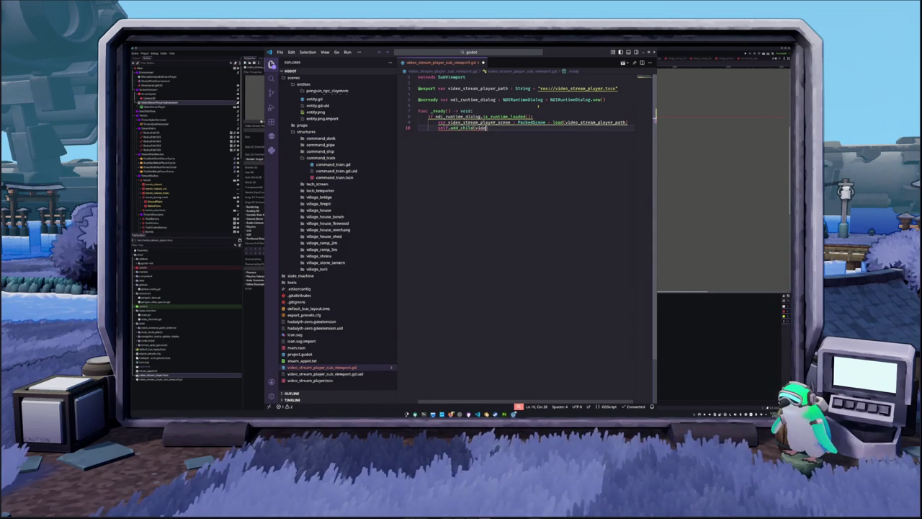
{"action": "type", "text": "_stream_pl"}
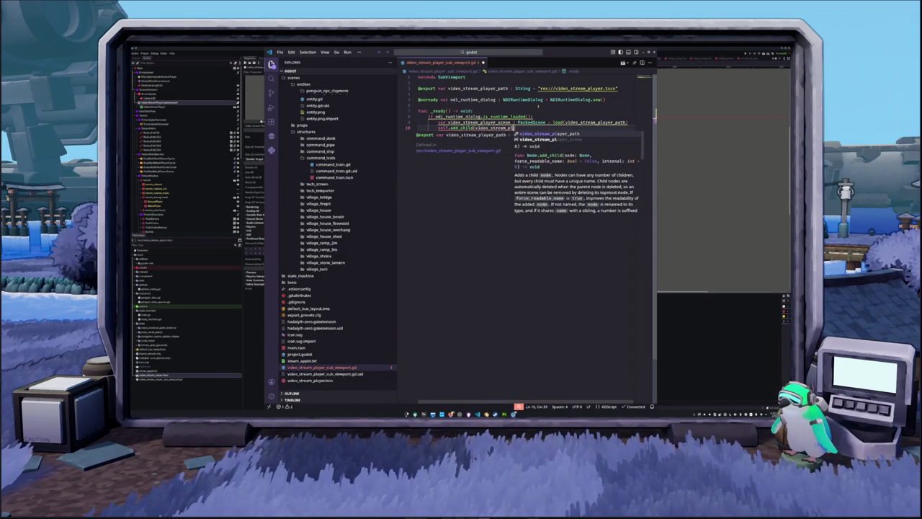
{"action": "type", "text": "ayer_scene)"}
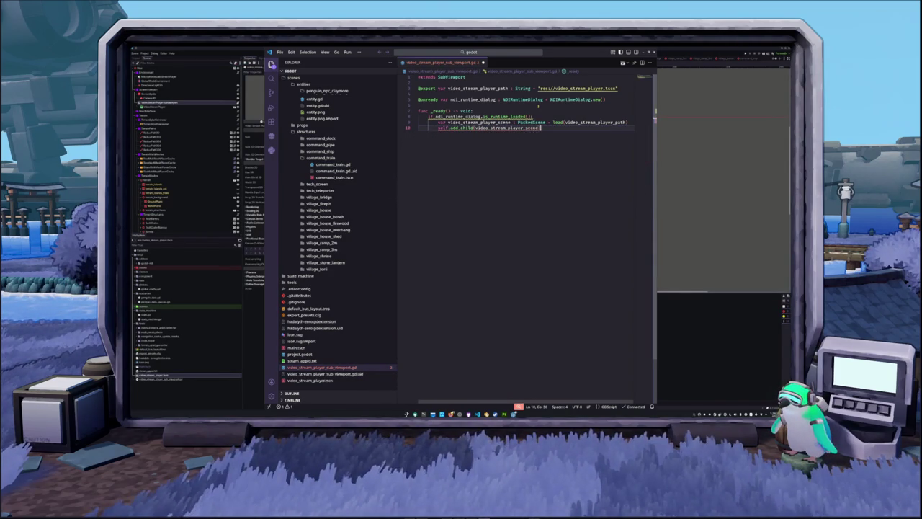
{"action": "key", "text": "Left"}
{"action": "type", "text": "."}
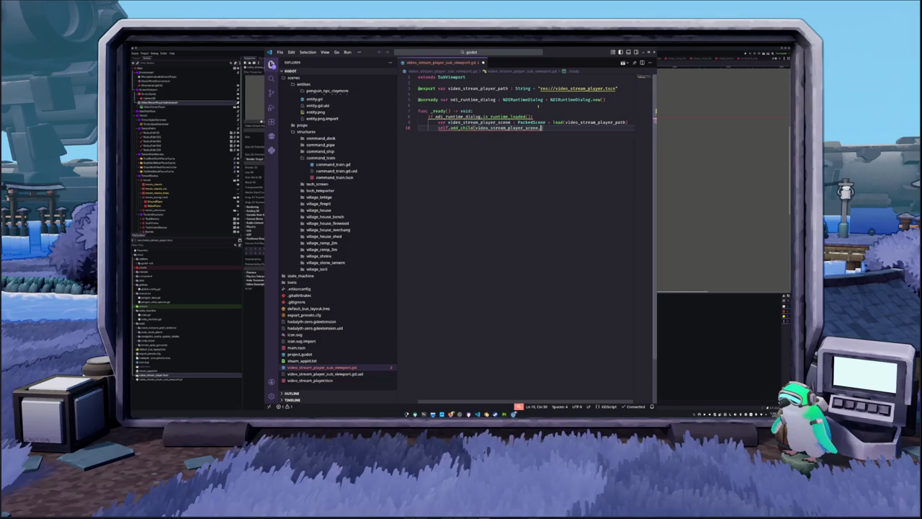
{"action": "type", "text": "instantiate()"}
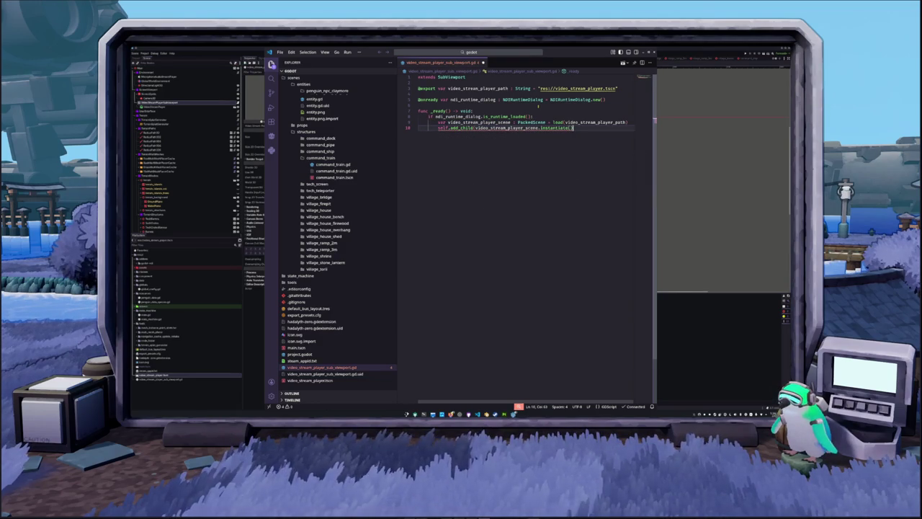
{"action": "type", "text": ")"}
{"action": "key", "text": "Up"}
{"action": "key", "text": "Up"}
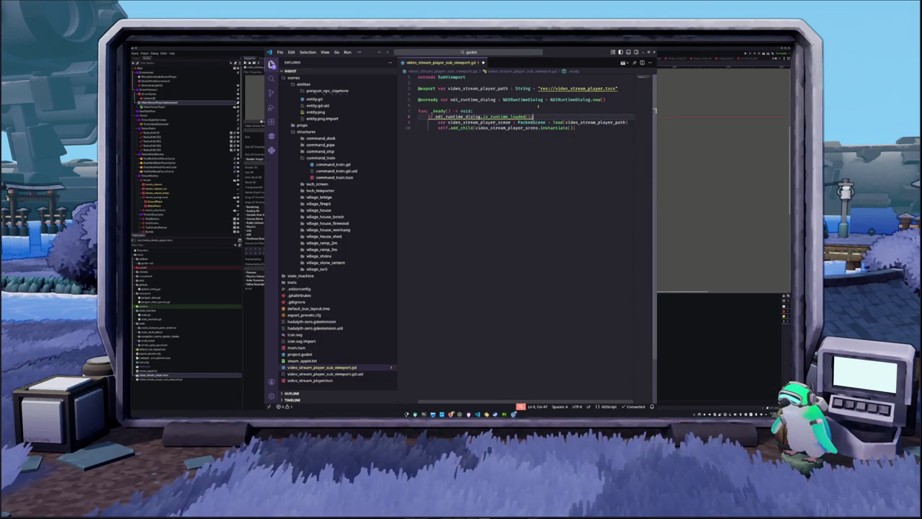
{"action": "key", "text": "Up"}
{"action": "key", "text": "Up"}
{"action": "key", "text": "Up"}
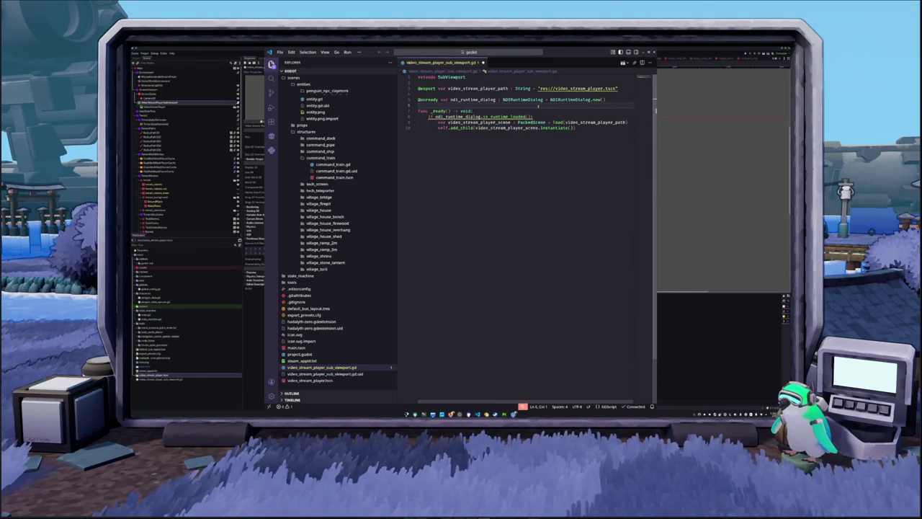
{"action": "key", "text": "Down"}
{"action": "key", "text": "Down"}
{"action": "key", "text": "Down"}
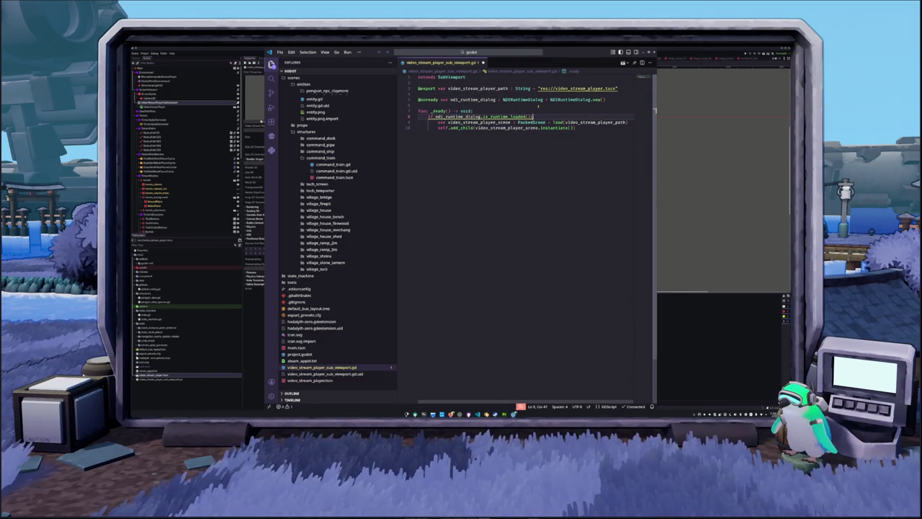
{"action": "key", "text": "alt+Tab"}
{"action": "left_click", "coordinate": [166, 107]}
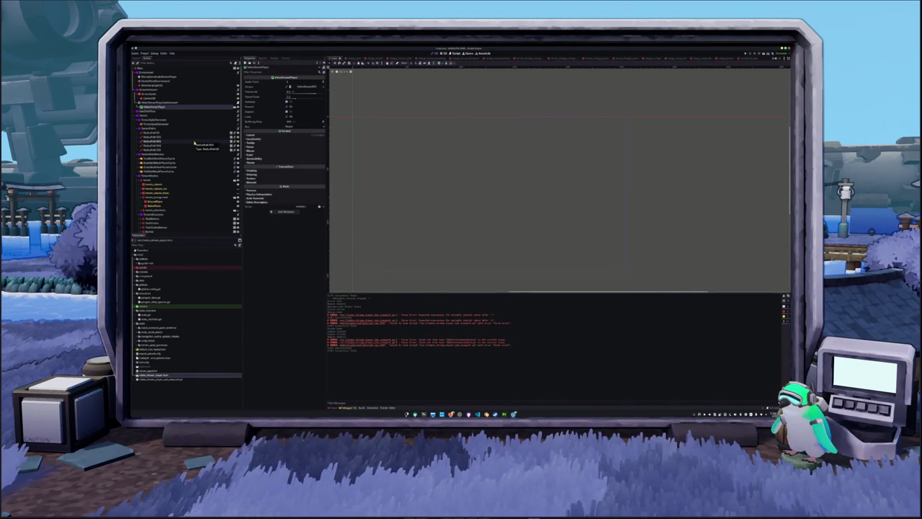
Delete the extra VideoStreamPlayer node, test-run the scene with F5, and check the terminal log.
{"action": "key", "text": "Delete"}
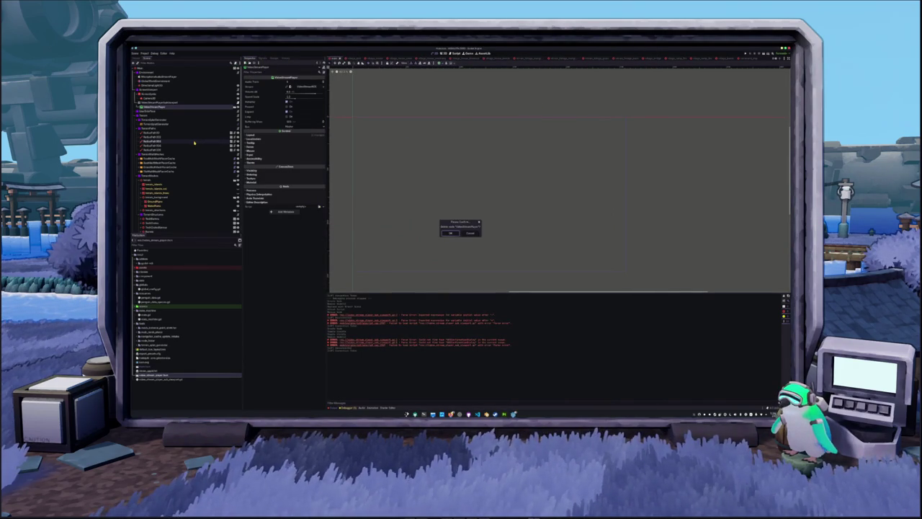
{"action": "key", "text": "Return"}
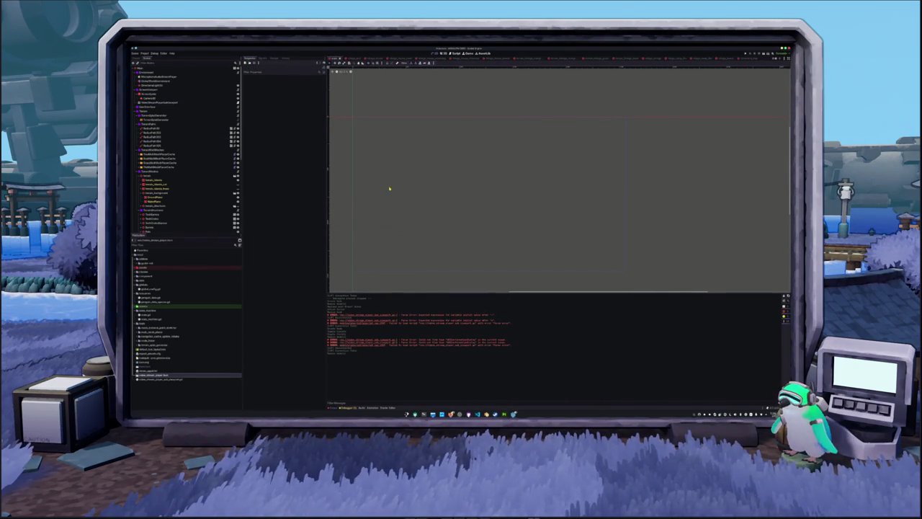
{"action": "key", "text": "F5"}
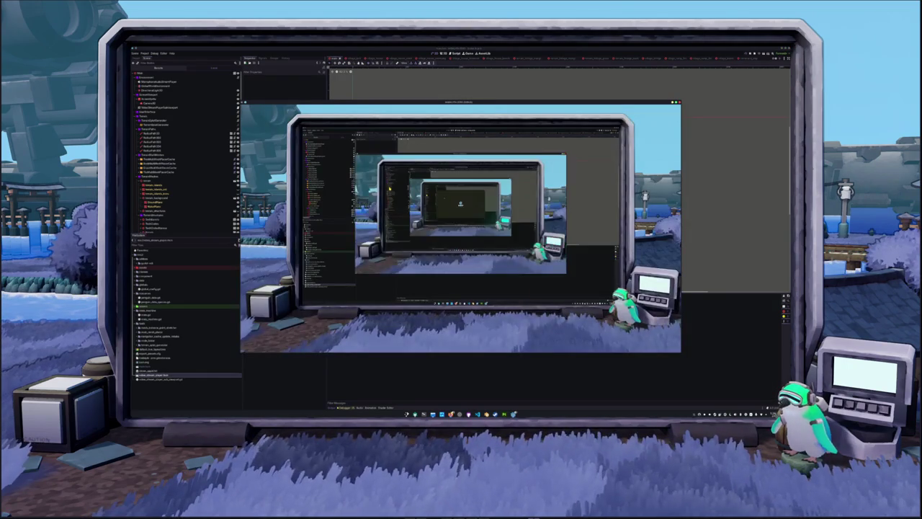
{"action": "mouse_move", "coordinate": [469, 100]}
{"action": "left_mouse_down"}
{"action": "mouse_move", "coordinate": [518, 83]}
{"action": "mouse_move", "coordinate": [357, 92]}
{"action": "mouse_move", "coordinate": [565, 47]}
{"action": "mouse_move", "coordinate": [527, 113]}
{"action": "left_mouse_up"}
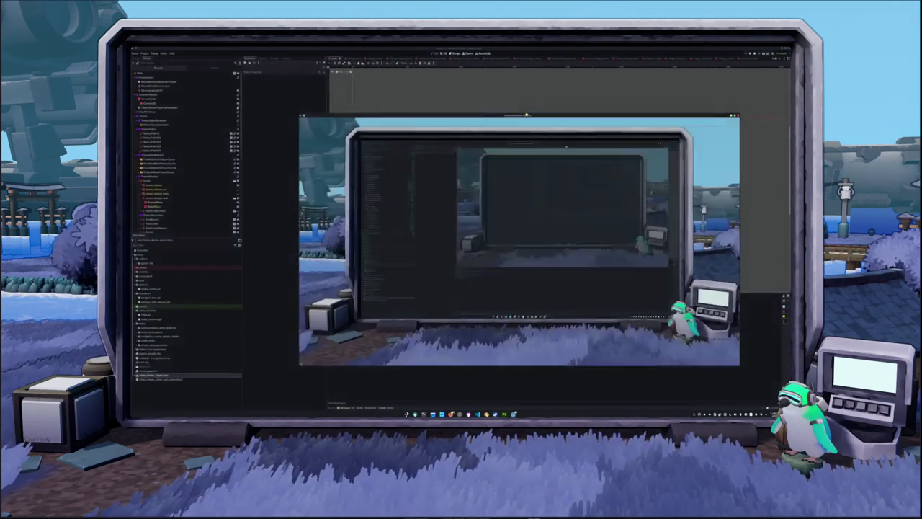
{"action": "key", "text": "F8"}
{"action": "left_click", "coordinate": [423, 414]}
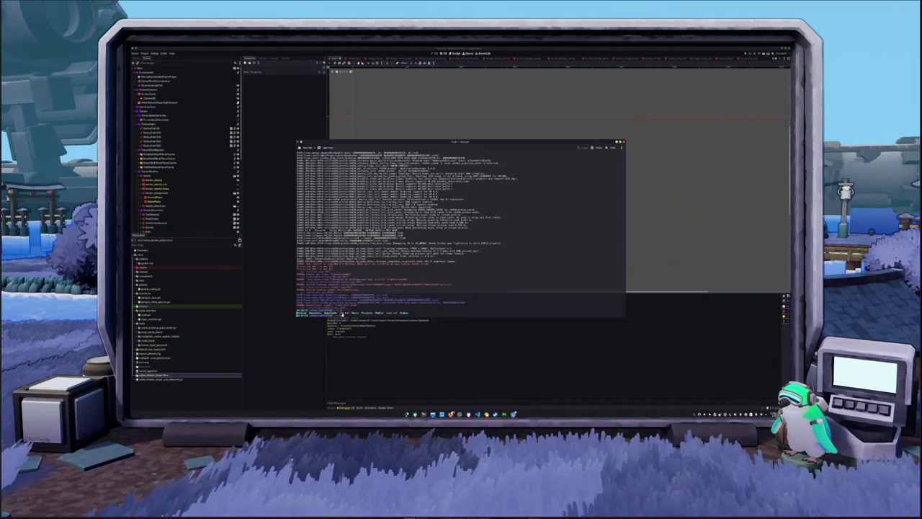
{"action": "key", "text": "alt+Tab"}
Export all presets from Project > Export with the chosen build type.
{"action": "left_click", "coordinate": [145, 53]}
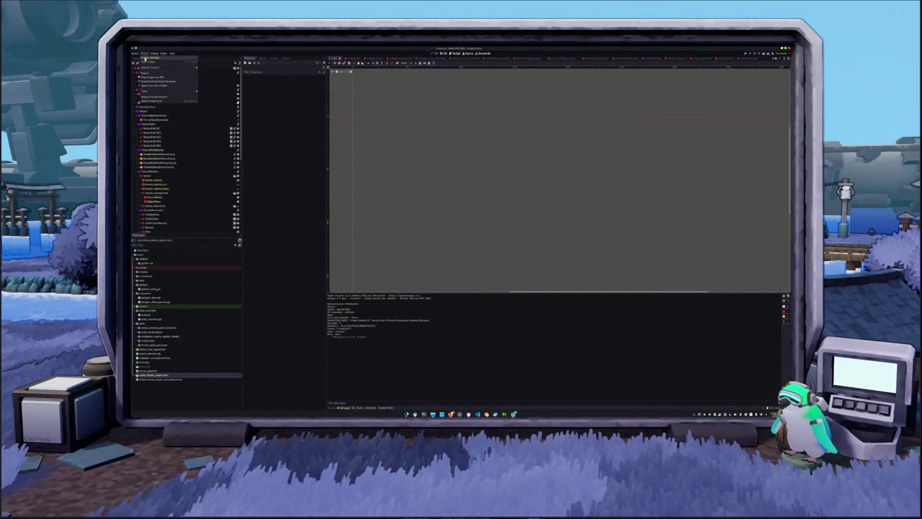
{"action": "left_click", "coordinate": [151, 74]}
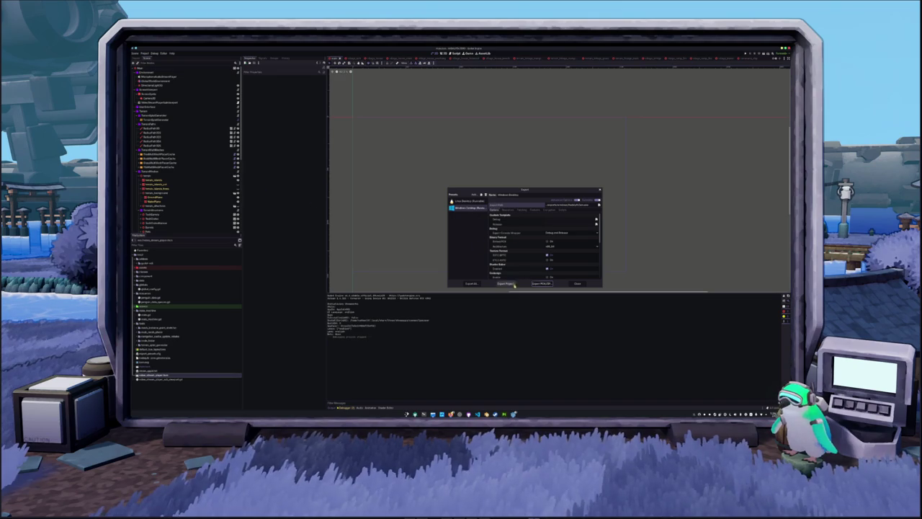
{"action": "left_click", "coordinate": [471, 284]}
{"action": "left_click", "coordinate": [476, 234]}
Launch the exported build in the terminal with the pasted Protontricks command.
{"action": "key", "text": "alt+Tab"}
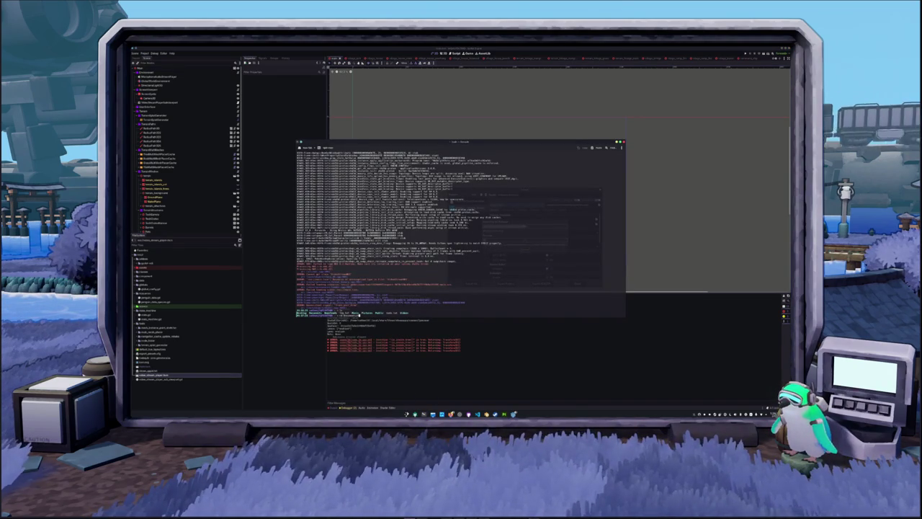
{"action": "key", "text": "ctrl+shift+v"}
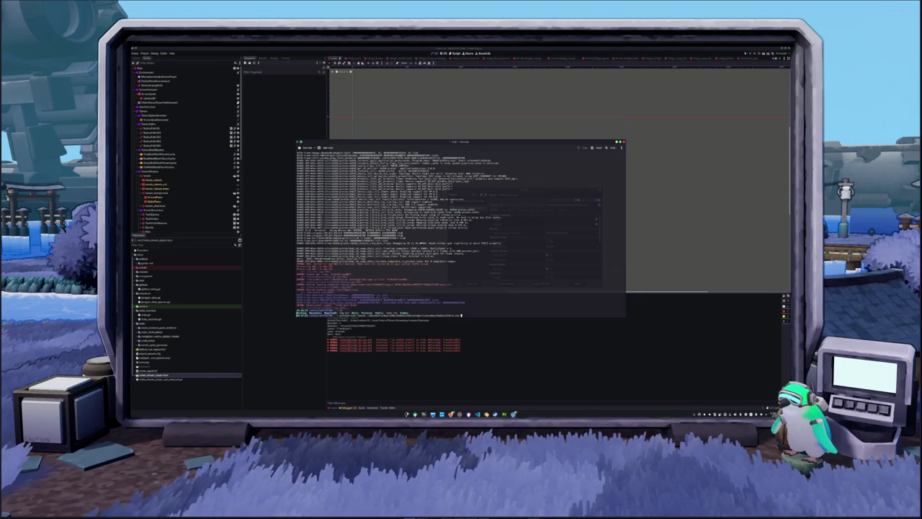
{"action": "key", "text": "Return"}
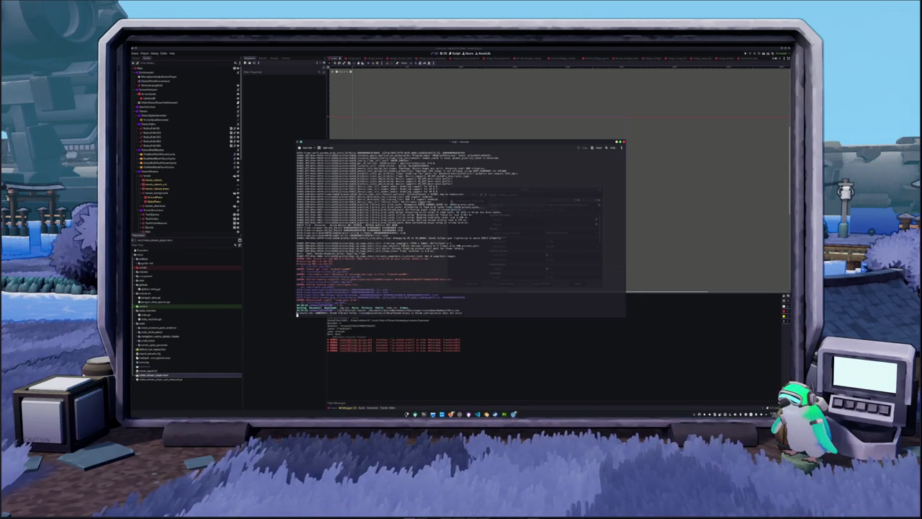
{"action": "key", "text": "Return"}
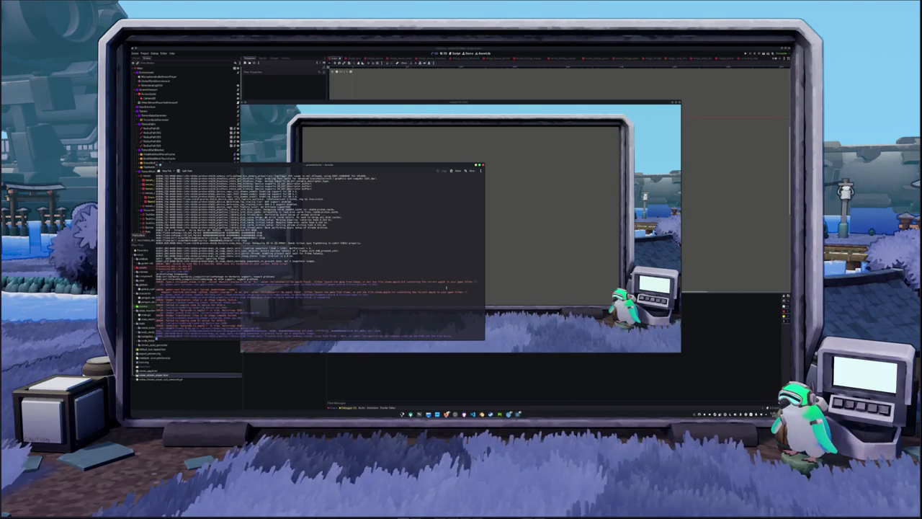
Widen the Konsole log window and move it to the right.
{"action": "left_click_drag", "start_coordinate": [485, 276], "coordinate": [590, 276]}
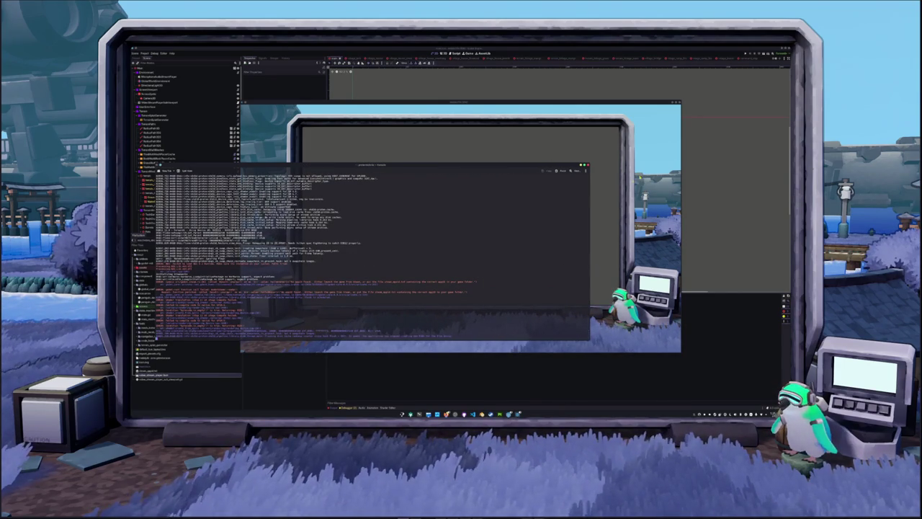
{"action": "left_click_drag", "start_coordinate": [465, 166], "coordinate": [592, 161]}
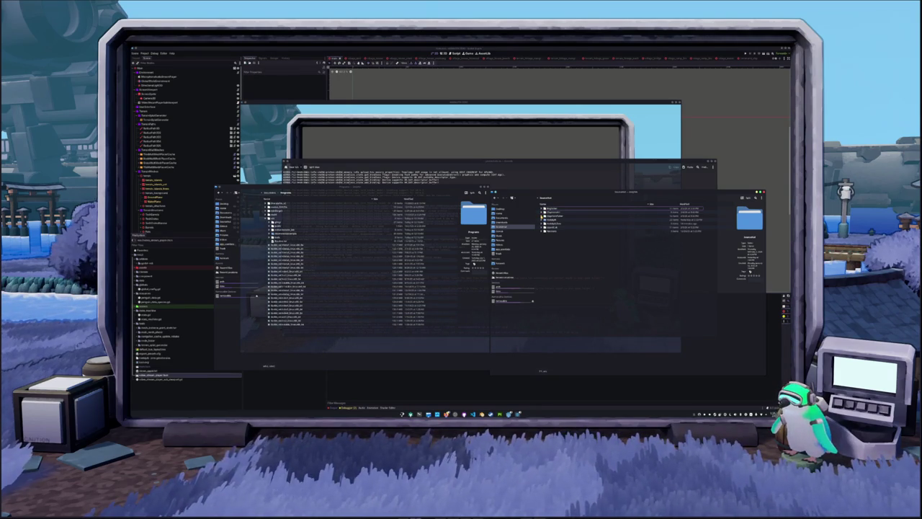
Expand the exported game's folders in Dolphin's tree and select a file.
{"action": "left_click", "coordinate": [542, 216]}
{"action": "left_click", "coordinate": [541, 215]}
{"action": "left_click", "coordinate": [544, 212]}
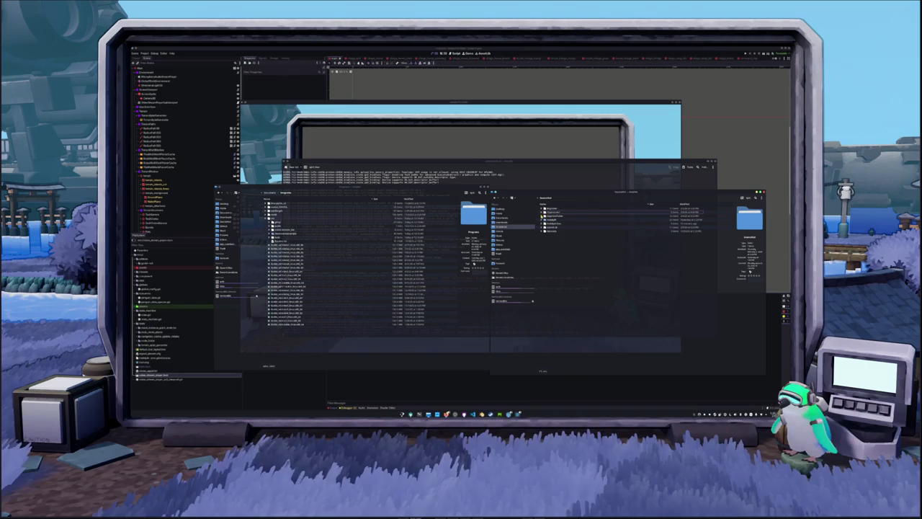
{"action": "double_click", "coordinate": [555, 222]}
{"action": "left_click", "coordinate": [544, 216]}
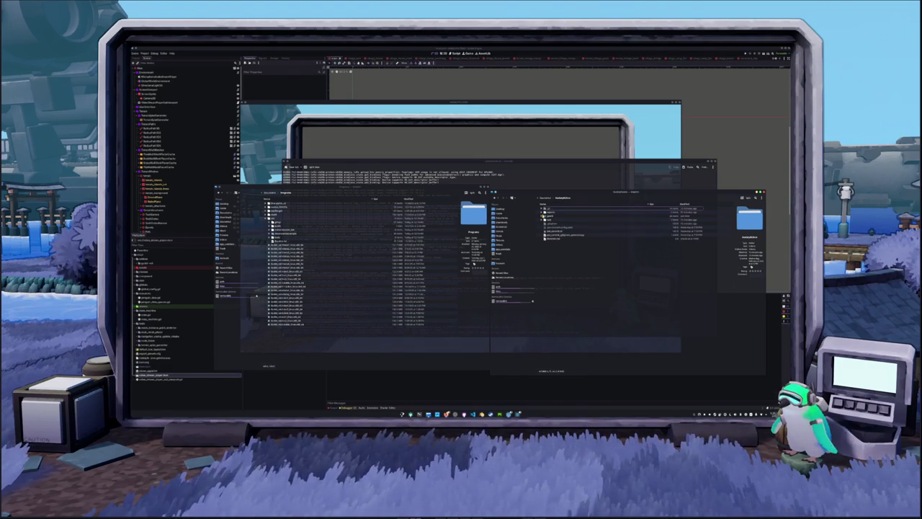
{"action": "left_click", "coordinate": [542, 215]}
{"action": "left_click", "coordinate": [546, 217]}
{"action": "left_click", "coordinate": [548, 246]}
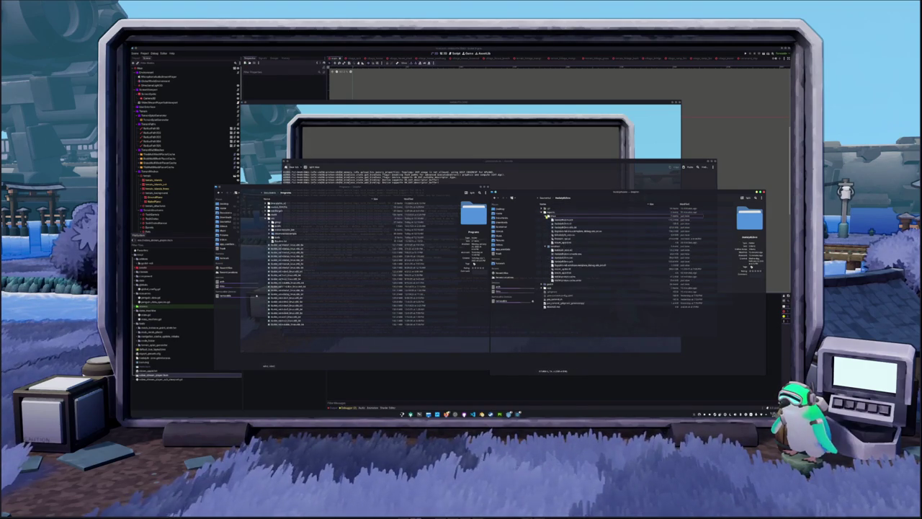
{"action": "left_click", "coordinate": [569, 245]}
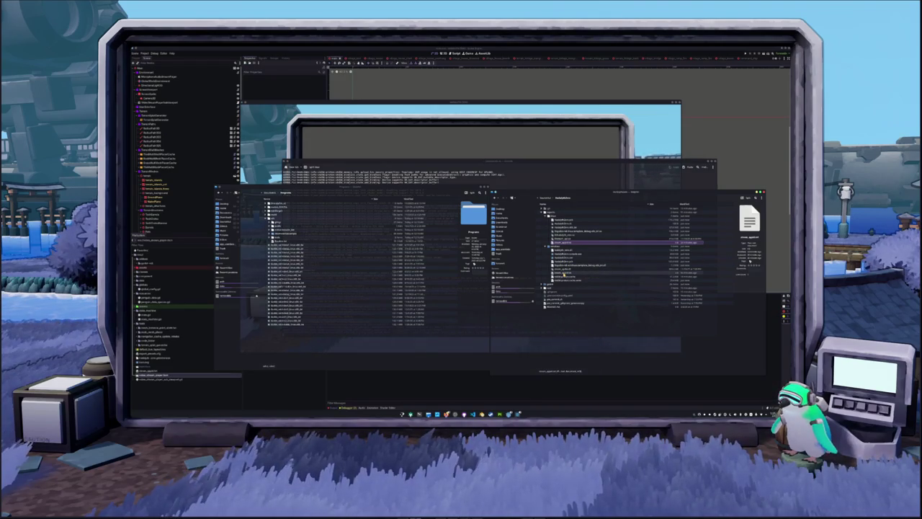
Open the text file in Kate, then close it.
{"action": "double_click", "coordinate": [564, 273]}
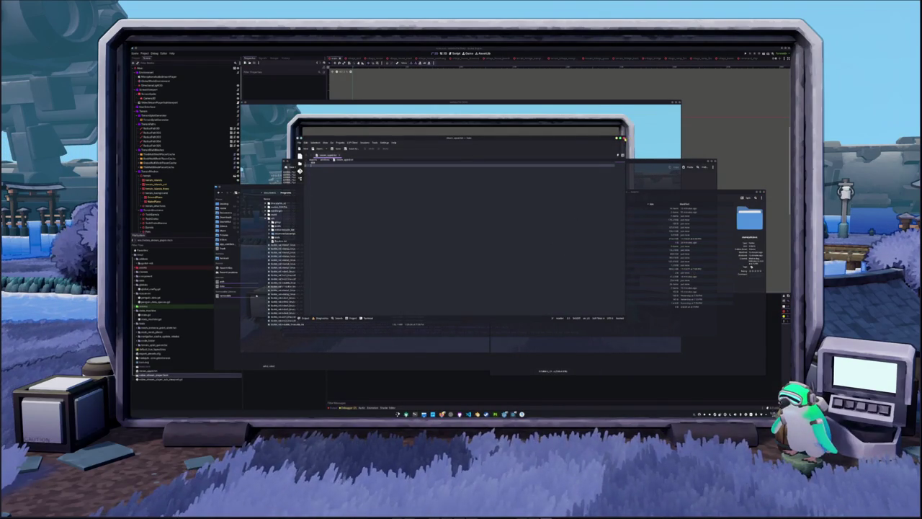
{"action": "key", "text": "ctrl+o"}
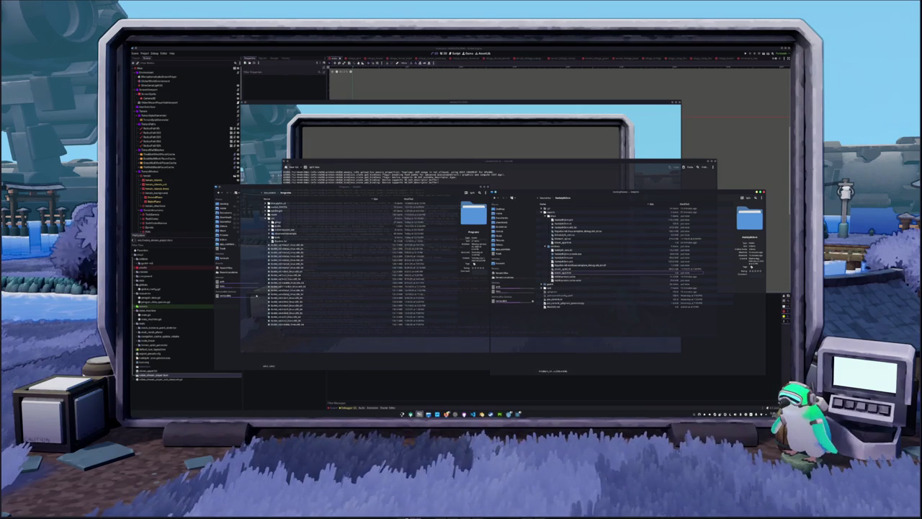
{"action": "key", "text": "Escape"}
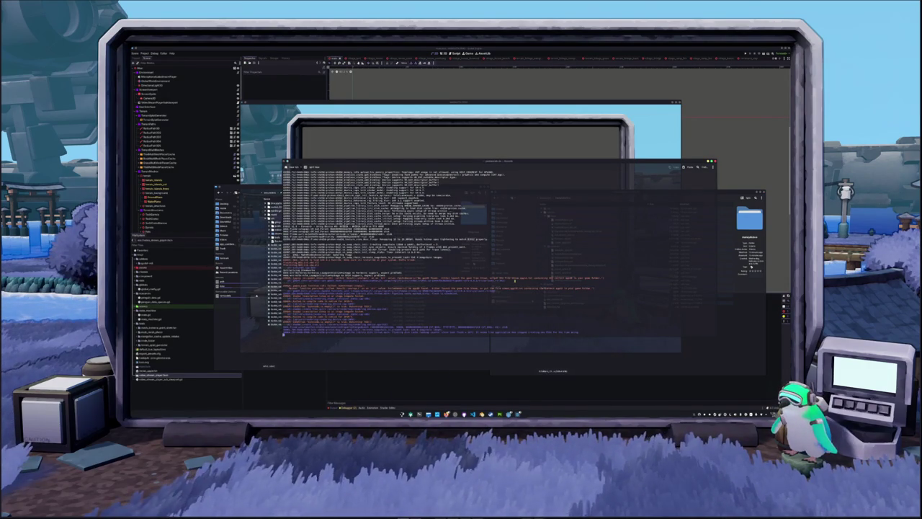
Select part of a Konsole log line, then move the terminal window aside.
{"action": "left_click_drag", "start_coordinate": [515, 278], "coordinate": [598, 278]}
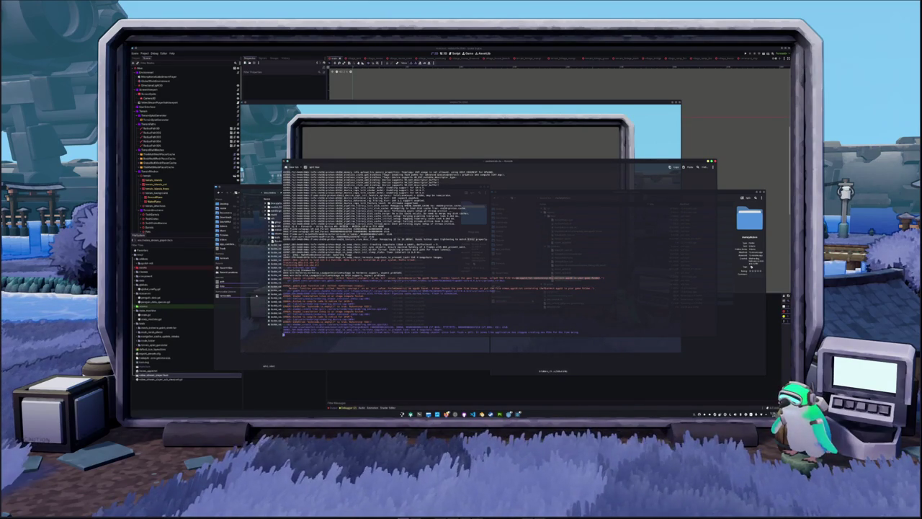
{"action": "left_click", "coordinate": [597, 220]}
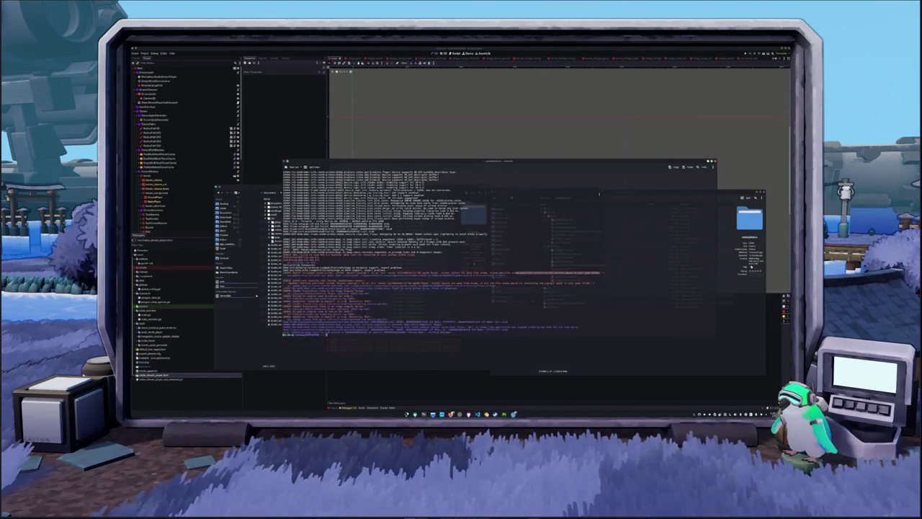
{"action": "mouse_move", "coordinate": [592, 164]}
{"action": "left_mouse_down"}
{"action": "mouse_move", "coordinate": [618, 157]}
{"action": "mouse_move", "coordinate": [579, 166]}
{"action": "mouse_move", "coordinate": [617, 130]}
{"action": "mouse_move", "coordinate": [619, 119]}
{"action": "mouse_move", "coordinate": [598, 108]}
{"action": "left_mouse_up"}
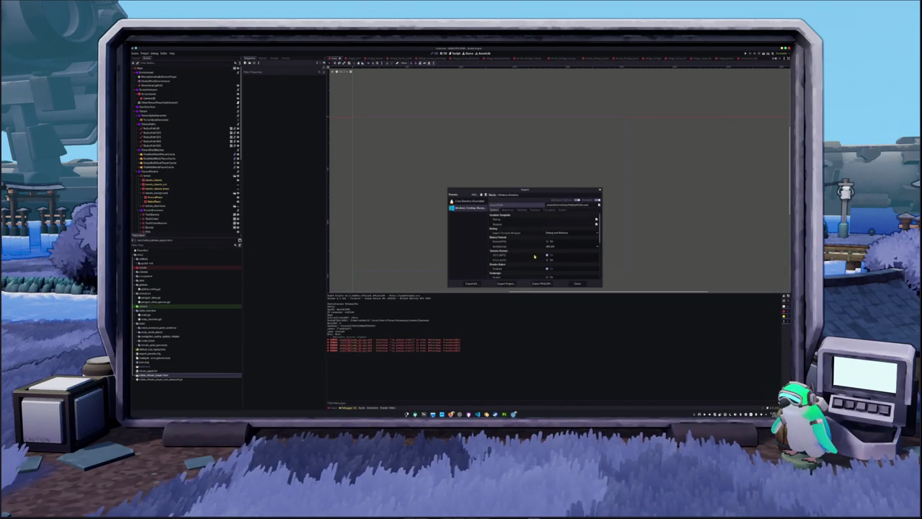
Close the Export dialog and open Project Settings.
{"action": "scroll", "coordinate": [533, 261], "scroll_direction": "down", "scroll_amount": 6}
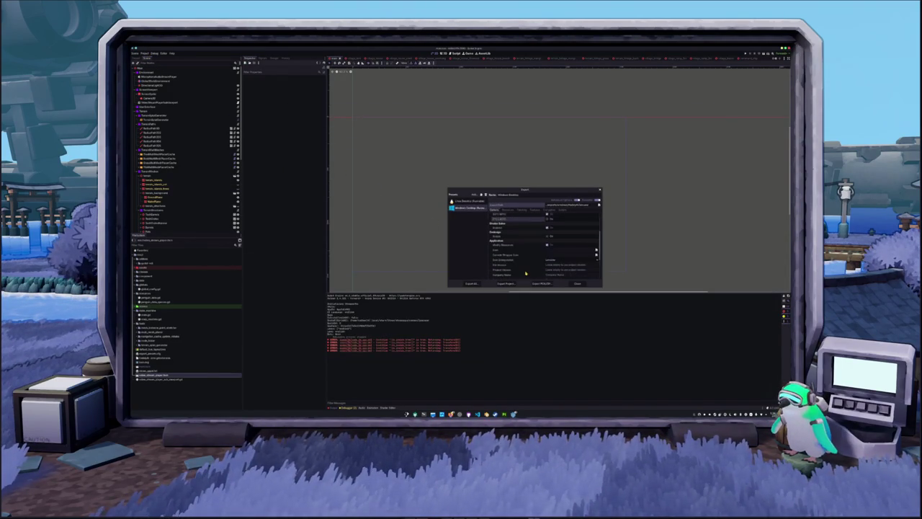
{"action": "left_click", "coordinate": [577, 283]}
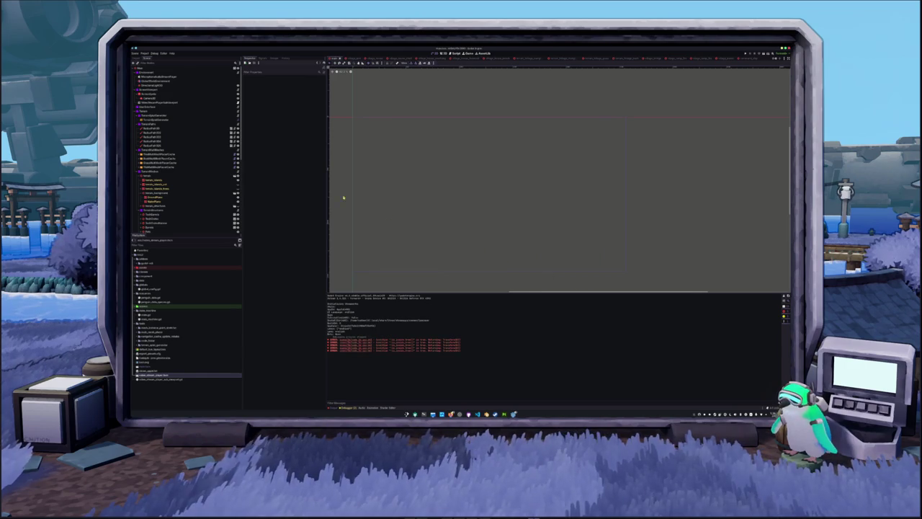
{"action": "left_click", "coordinate": [145, 53]}
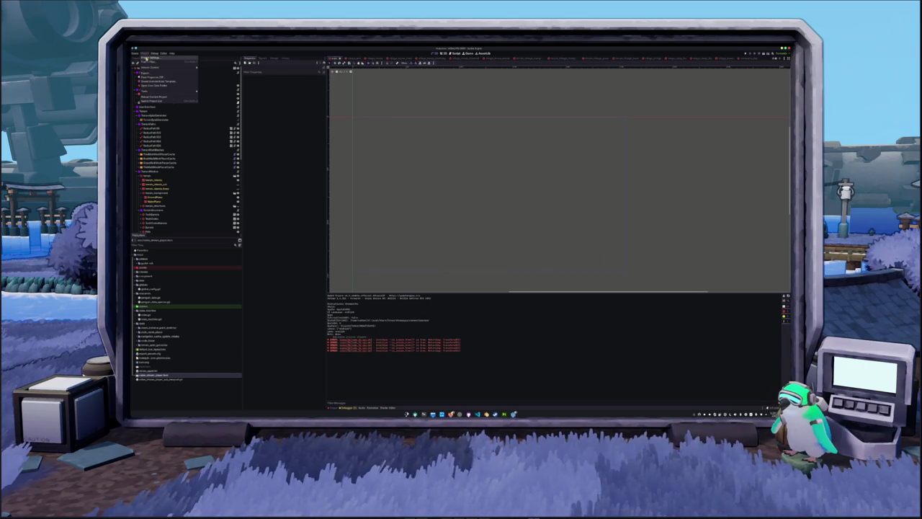
{"action": "left_click", "coordinate": [153, 58]}
{"action": "left_click_drag", "start_coordinate": [437, 213], "coordinate": [519, 156]}
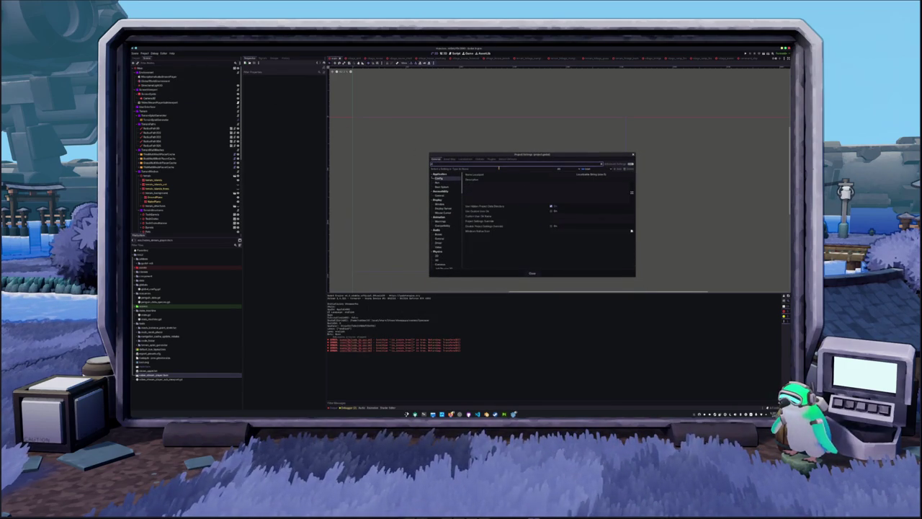
Clear the filter and browse Display and Rendering texture, method and Limits categories.
{"action": "key", "text": "BackSpace"}
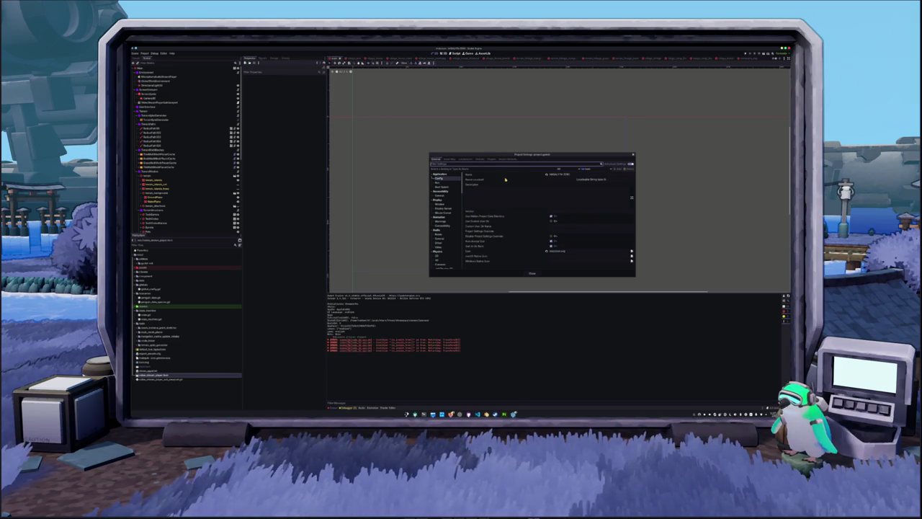
{"action": "left_click", "coordinate": [440, 195]}
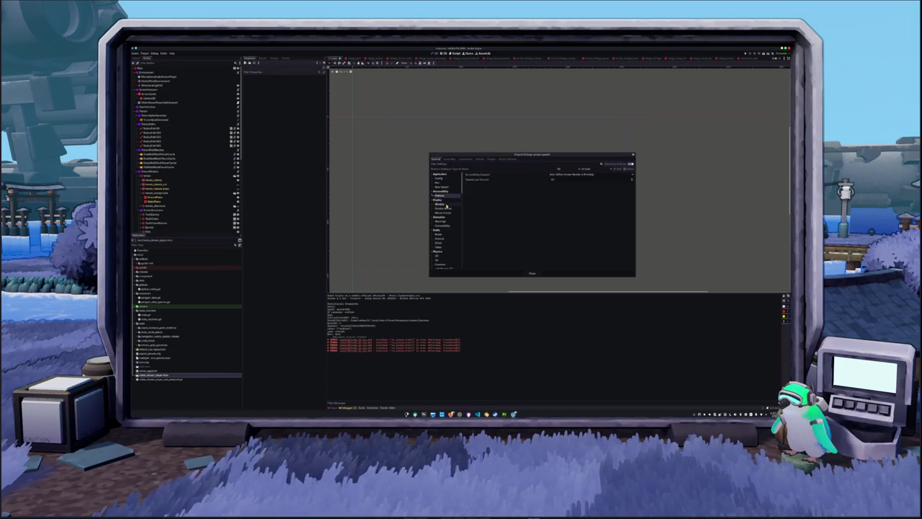
{"action": "left_click", "coordinate": [442, 205]}
{"action": "left_click", "coordinate": [443, 209]}
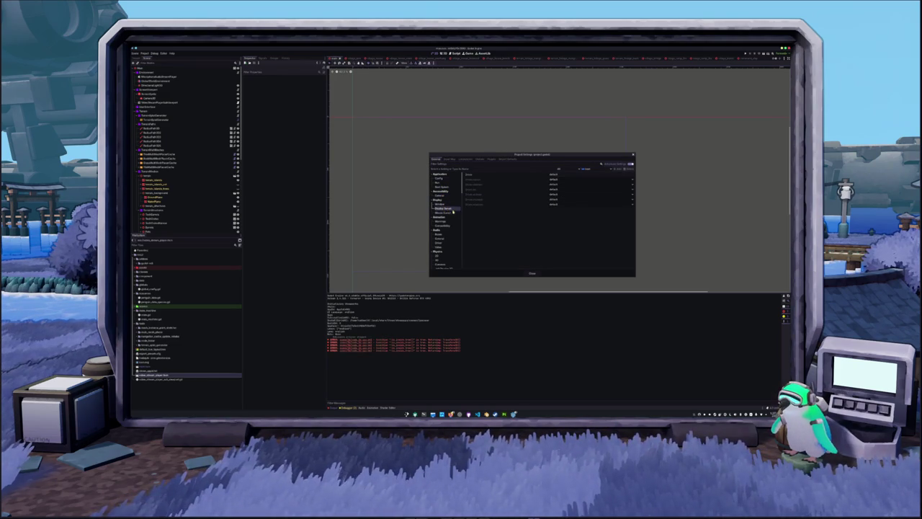
{"action": "left_click", "coordinate": [450, 214]}
{"action": "scroll", "coordinate": [448, 224], "scroll_direction": "down", "scroll_amount": 5}
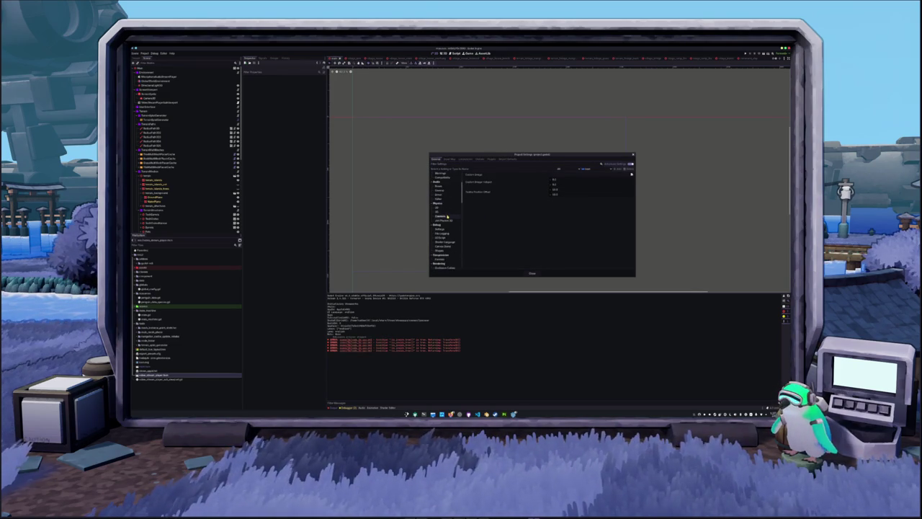
{"action": "scroll", "coordinate": [447, 232], "scroll_direction": "down", "scroll_amount": 3}
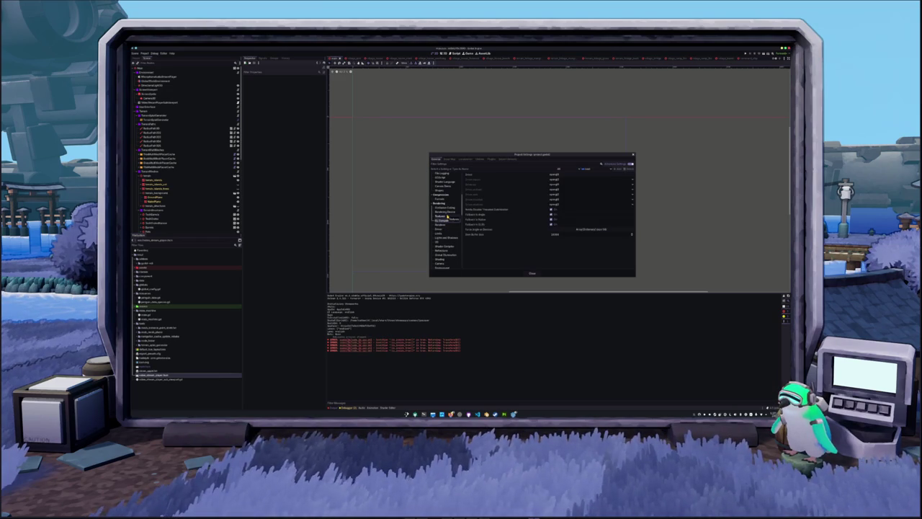
{"action": "left_click", "coordinate": [448, 216]}
{"action": "left_click", "coordinate": [447, 212]}
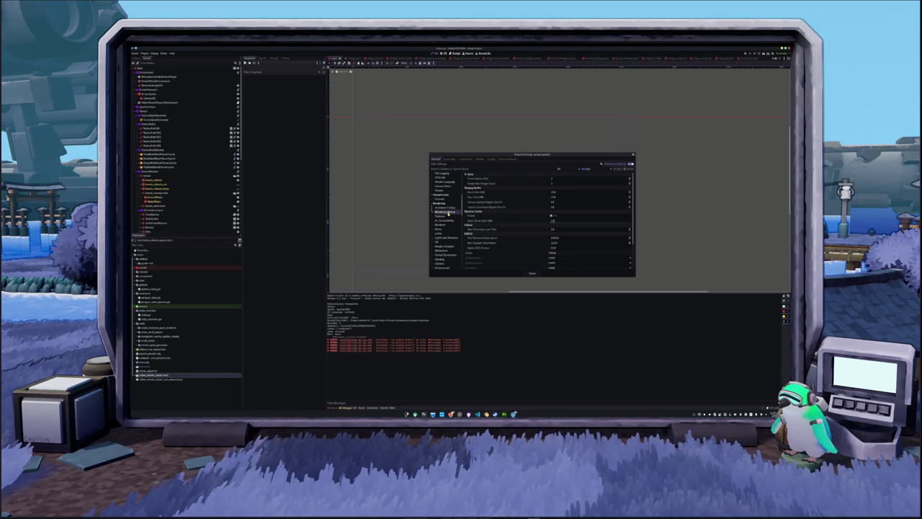
{"action": "left_click", "coordinate": [450, 208]}
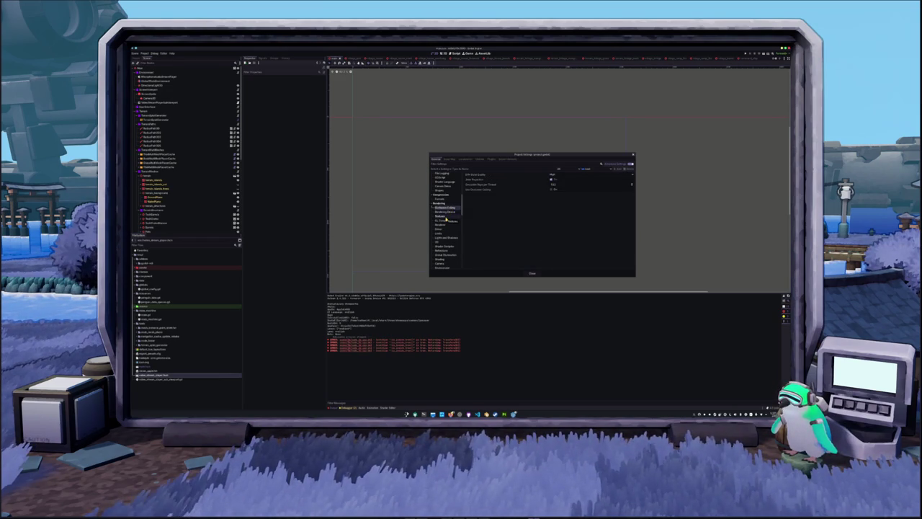
{"action": "left_click", "coordinate": [447, 216]}
{"action": "scroll", "coordinate": [490, 225], "scroll_direction": "down", "scroll_amount": 2}
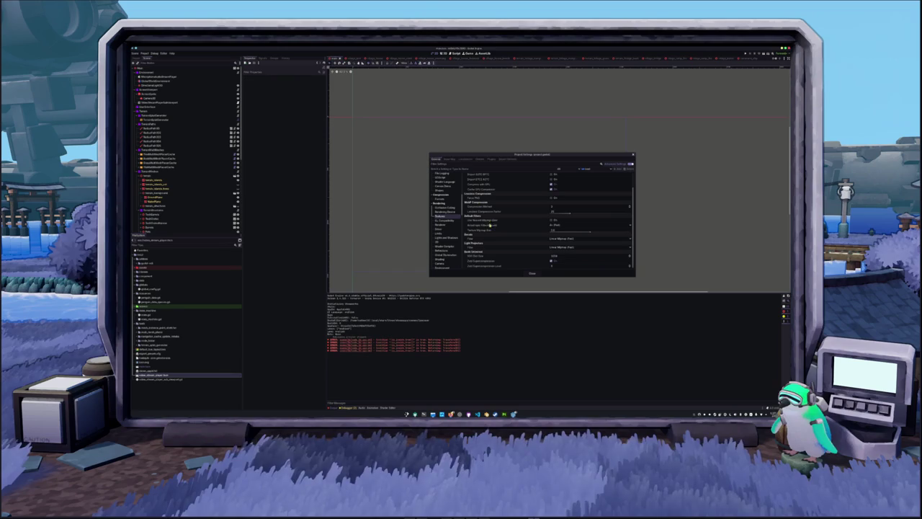
{"action": "left_click", "coordinate": [445, 224]}
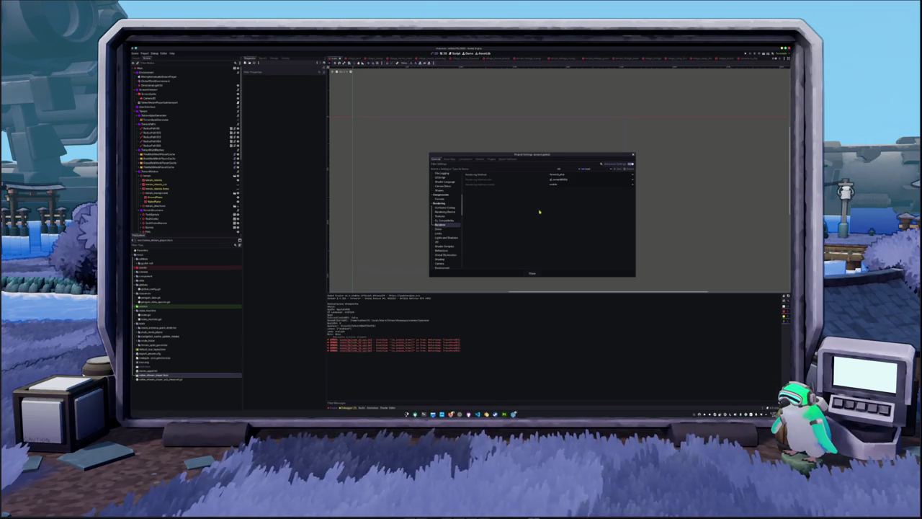
{"action": "left_click", "coordinate": [459, 228]}
{"action": "scroll", "coordinate": [445, 224], "scroll_direction": "down", "scroll_amount": 2}
{"action": "left_click", "coordinate": [443, 216]}
{"action": "scroll", "coordinate": [447, 231], "scroll_direction": "down", "scroll_amount": 1}
{"action": "scroll", "coordinate": [447, 230], "scroll_direction": "up", "scroll_amount": 4}
Browse Rendering categories from Rendering Device through Shading, Environment, Anti Aliasing and Scaling 3D.
{"action": "left_click", "coordinate": [446, 200]}
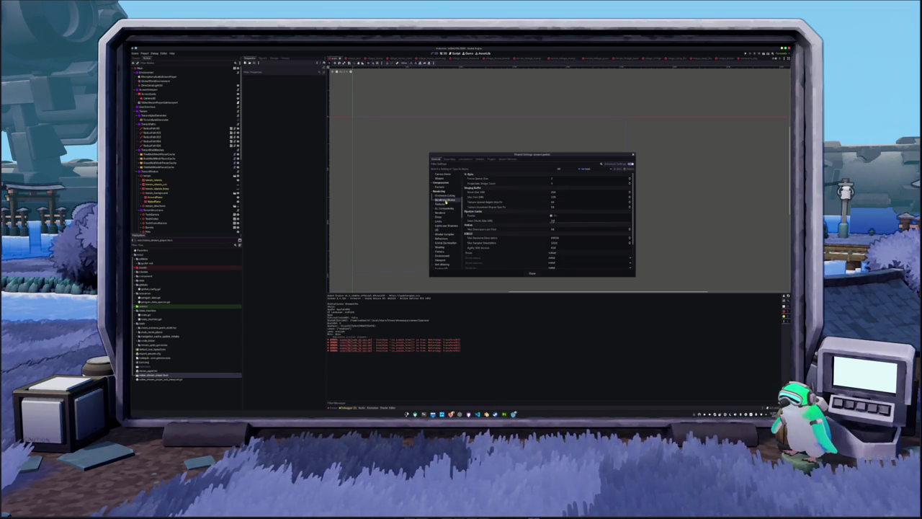
{"action": "left_click", "coordinate": [441, 205]}
{"action": "left_click", "coordinate": [440, 213]}
{"action": "left_click", "coordinate": [439, 217]}
{"action": "left_click", "coordinate": [438, 222]}
{"action": "left_click", "coordinate": [443, 225]}
{"action": "left_click", "coordinate": [441, 230]}
{"action": "left_click", "coordinate": [444, 234]}
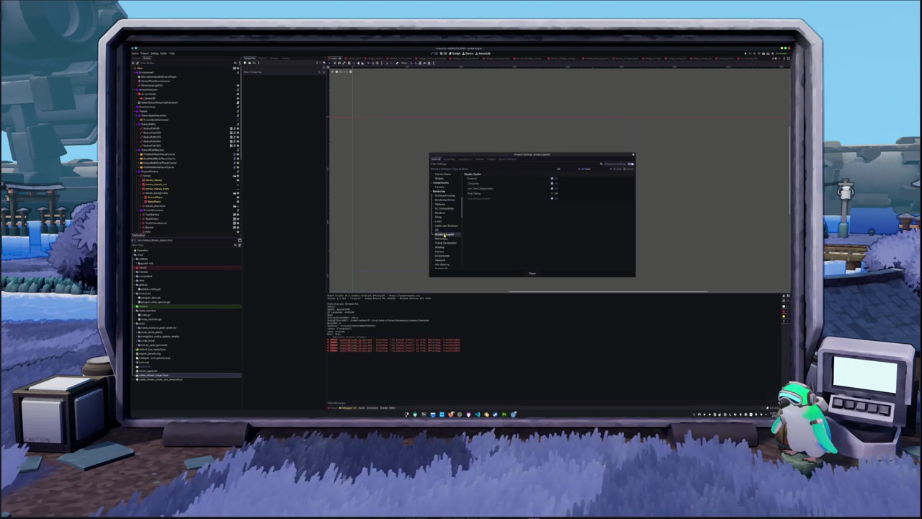
{"action": "left_click", "coordinate": [443, 239]}
{"action": "left_click", "coordinate": [444, 243]}
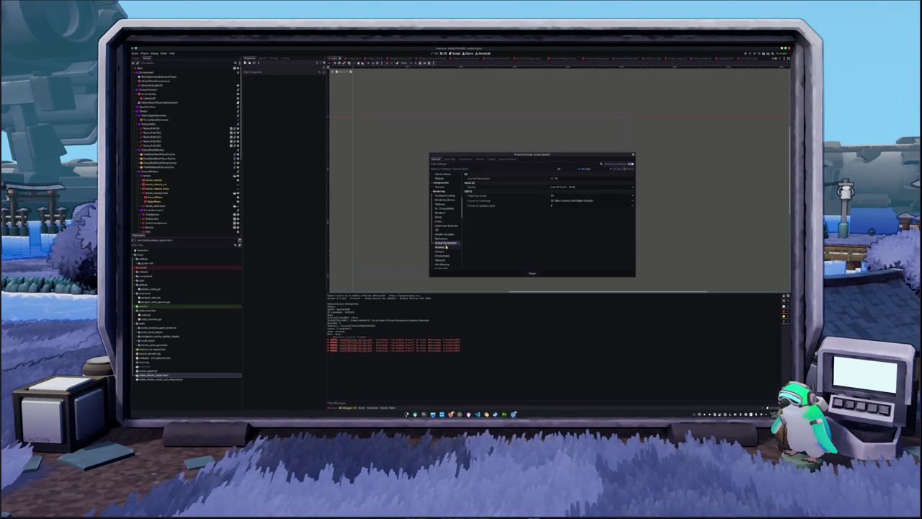
{"action": "left_click", "coordinate": [446, 246]}
{"action": "left_click", "coordinate": [446, 251]}
{"action": "scroll", "coordinate": [447, 249], "scroll_direction": "down", "scroll_amount": 1}
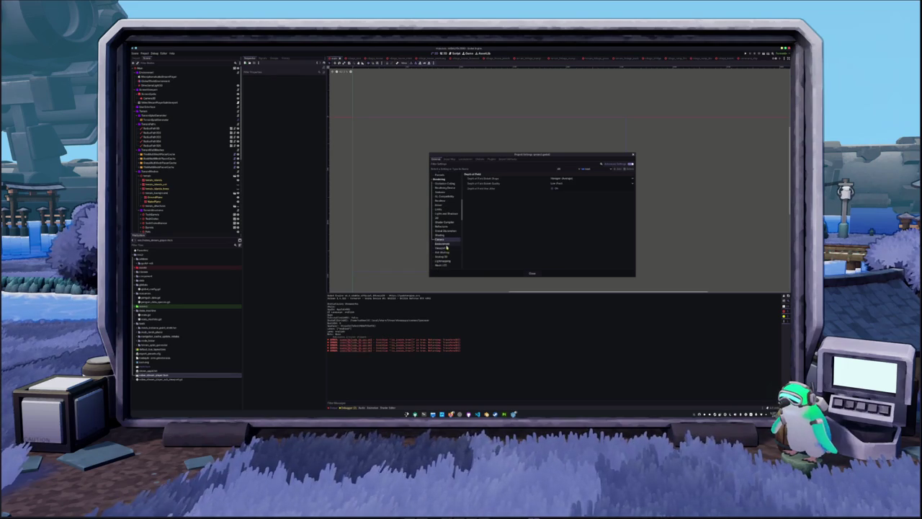
{"action": "left_click", "coordinate": [445, 244]}
{"action": "left_click", "coordinate": [445, 248]}
{"action": "left_click", "coordinate": [445, 252]}
{"action": "scroll", "coordinate": [445, 252], "scroll_direction": "down", "scroll_amount": 1}
{"action": "left_click", "coordinate": [447, 245]}
{"action": "left_click", "coordinate": [449, 250]}
{"action": "left_click", "coordinate": [449, 254]}
{"action": "scroll", "coordinate": [442, 220], "scroll_direction": "up", "scroll_amount": 1}
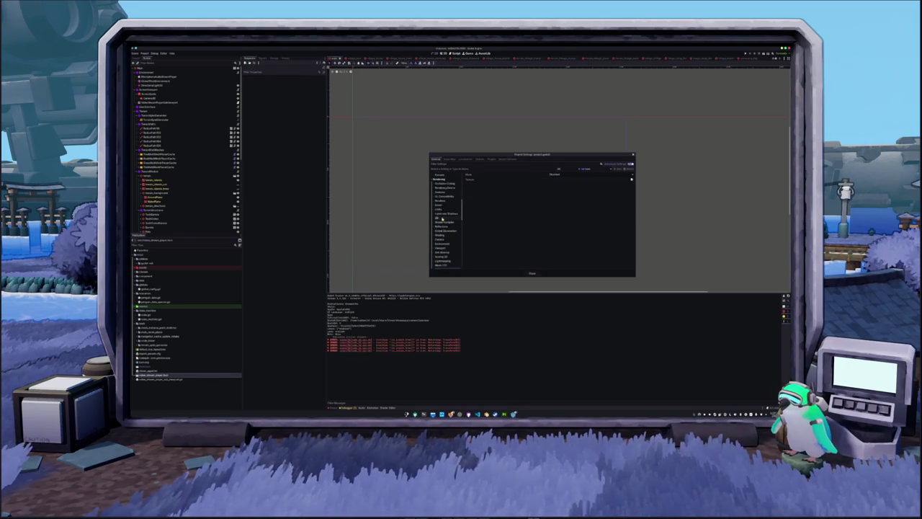
Set Rendering Device > Driver to vulkan and Save & Restart.
{"action": "left_click", "coordinate": [447, 184]}
{"action": "left_click", "coordinate": [449, 188]}
{"action": "scroll", "coordinate": [500, 231], "scroll_direction": "down", "scroll_amount": 2}
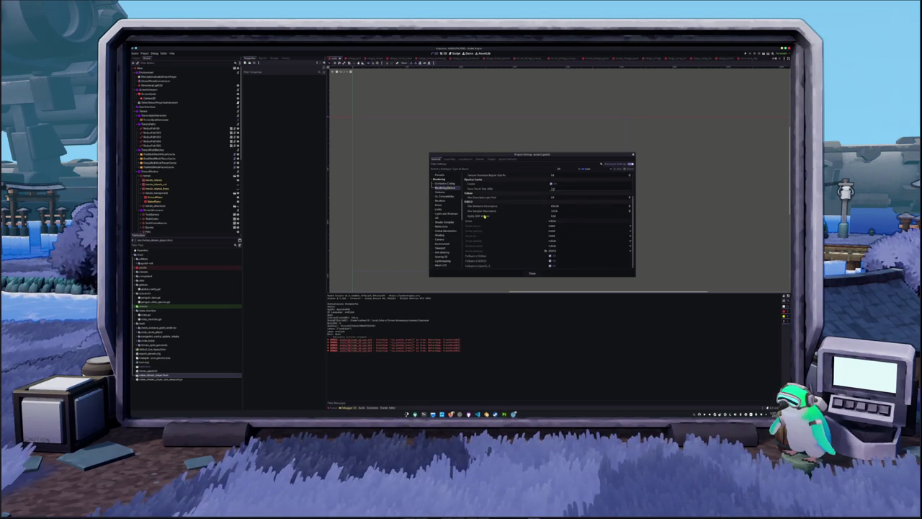
{"action": "left_click", "coordinate": [552, 250]}
{"action": "left_click", "coordinate": [551, 258]}
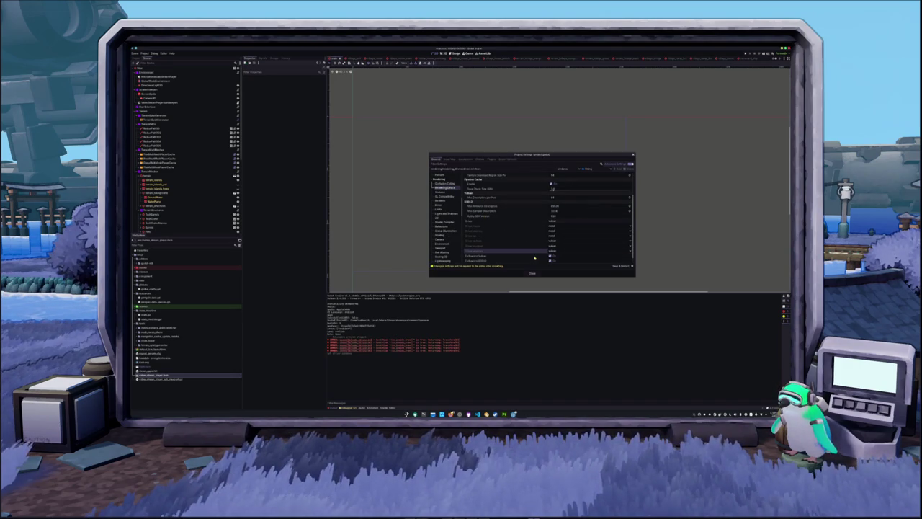
{"action": "left_click", "coordinate": [619, 267]}
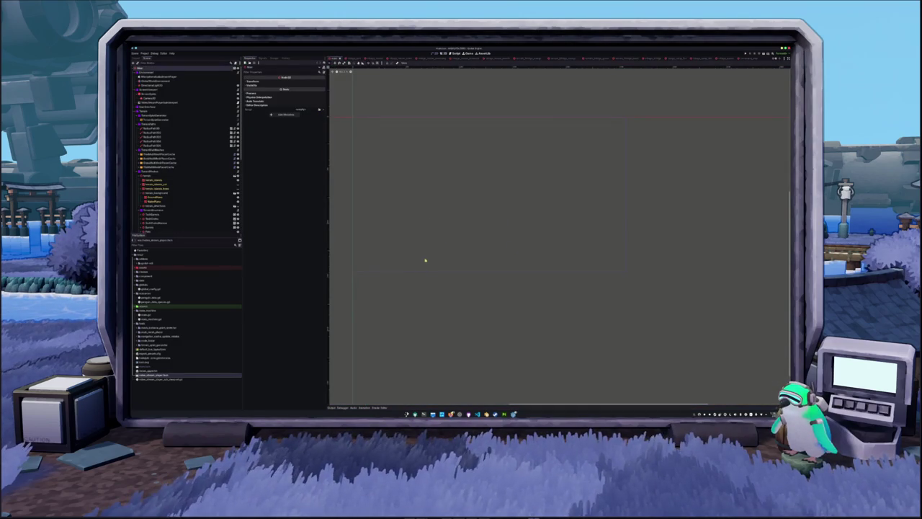
Re-export the project via Export Project..., overwriting the existing build file.
{"action": "left_click", "coordinate": [144, 53]}
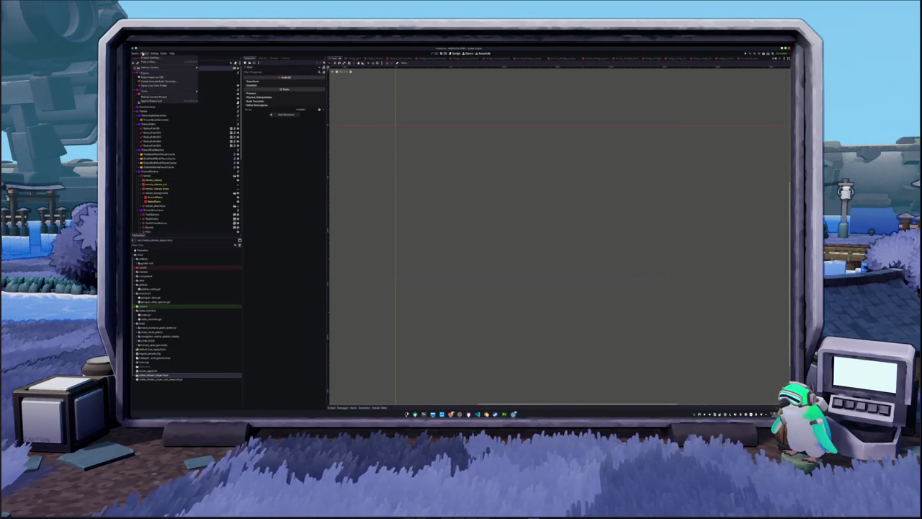
{"action": "left_click", "coordinate": [153, 74]}
{"action": "left_click", "coordinate": [504, 284]}
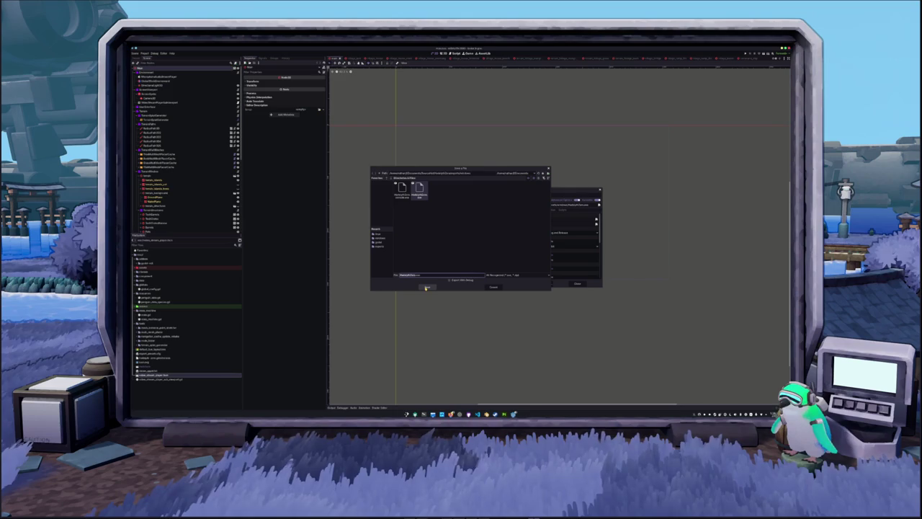
{"action": "left_click", "coordinate": [426, 288]}
{"action": "left_click", "coordinate": [435, 236]}
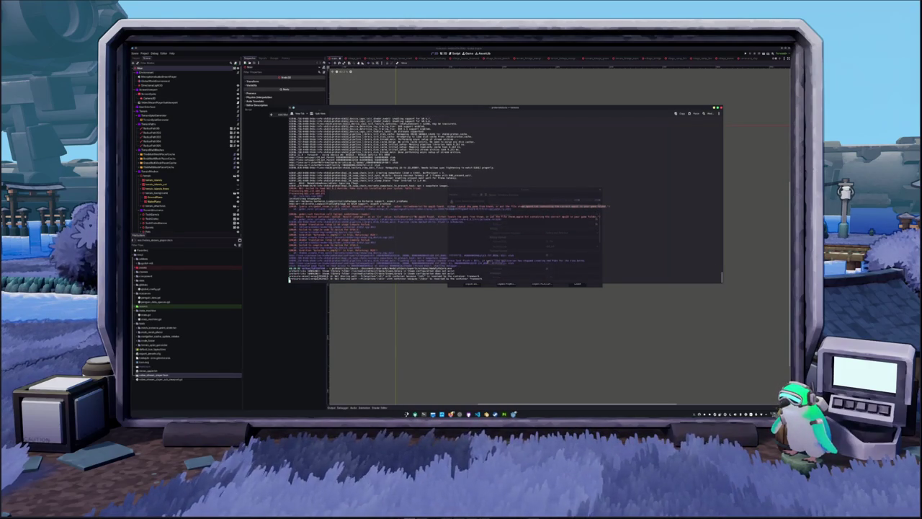
Move the Konsole window left to reveal the running build.
{"action": "left_click_drag", "start_coordinate": [499, 110], "coordinate": [346, 120]}
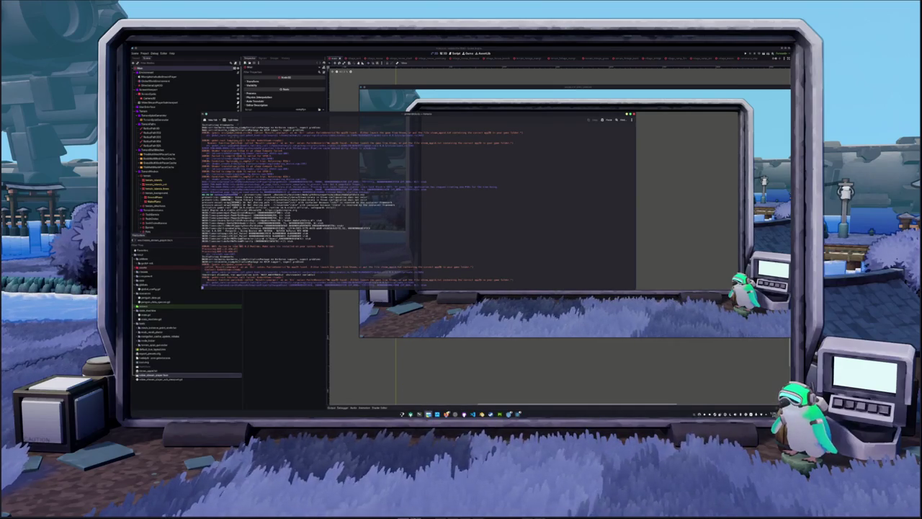
Select files in the Dolphin build folder, then bring Konsole back to the front.
{"action": "mouse_move", "coordinate": [428, 415]}
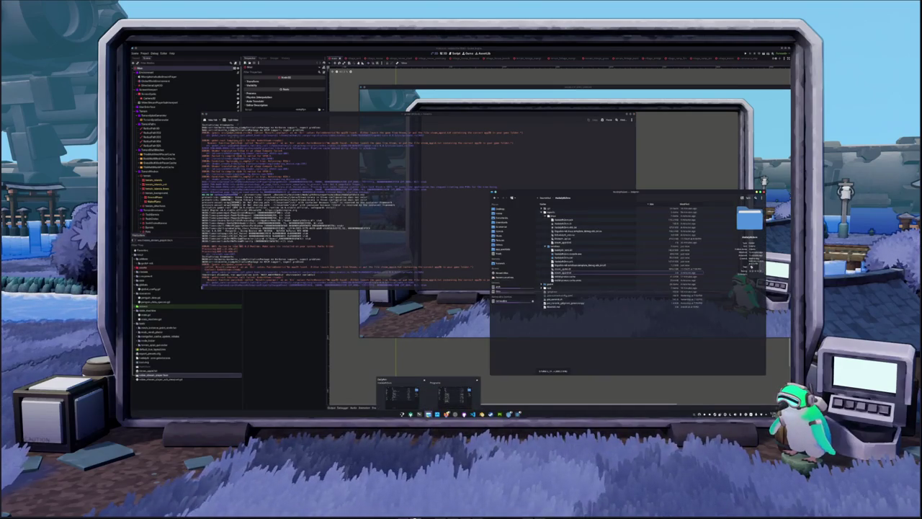
{"action": "left_click", "coordinate": [571, 263]}
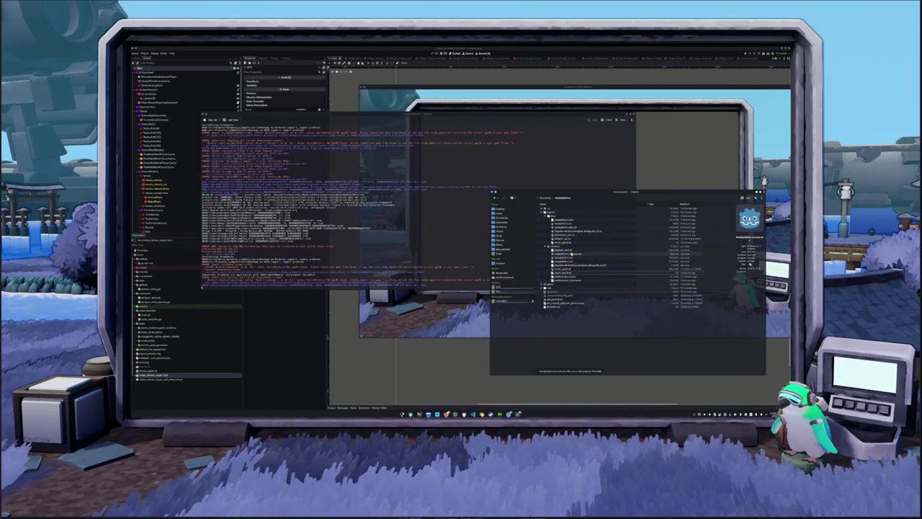
{"action": "left_click", "coordinate": [573, 273]}
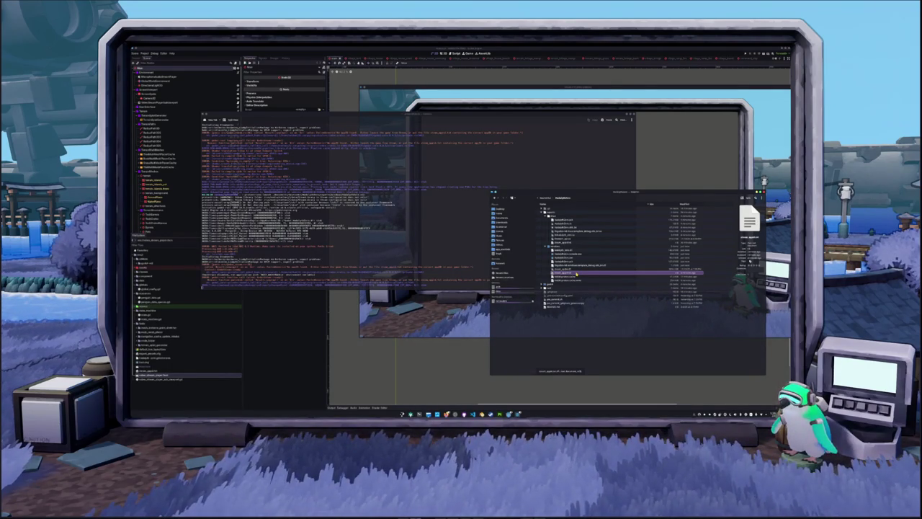
{"action": "double_click", "coordinate": [577, 273]}
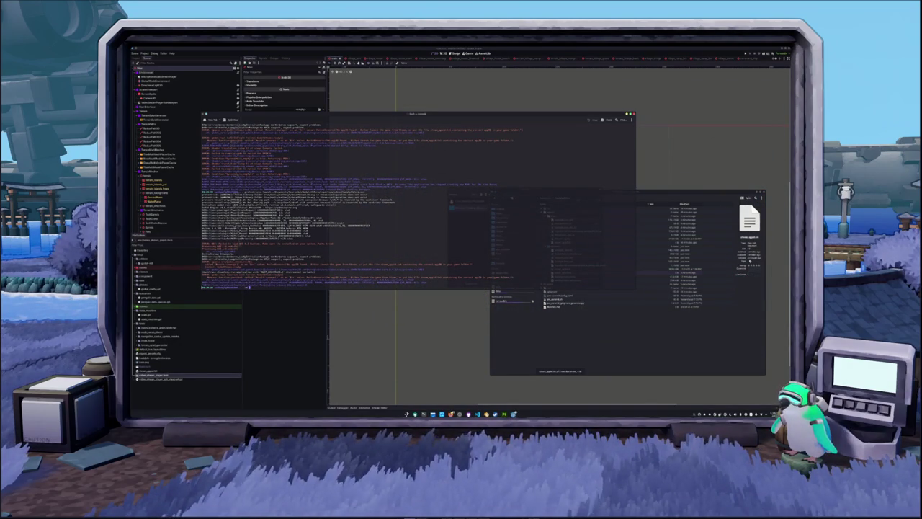
Run ./godot with the --pck option, then list the folder's files with ls.
{"action": "type", "text": "./godot --pat"}
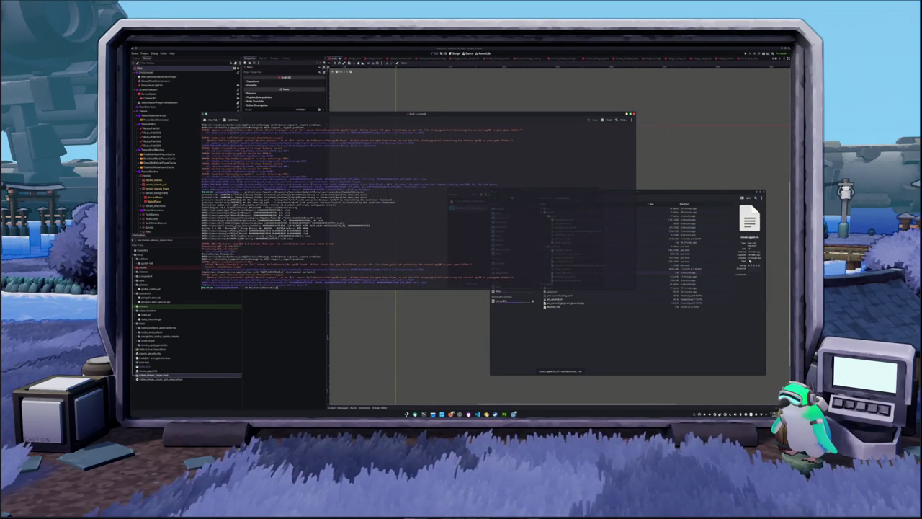
{"action": "key", "text": "Tab"}
{"action": "key", "text": "Tab"}
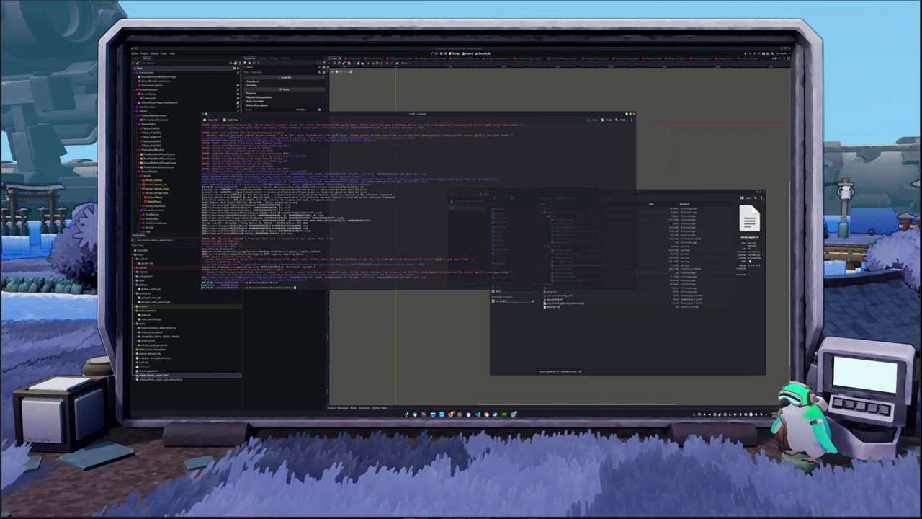
{"action": "type", "text": "ck"}
{"action": "key", "text": "Return"}
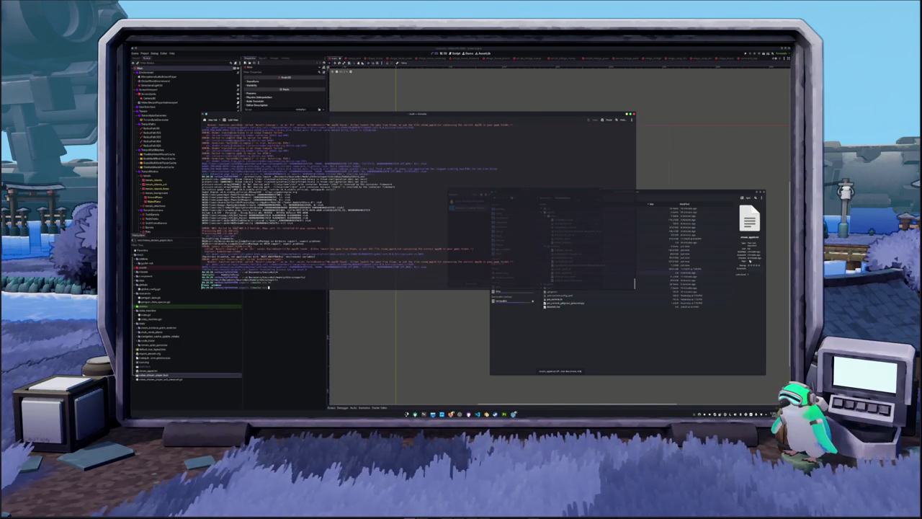
{"action": "type", "text": "ls"}
{"action": "key", "text": "Return"}
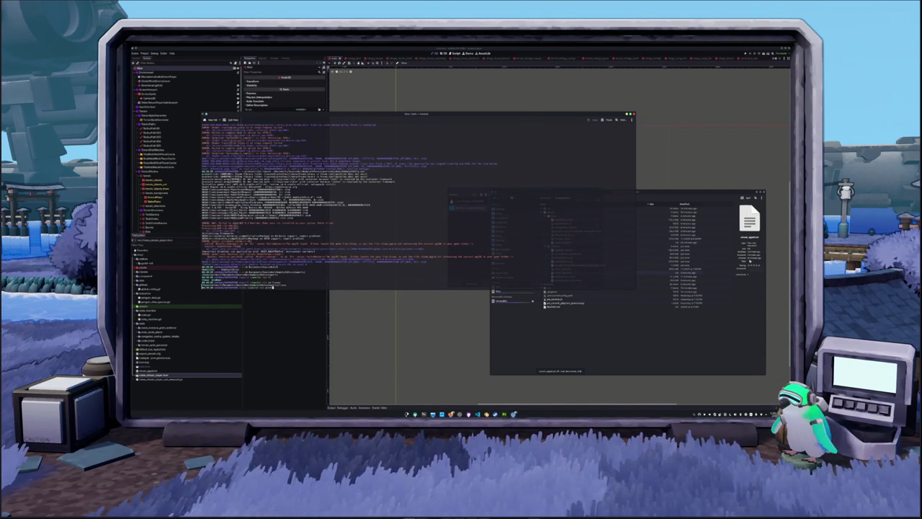
Recall a previous command, tab-complete an sh file name, trim it and run it.
{"action": "key", "text": "Tab"}
{"action": "key", "text": "Tab"}
{"action": "type", "text": "sh"}
{"action": "key", "text": "Tab"}
{"action": "key", "text": "Tab"}
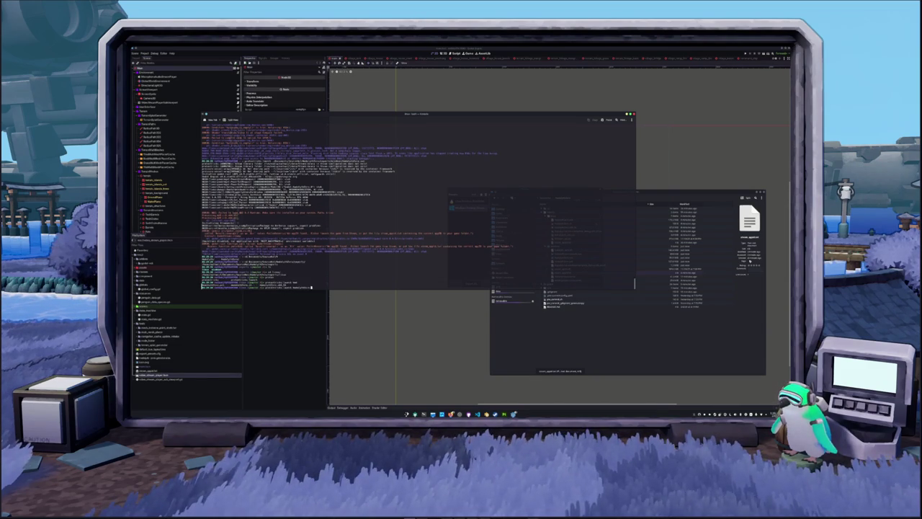
{"action": "key", "text": "Tab"}
{"action": "key", "text": "BackSpace"}
{"action": "key", "text": "BackSpace"}
{"action": "key", "text": "BackSpace"}
{"action": "key", "text": "BackSpace"}
{"action": "key", "text": "BackSpace"}
{"action": "key", "text": "BackSpace"}
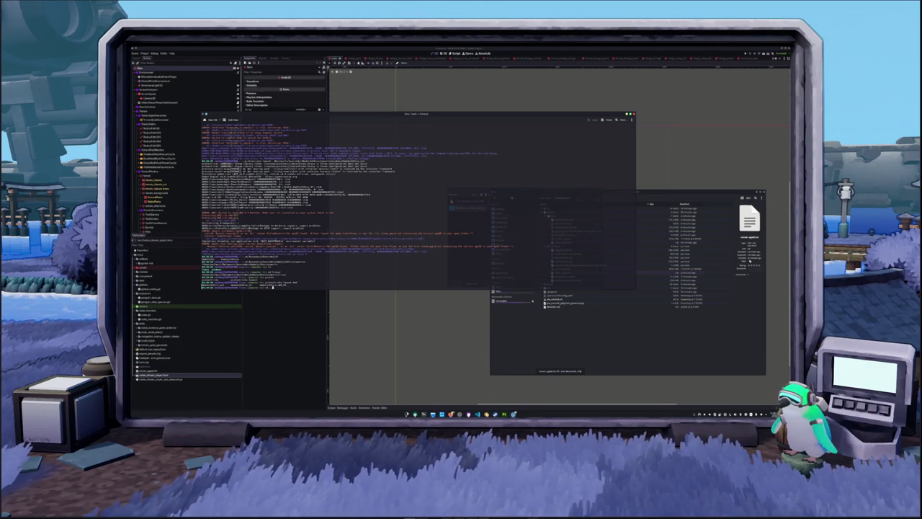
{"action": "key", "text": "Return"}
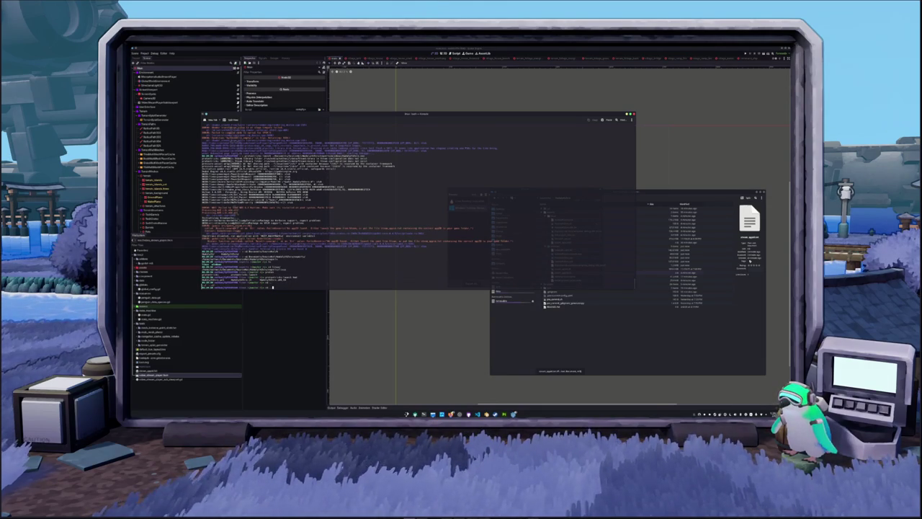
List the folder again with ls and a detailed ls -la listing.
{"action": "type", "text": "ls"}
{"action": "key", "text": "Return"}
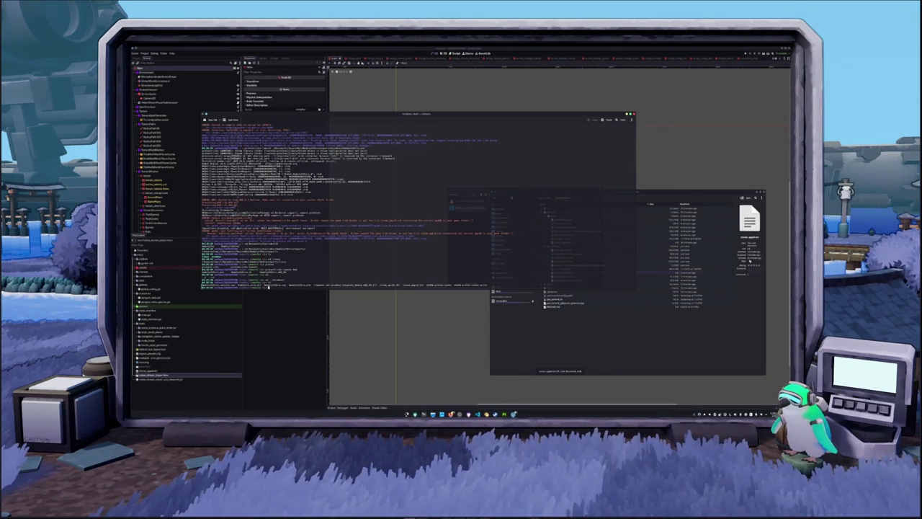
{"action": "type", "text": "ls -l"}
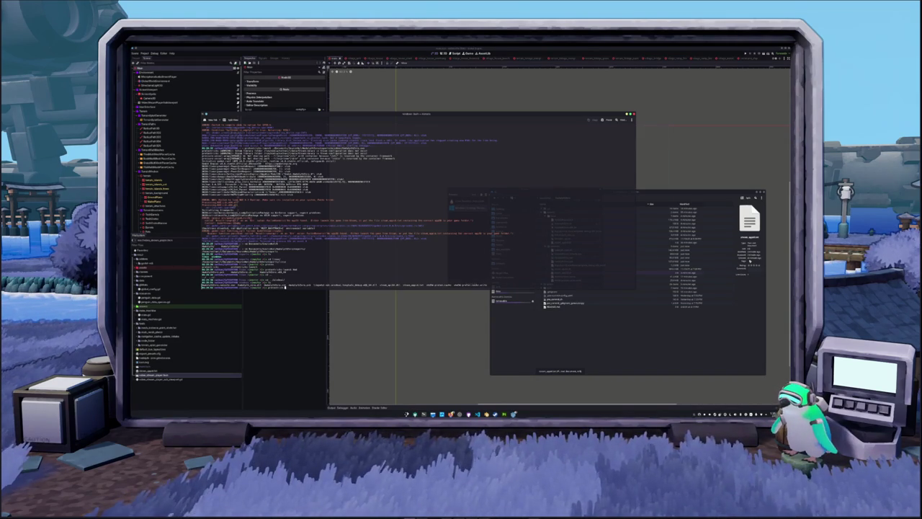
{"action": "type", "text": "app"}
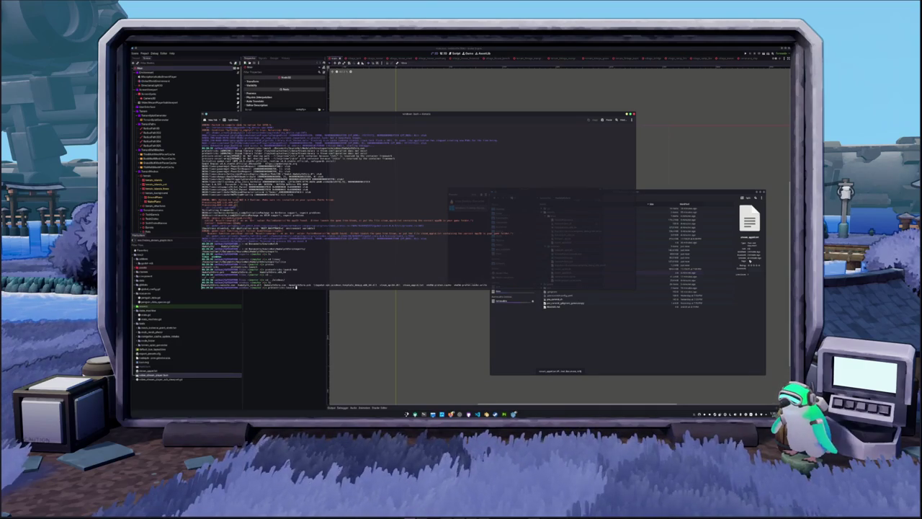
{"action": "key", "text": "Tab"}
{"action": "key", "text": "Tab"}
{"action": "key", "text": "Tab"}
{"action": "key", "text": "Tab"}
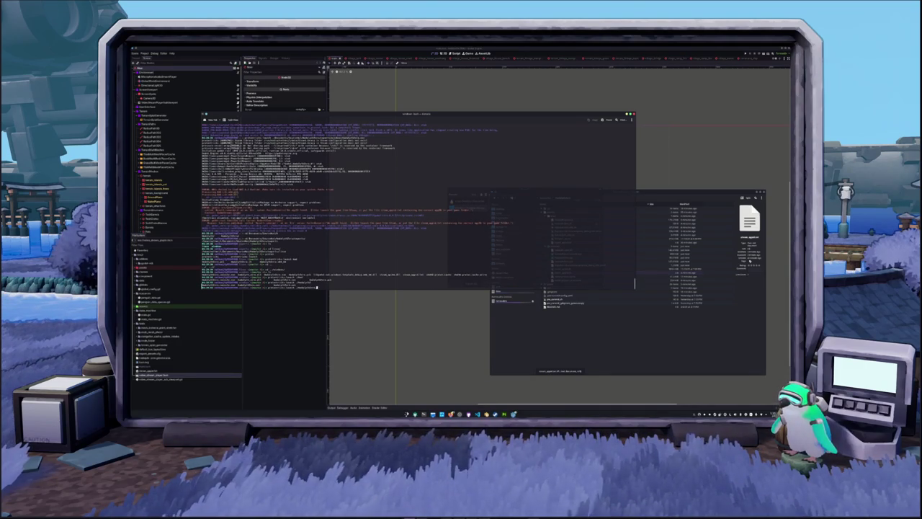
{"action": "key", "text": "Return"}
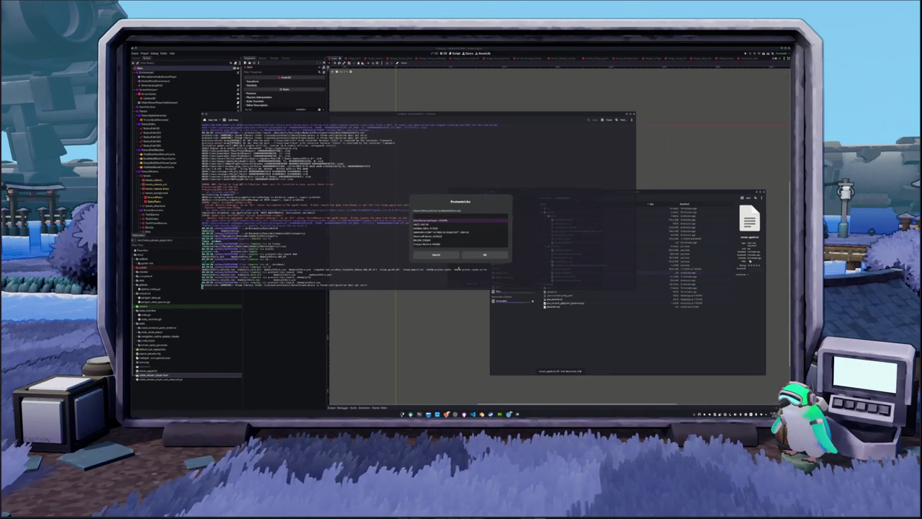
Accept the launch dialog so the game runs, then move Konsole aside to read the crash log.
{"action": "left_click", "coordinate": [485, 254]}
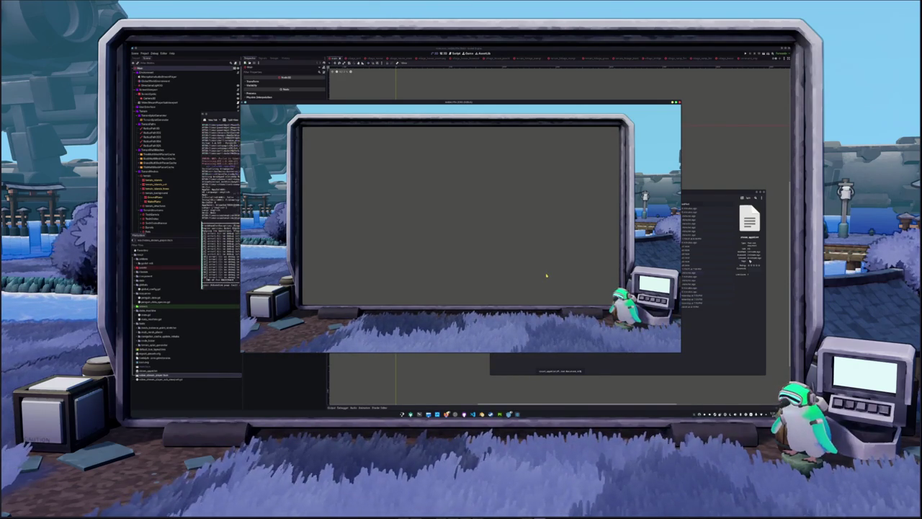
{"action": "left_click_drag", "start_coordinate": [559, 182], "coordinate": [673, 147]}
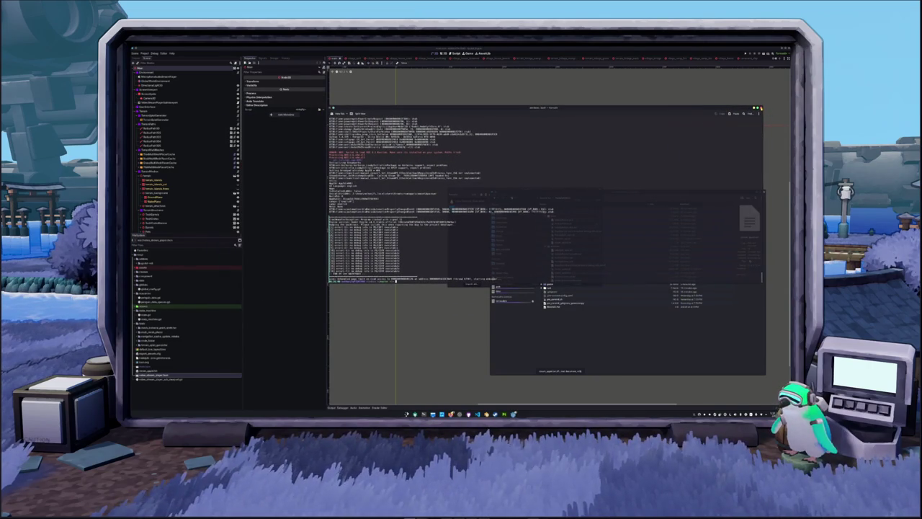
Close Konsole, Dolphin and the Export dialog, then select the WaterShaderPlayerSubviewport node.
{"action": "left_click", "coordinate": [758, 109]}
{"action": "left_click", "coordinate": [763, 193]}
{"action": "left_click", "coordinate": [578, 284]}
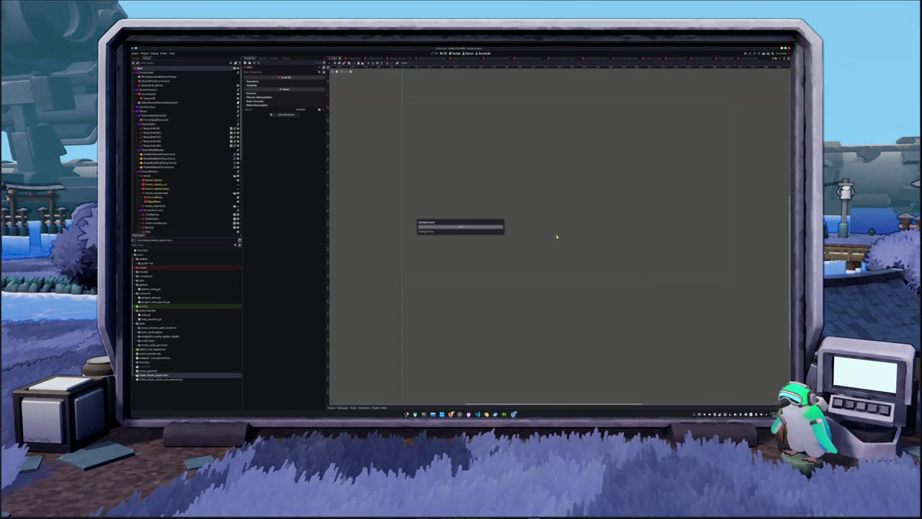
{"action": "left_click", "coordinate": [141, 103]}
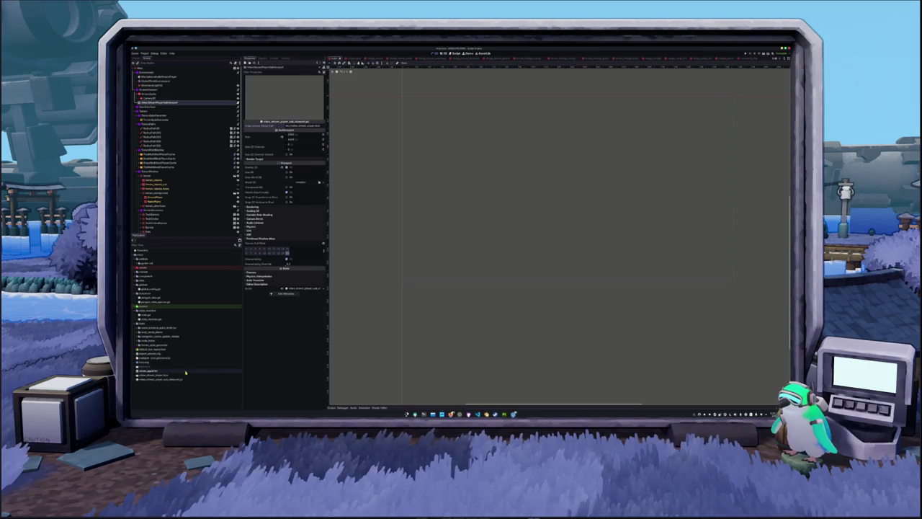
Collapse the scene, scene_machine, globals and data folders in the FileSystem dock.
{"action": "left_click", "coordinate": [171, 350]}
{"action": "double_click", "coordinate": [155, 325]}
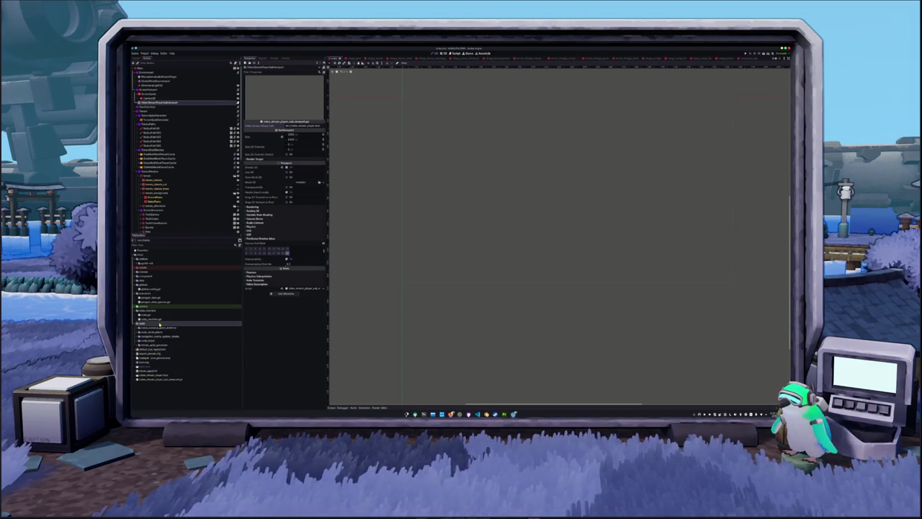
{"action": "double_click", "coordinate": [153, 311]}
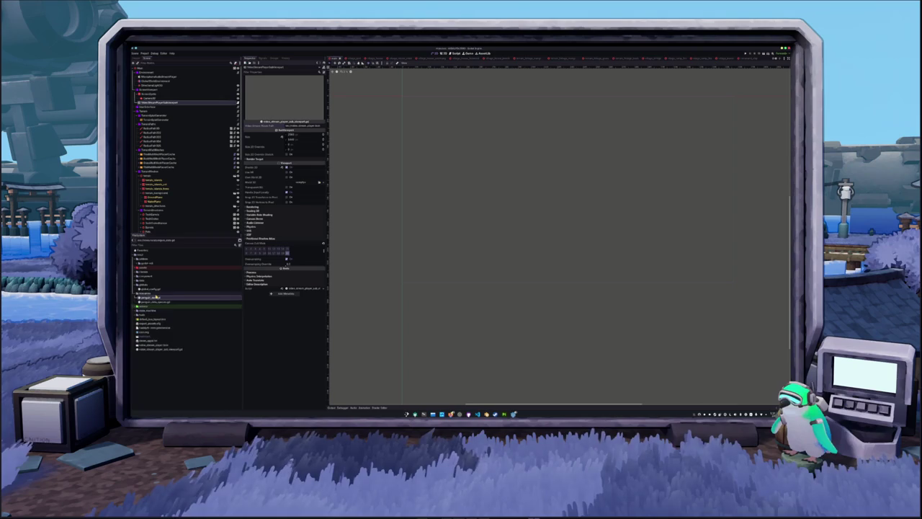
{"action": "double_click", "coordinate": [159, 286]}
{"action": "double_click", "coordinate": [159, 286]}
{"action": "left_click", "coordinate": [169, 289]}
{"action": "double_click", "coordinate": [166, 282]}
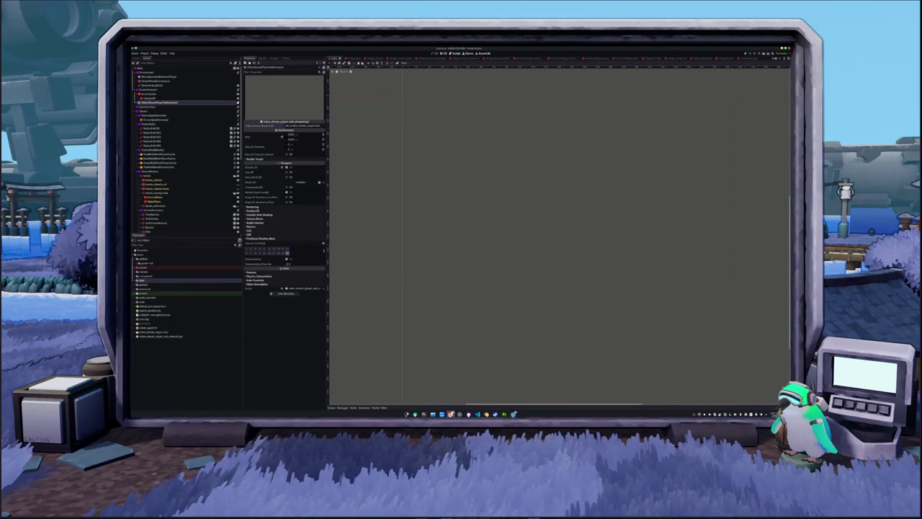
{"action": "key", "text": "alt+Tab"}
Reopen the Fast-Paced Multiplayer article from recently closed tabs and read it enlarged.
{"action": "scroll", "coordinate": [438, 70], "scroll_direction": "down", "scroll_amount": 3}
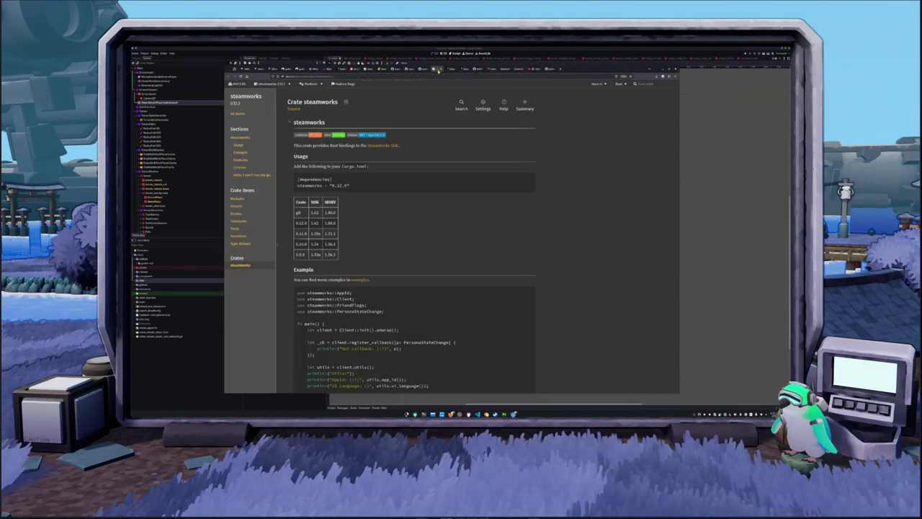
{"action": "scroll", "coordinate": [439, 70], "scroll_direction": "down", "scroll_amount": 4}
{"action": "scroll", "coordinate": [438, 70], "scroll_direction": "down", "scroll_amount": 3}
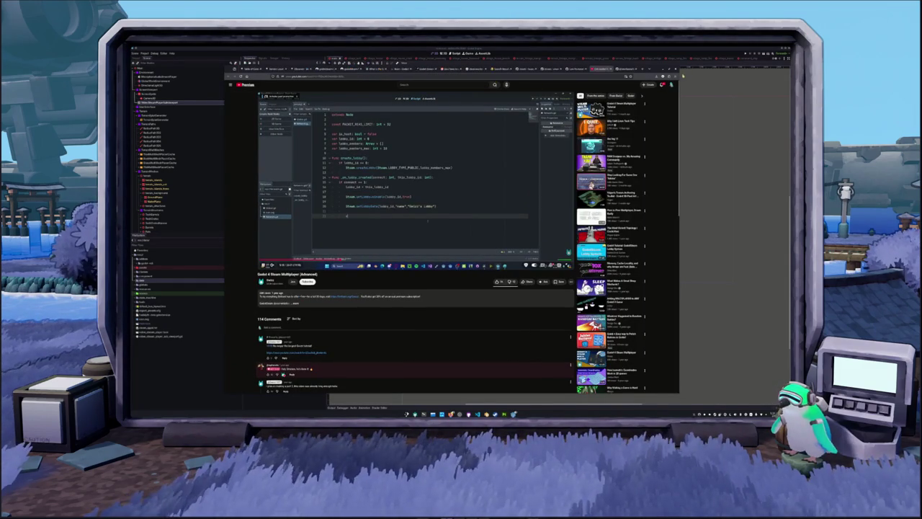
{"action": "left_click", "coordinate": [673, 77]}
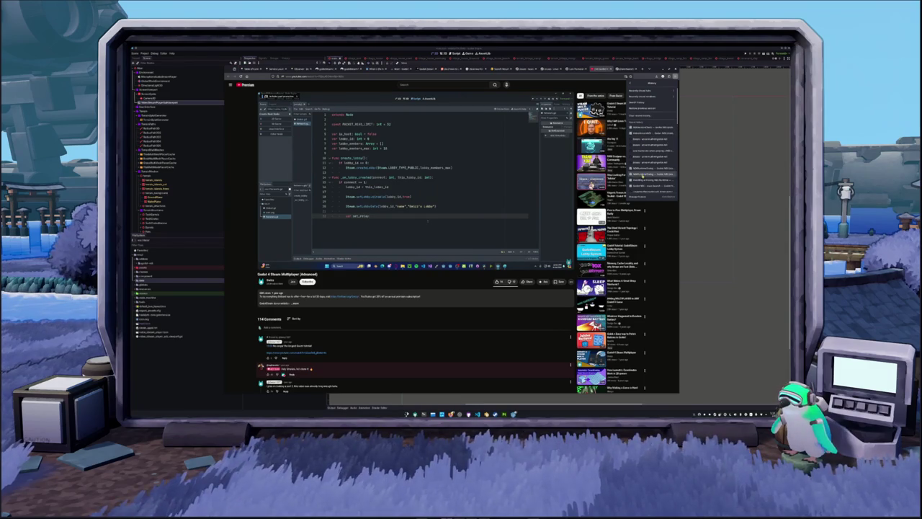
{"action": "left_click", "coordinate": [638, 91]}
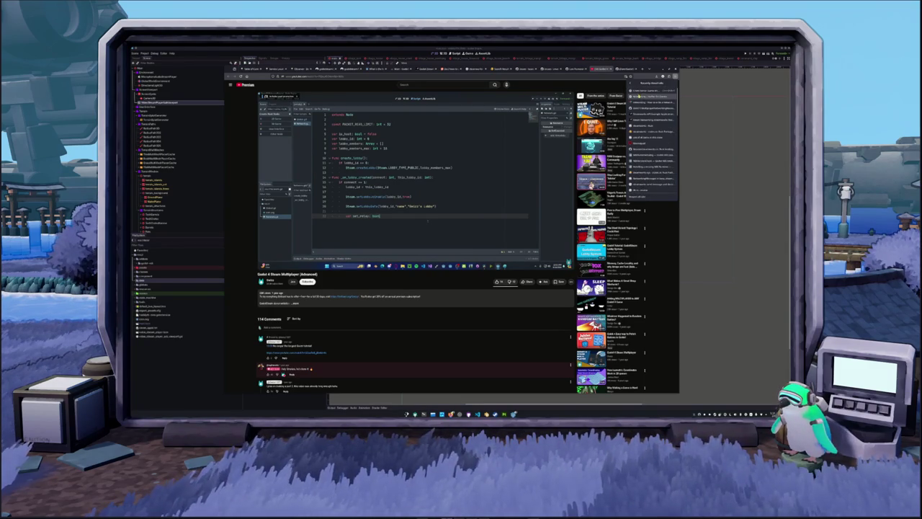
{"action": "left_click", "coordinate": [648, 94]}
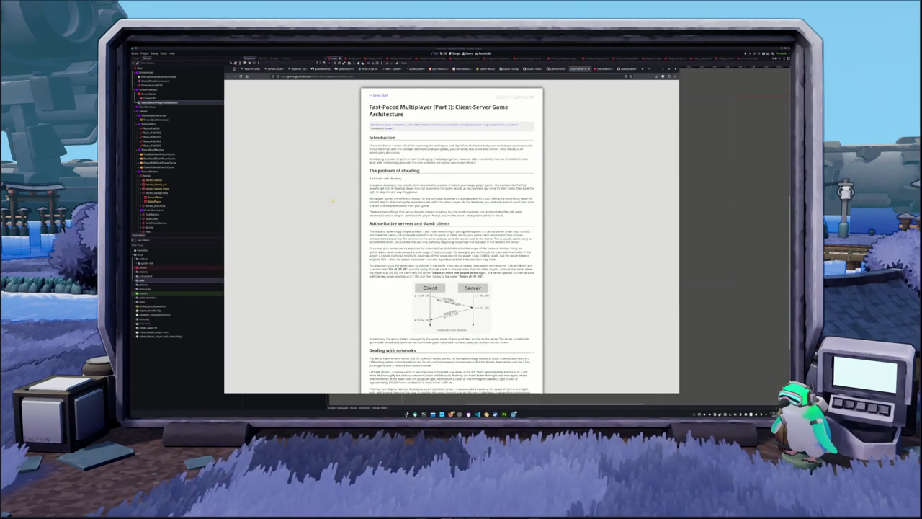
{"action": "scroll", "coordinate": [465, 232], "scroll_direction": "down", "scroll_amount": 2}
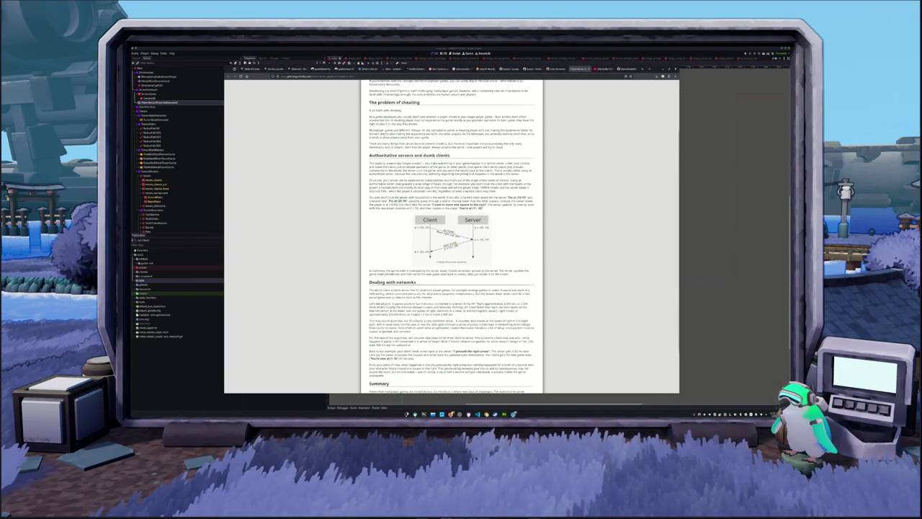
{"action": "scroll", "coordinate": [452, 238], "scroll_direction": "down", "scroll_amount": 1}
{"action": "key", "text": "ctrl+plus"}
{"action": "key", "text": "ctrl+plus"}
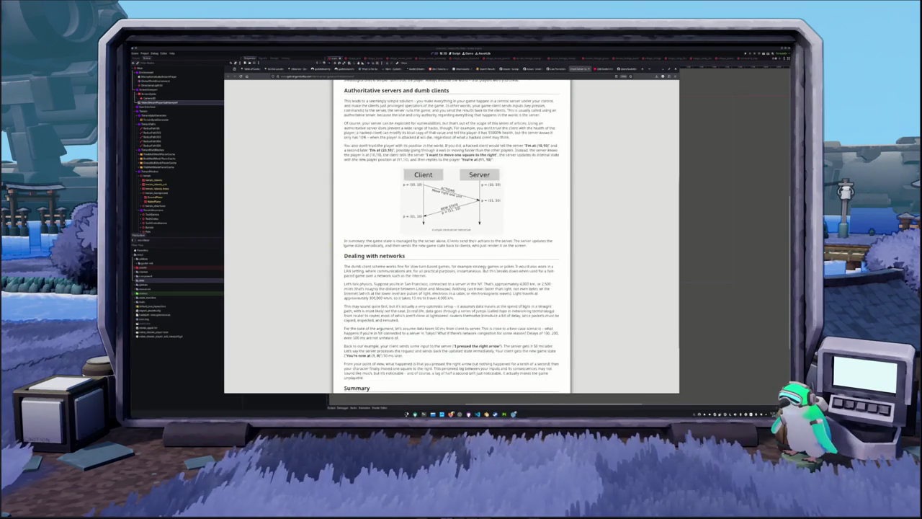
{"action": "scroll", "coordinate": [320, 246], "scroll_direction": "down", "scroll_amount": 3}
{"action": "scroll", "coordinate": [452, 238], "scroll_direction": "up", "scroll_amount": 8}
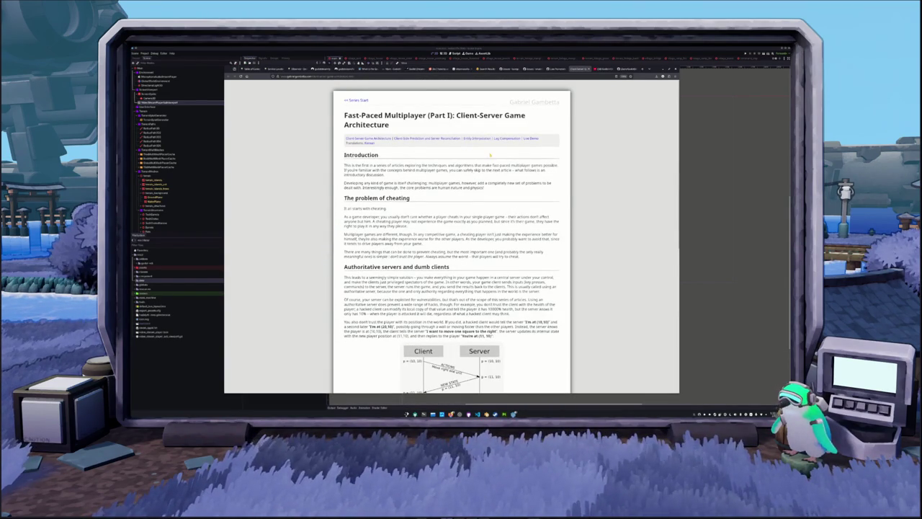
Check the Godot Steam video and the zoomed-out GodotSteamHL README, then the NDI framerate issue.
{"action": "left_click", "coordinate": [580, 70]}
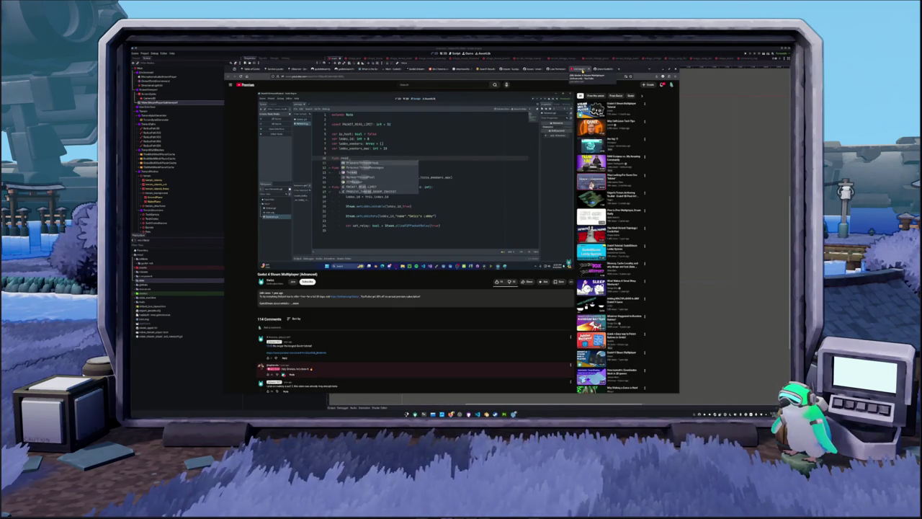
{"action": "left_click", "coordinate": [624, 69]}
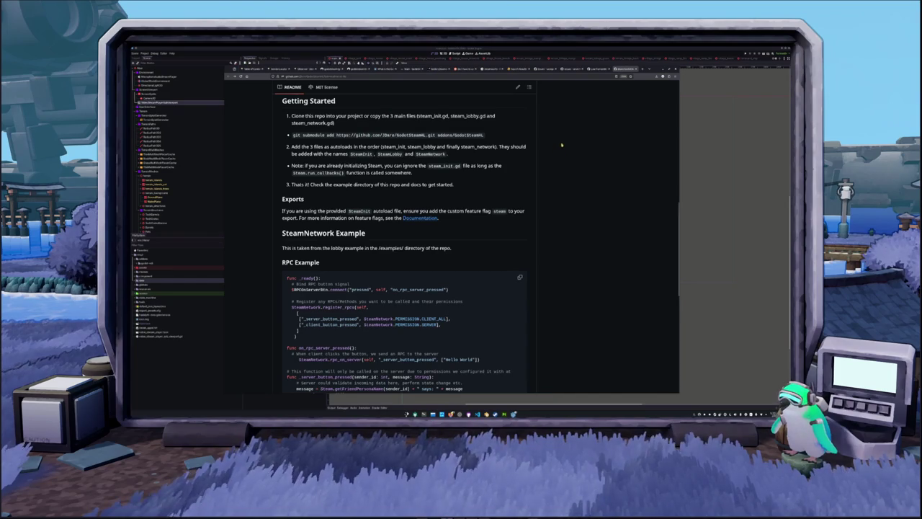
{"action": "key", "text": "ctrl+minus"}
{"action": "key", "text": "ctrl+minus"}
{"action": "key", "text": "ctrl+minus"}
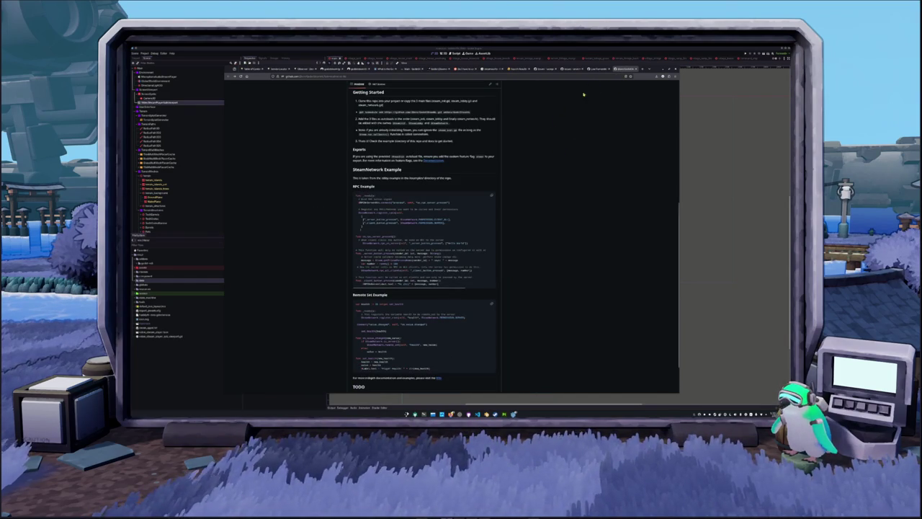
{"action": "scroll", "coordinate": [504, 263], "scroll_direction": "down", "scroll_amount": 1}
{"action": "scroll", "coordinate": [502, 270], "scroll_direction": "up", "scroll_amount": 10}
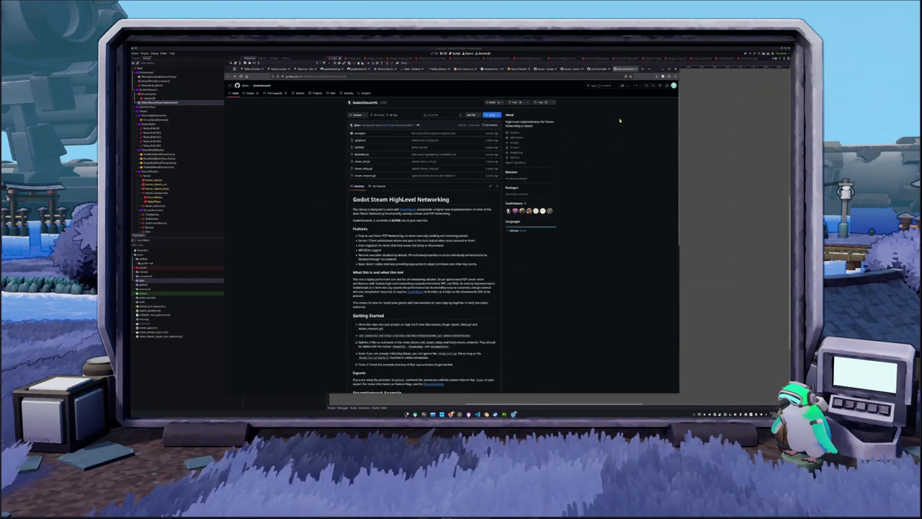
{"action": "left_click", "coordinate": [622, 69]}
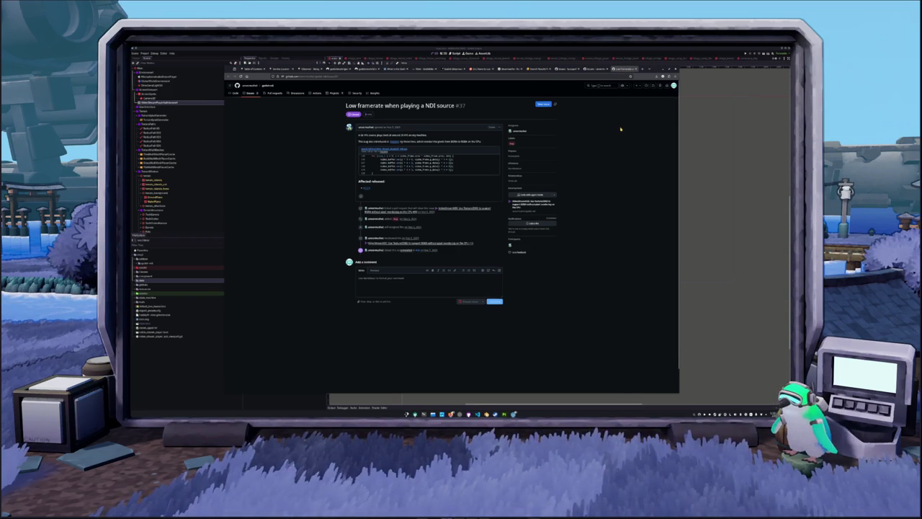
Close the leftover tabs, including the Low framerate NDI issue and Observer chapter, and hide Firefox.
{"action": "middle_click", "coordinate": [346, 69]}
{"action": "middle_click", "coordinate": [345, 68]}
{"action": "middle_click", "coordinate": [333, 69]}
{"action": "middle_click", "coordinate": [334, 69]}
{"action": "middle_click", "coordinate": [334, 68]}
{"action": "middle_click", "coordinate": [333, 69]}
{"action": "middle_click", "coordinate": [334, 68]}
{"action": "middle_click", "coordinate": [333, 69]}
{"action": "middle_click", "coordinate": [330, 69]}
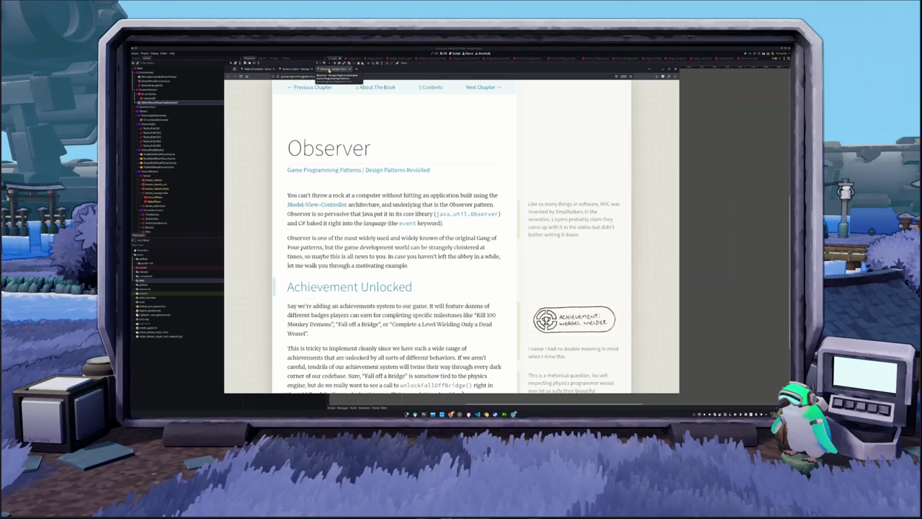
{"action": "middle_click", "coordinate": [329, 69]}
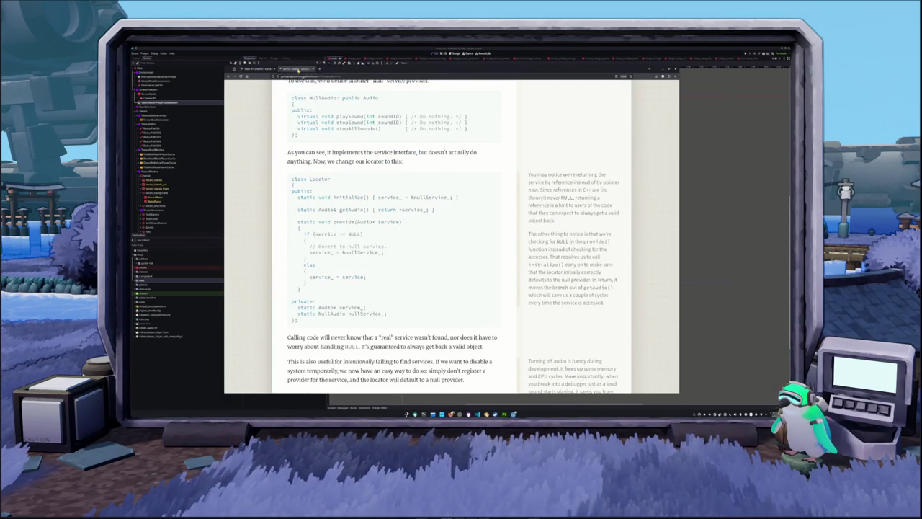
{"action": "left_click", "coordinate": [265, 69]}
{"action": "scroll", "coordinate": [281, 93], "scroll_direction": "down", "scroll_amount": 3}
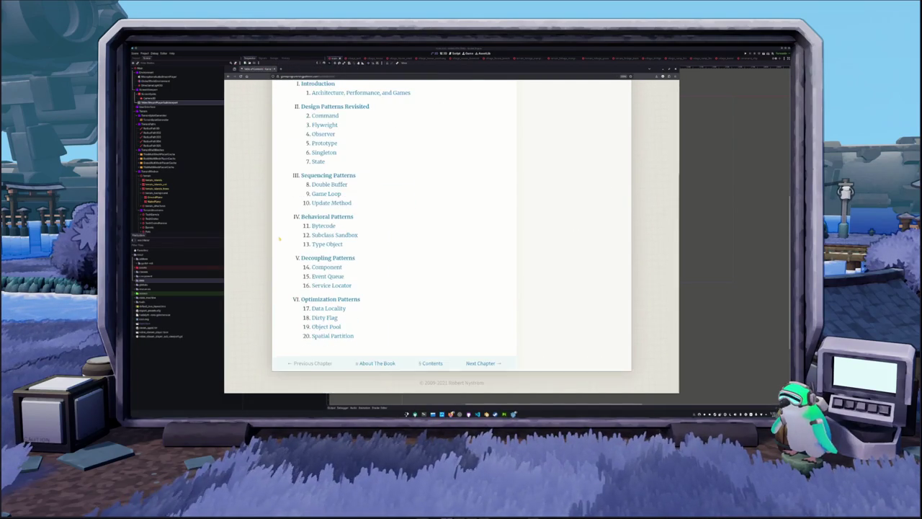
{"action": "scroll", "coordinate": [281, 93], "scroll_direction": "up", "scroll_amount": 3}
{"action": "key", "text": "alt+F4"}
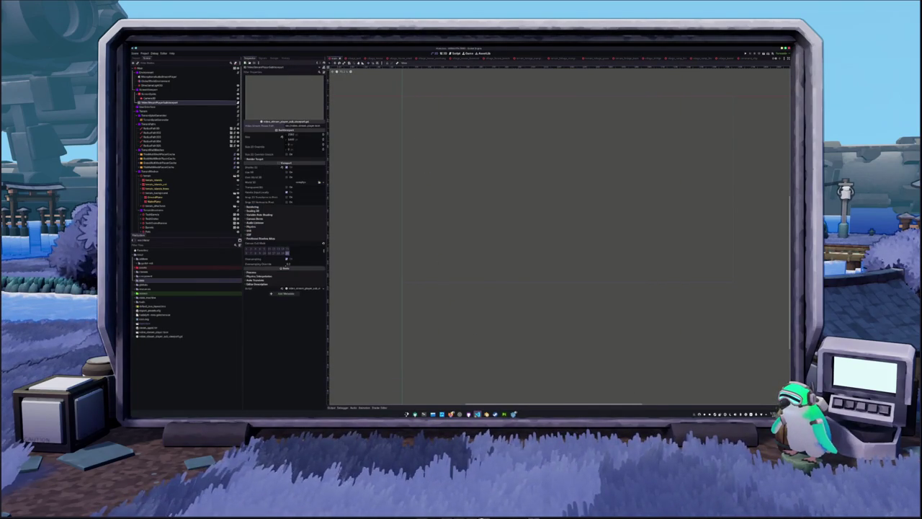
{"action": "key", "text": "alt+Tab"}
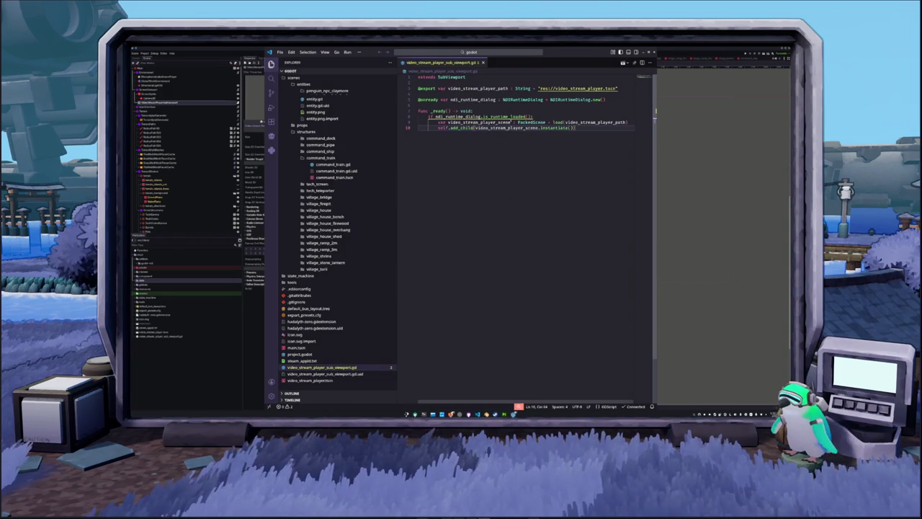
{"action": "left_click", "coordinate": [534, 117]}
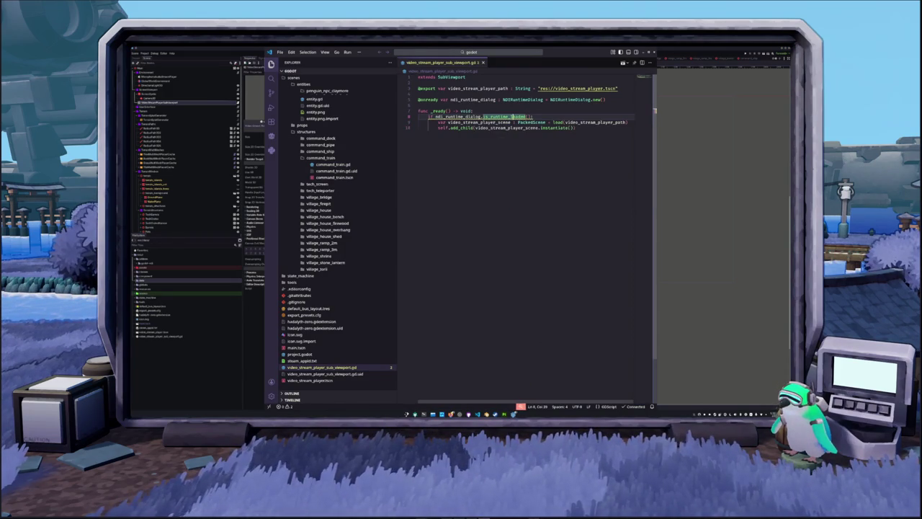
{"action": "left_click", "coordinate": [525, 169]}
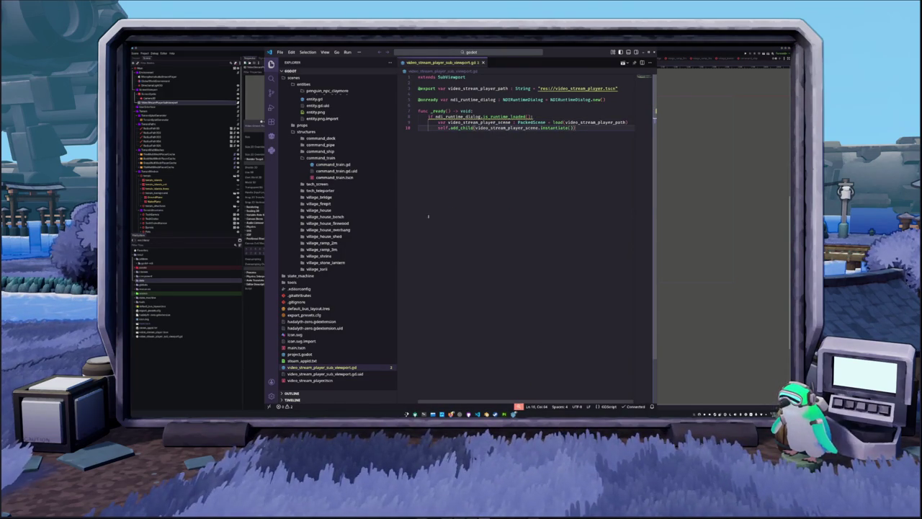
{"action": "left_click", "coordinate": [317, 158]}
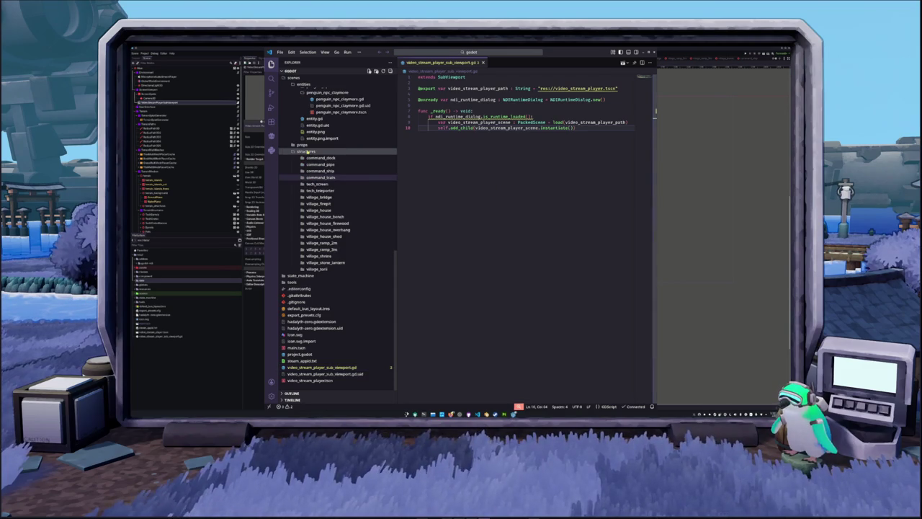
{"action": "left_click", "coordinate": [298, 150]}
{"action": "key", "text": "alt+Tab"}
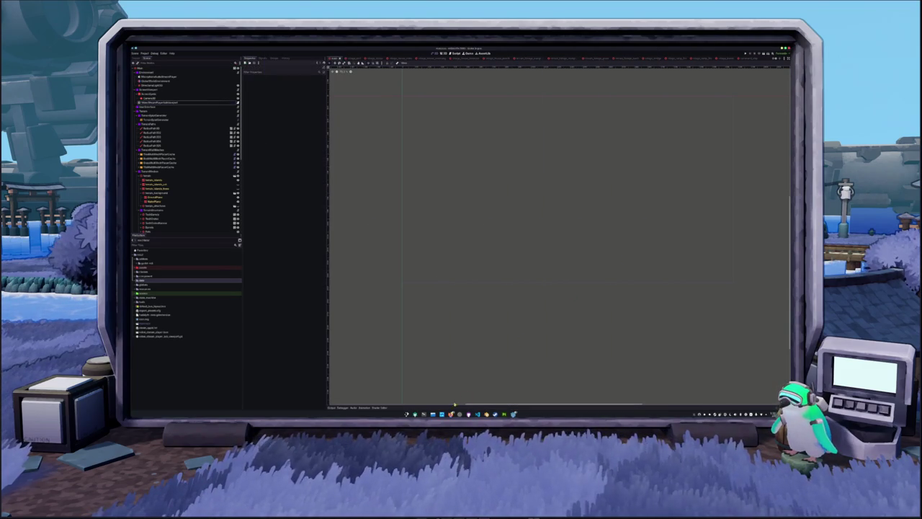
Look over the steamworks crate and Reddit tabs, then web-search 'rust steamworks'.
{"action": "key", "text": "alt+Tab"}
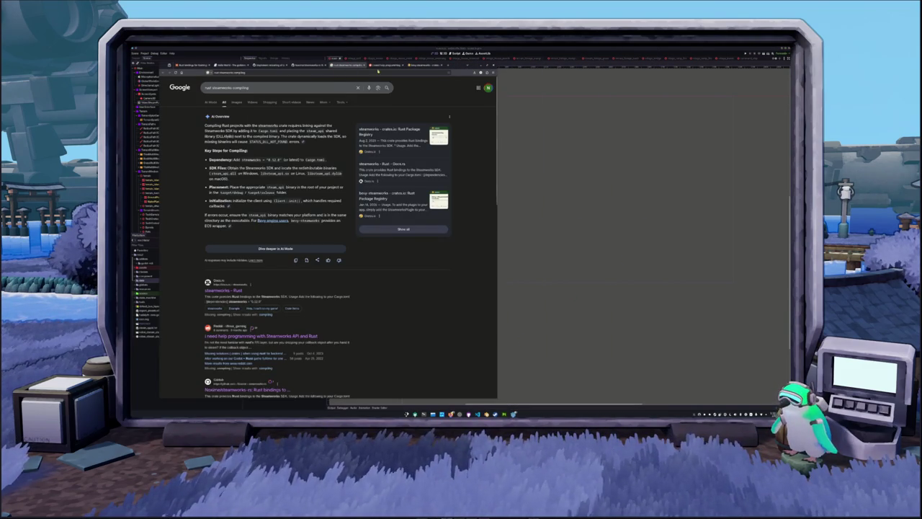
{"action": "left_click", "coordinate": [300, 66]}
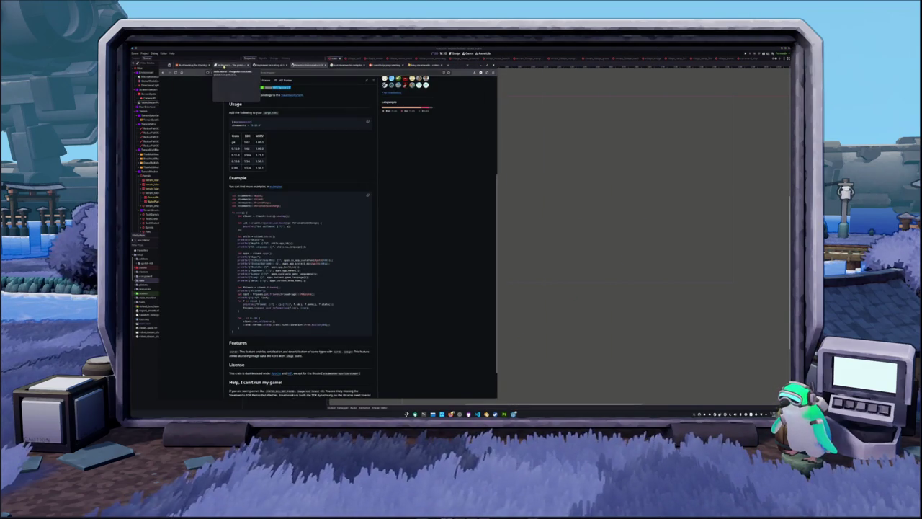
{"action": "left_click", "coordinate": [383, 65]}
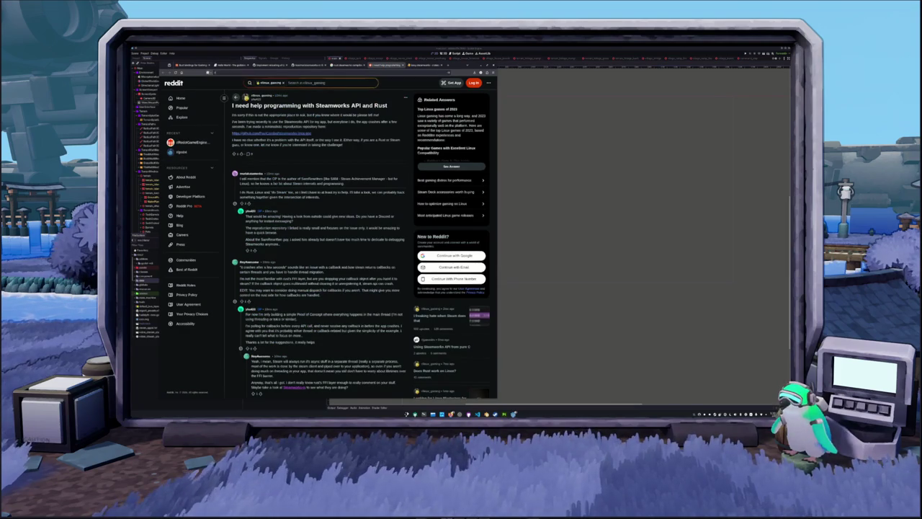
{"action": "type", "text": "rust steamworks"}
{"action": "key", "text": "Return"}
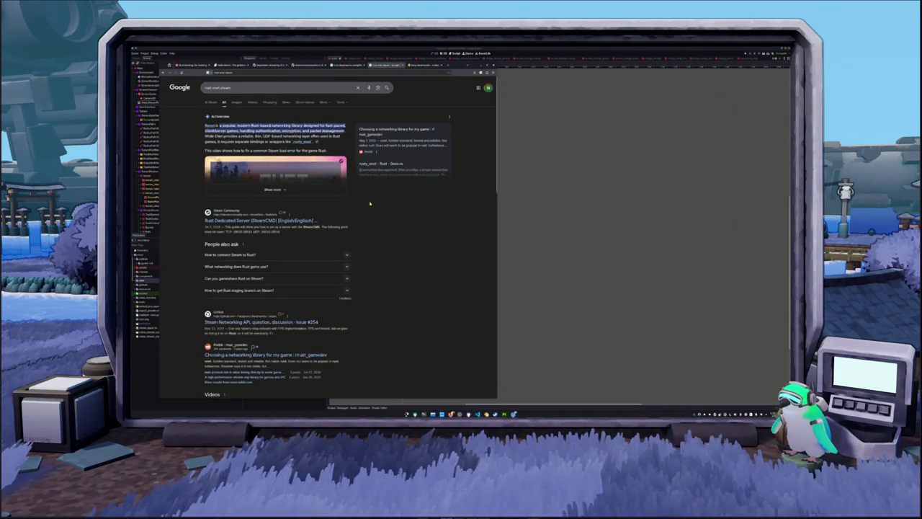
Open the enet crate documentation on docs.rs and follow its GitHub repository link.
{"action": "scroll", "coordinate": [370, 203], "scroll_direction": "down", "scroll_amount": 10}
{"action": "left_click", "coordinate": [216, 238]}
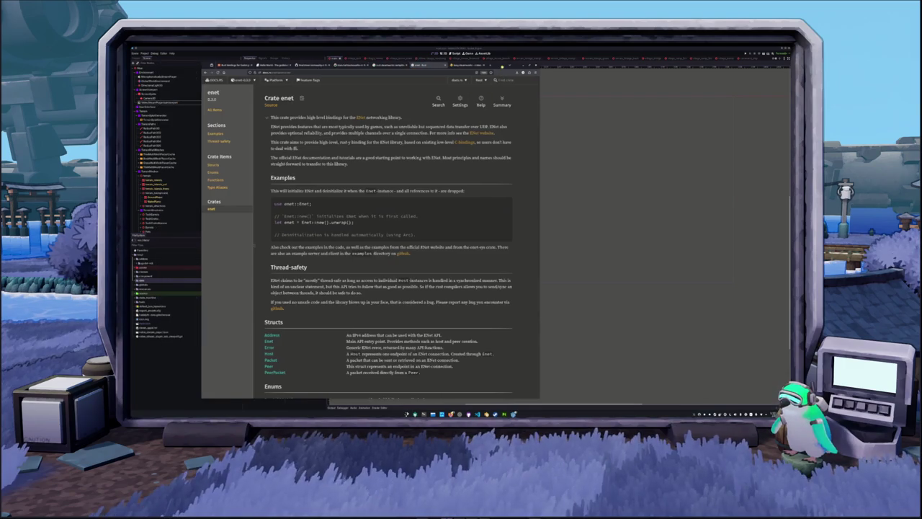
{"action": "scroll", "coordinate": [558, 168], "scroll_direction": "down", "scroll_amount": 1}
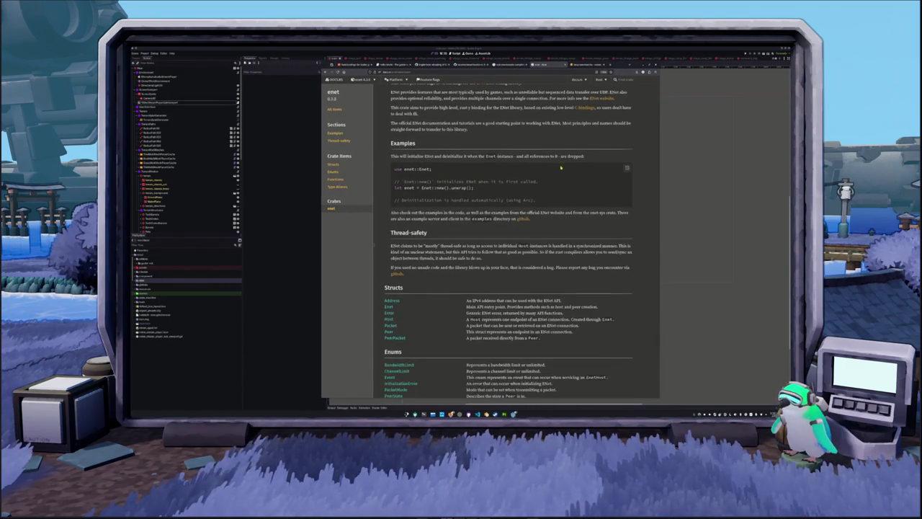
{"action": "scroll", "coordinate": [565, 183], "scroll_direction": "down", "scroll_amount": 2}
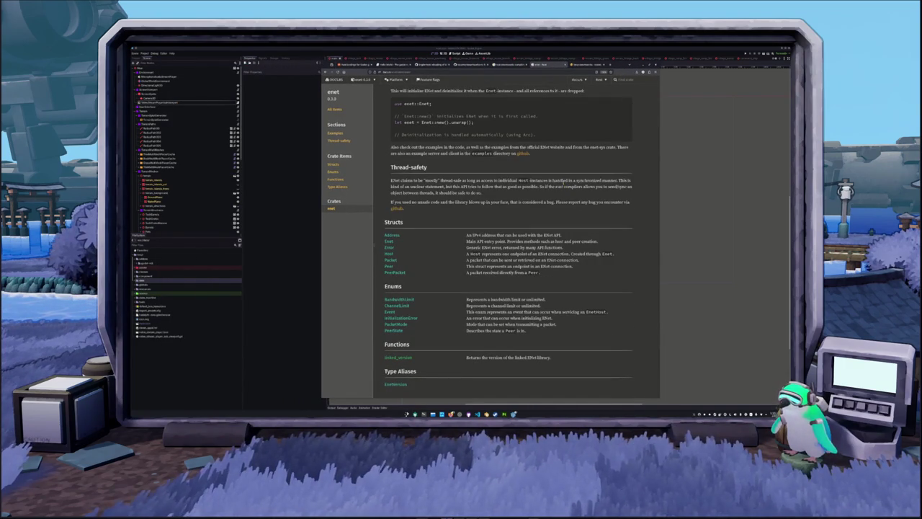
{"action": "scroll", "coordinate": [439, 211], "scroll_direction": "up", "scroll_amount": 3}
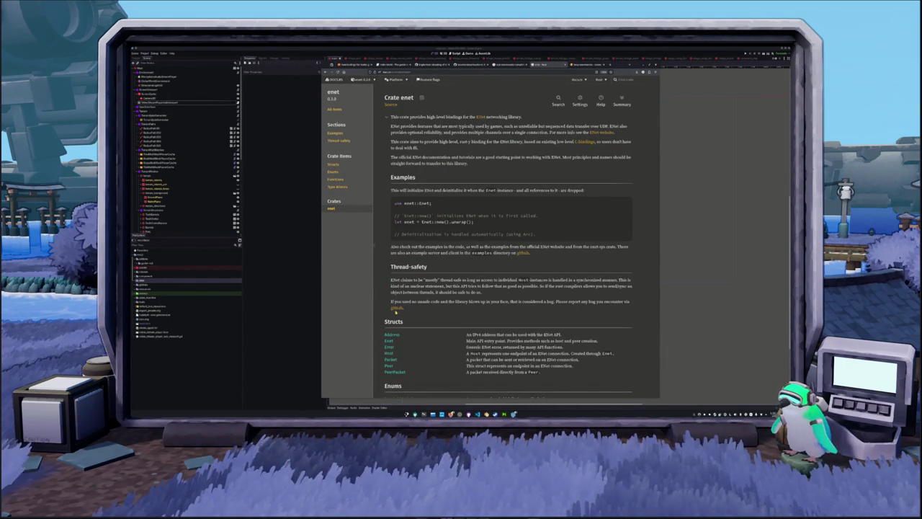
{"action": "left_click", "coordinate": [395, 306]}
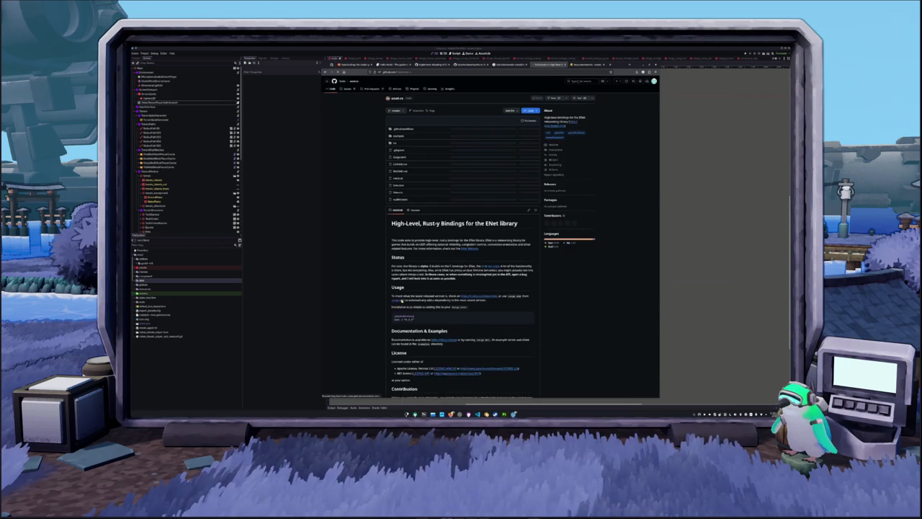
Browse the enet-rs examples and source folders, then return to the enet docs' Examples section.
{"action": "scroll", "coordinate": [370, 172], "scroll_direction": "down", "scroll_amount": 1}
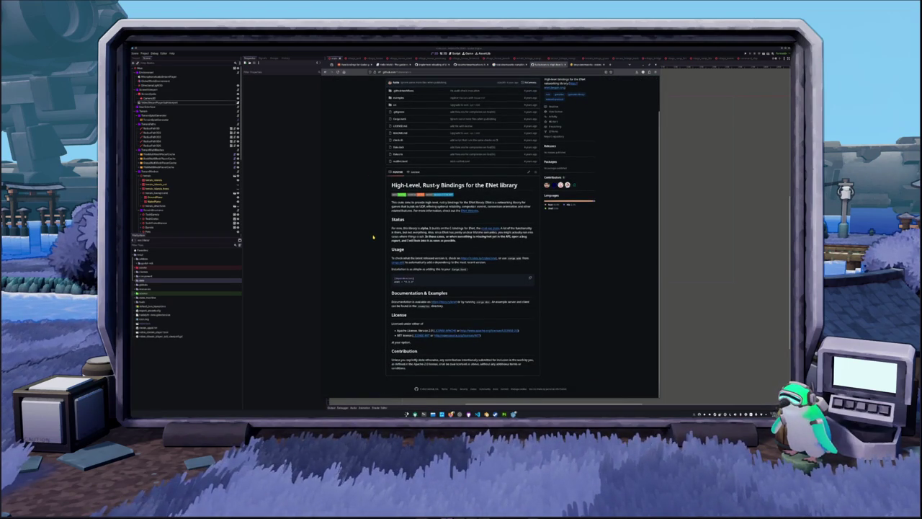
{"action": "scroll", "coordinate": [371, 223], "scroll_direction": "up", "scroll_amount": 1}
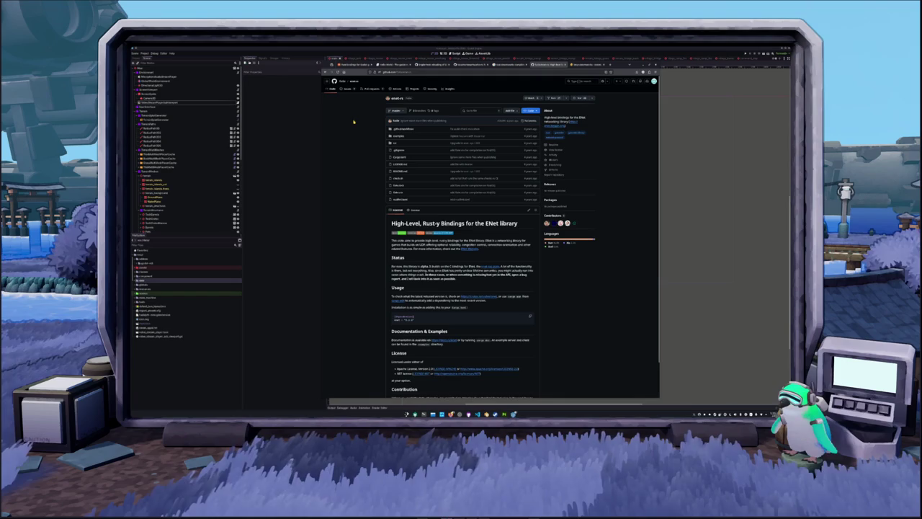
{"action": "left_click", "coordinate": [399, 135]}
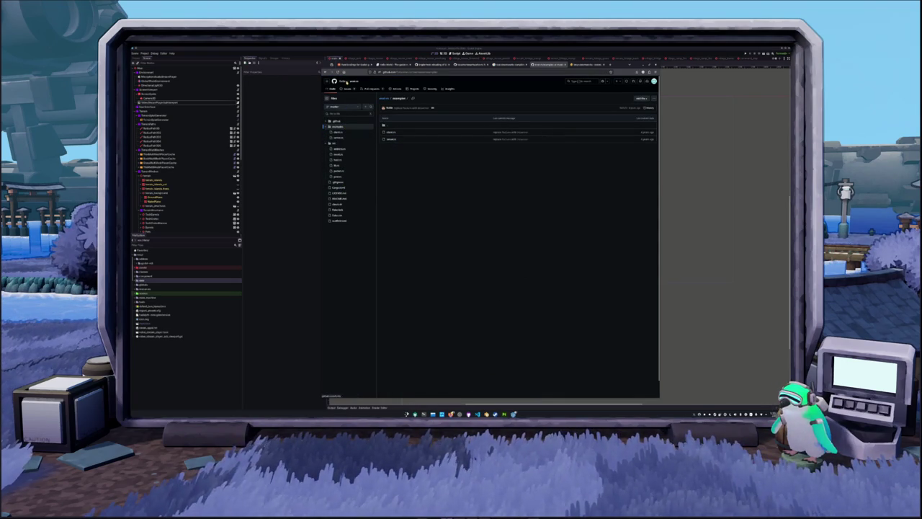
{"action": "left_click", "coordinate": [326, 73]}
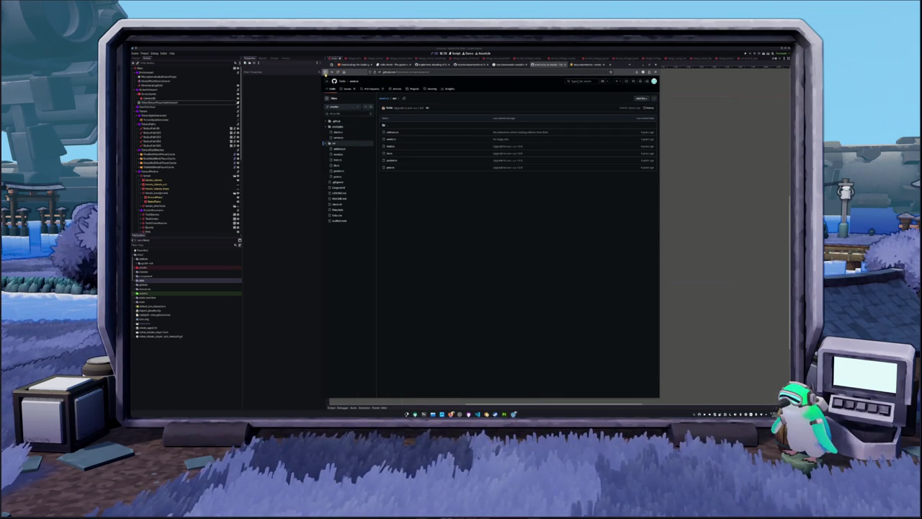
{"action": "left_click", "coordinate": [326, 72]}
{"action": "left_click", "coordinate": [325, 73]}
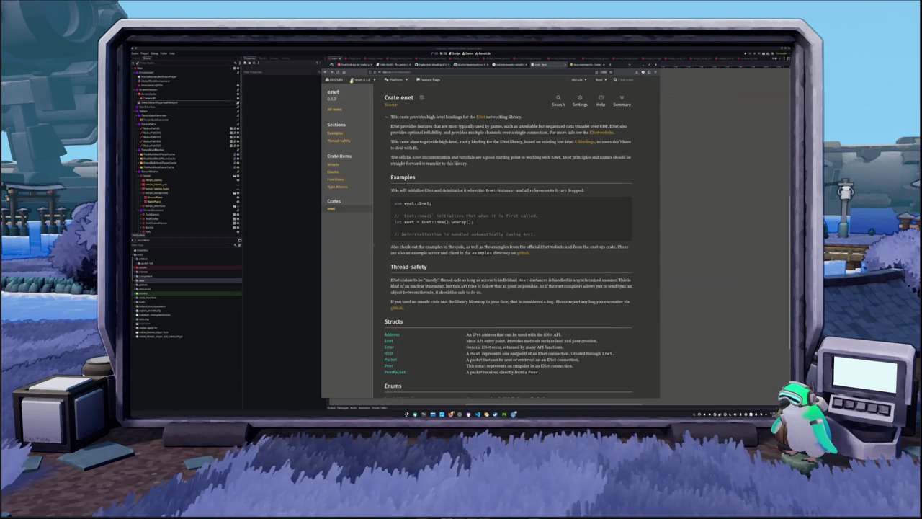
{"action": "left_click", "coordinate": [335, 134]}
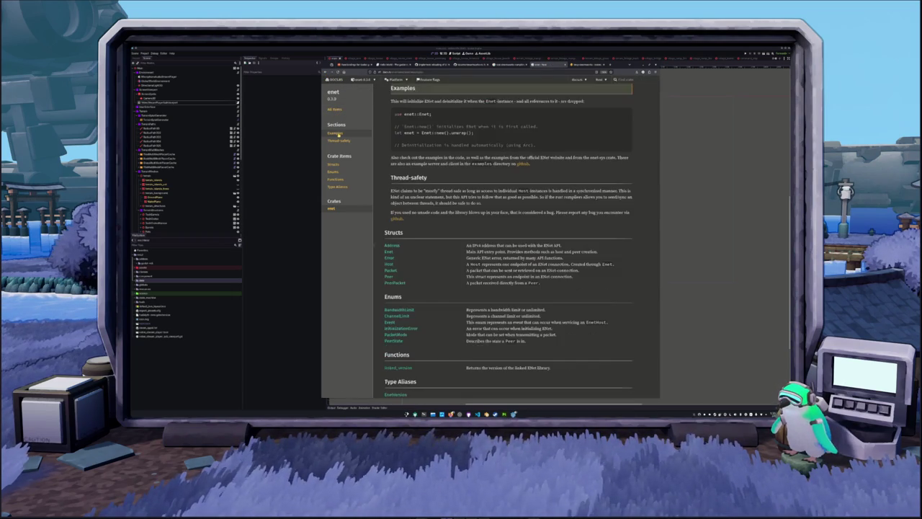
{"action": "scroll", "coordinate": [388, 160], "scroll_direction": "up", "scroll_amount": 3}
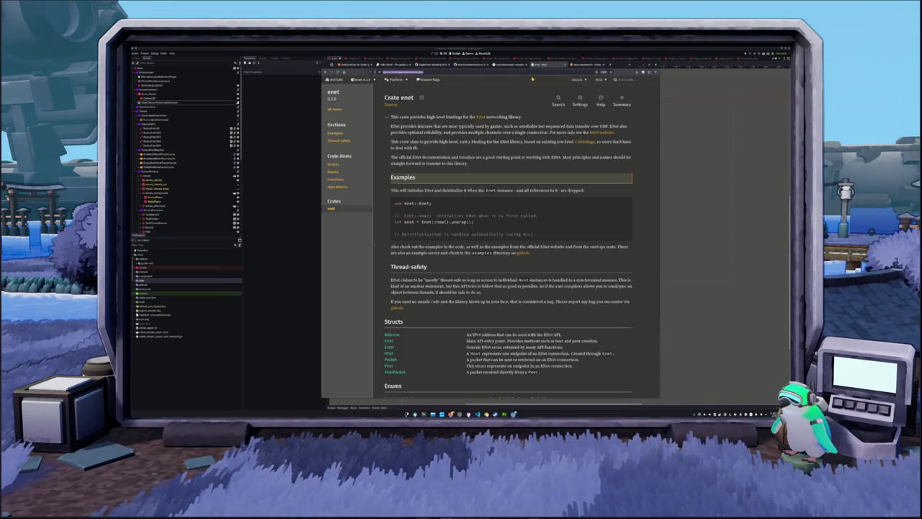
Look up 'enet host' from the address bar, then go back to the Renet Steam README.
{"action": "left_click", "coordinate": [403, 72]}
{"action": "type", "text": "enet host"}
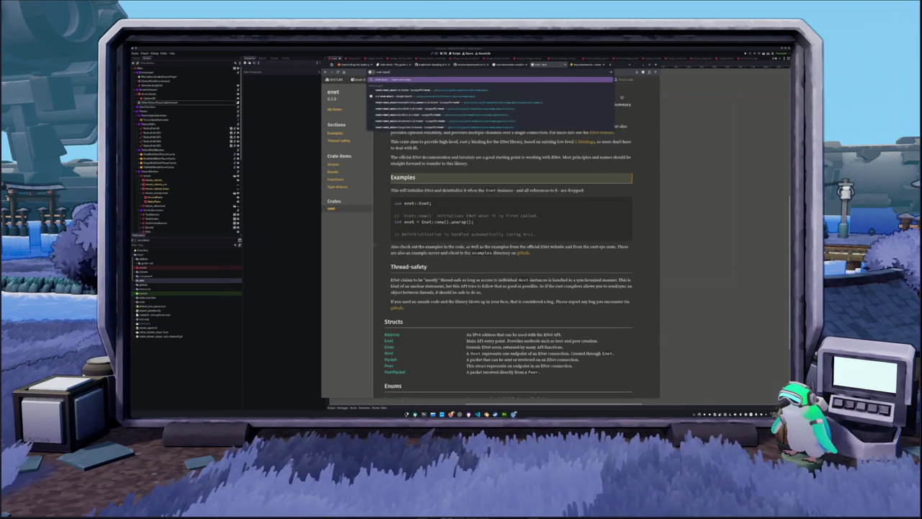
{"action": "key", "text": "Down"}
{"action": "key", "text": "Return"}
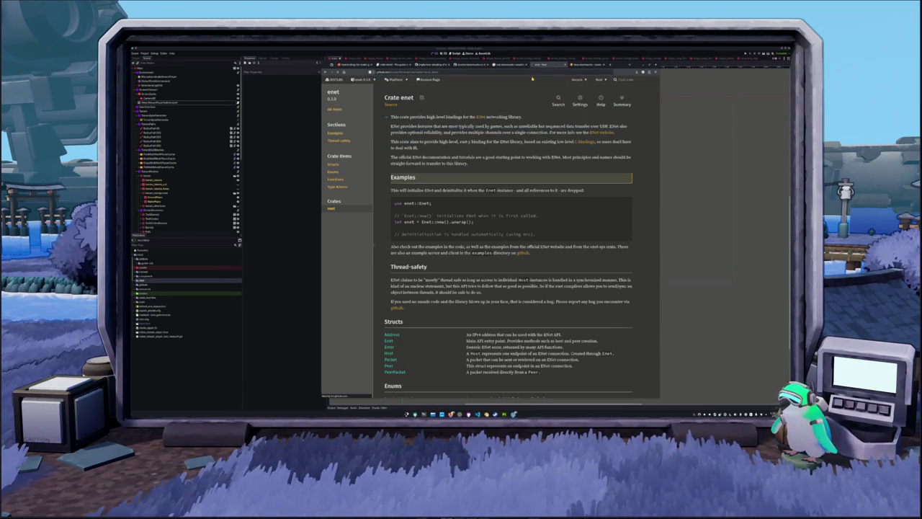
{"action": "key", "text": "alt+Left"}
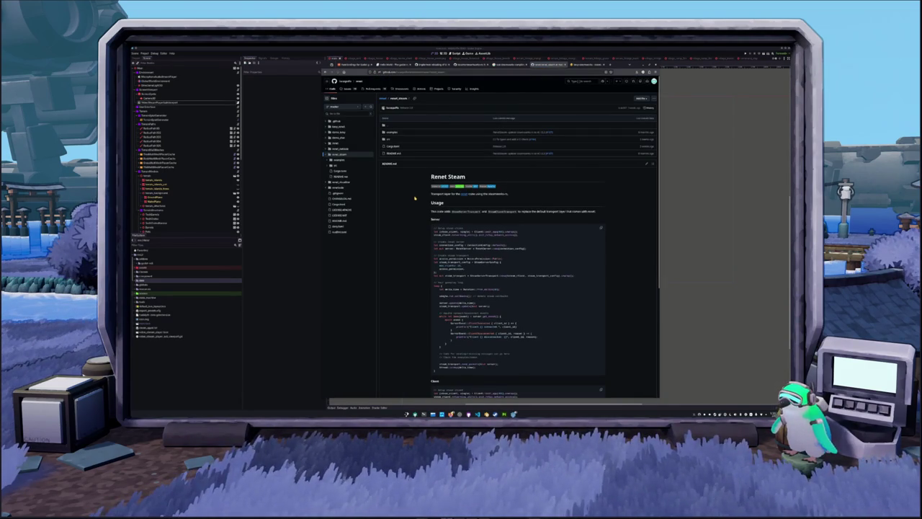
Scroll through the Renet Steam server and client code, then follow the crates.io badge to renet_steam v3.0.0.
{"action": "scroll", "coordinate": [414, 197], "scroll_direction": "down", "scroll_amount": 1}
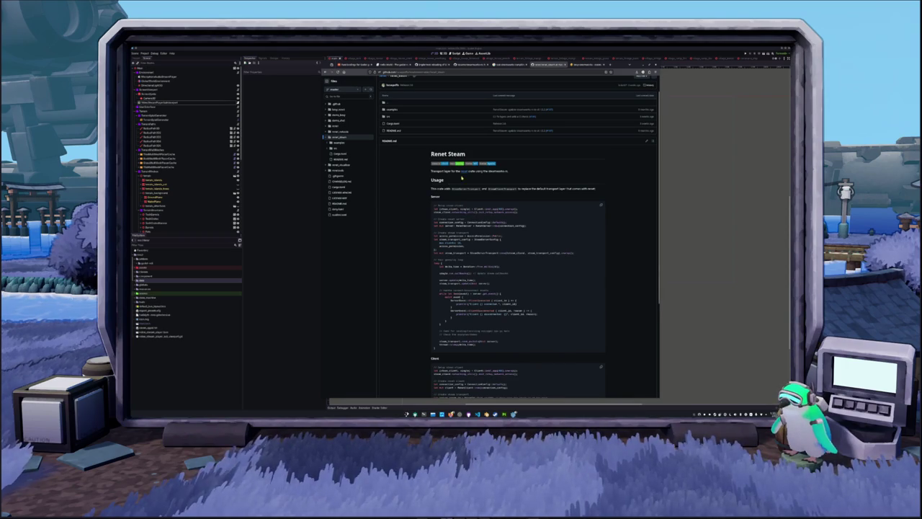
{"action": "scroll", "coordinate": [426, 193], "scroll_direction": "down", "scroll_amount": 1}
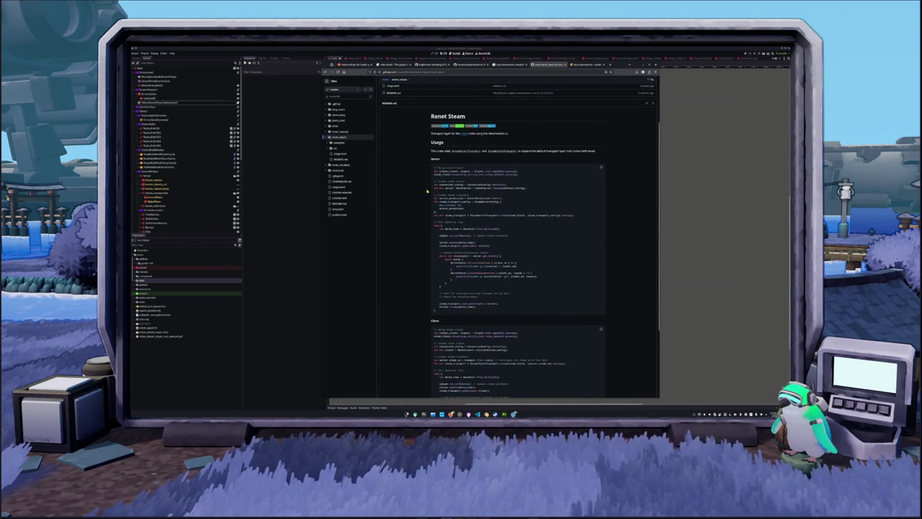
{"action": "scroll", "coordinate": [416, 189], "scroll_direction": "down", "scroll_amount": 1}
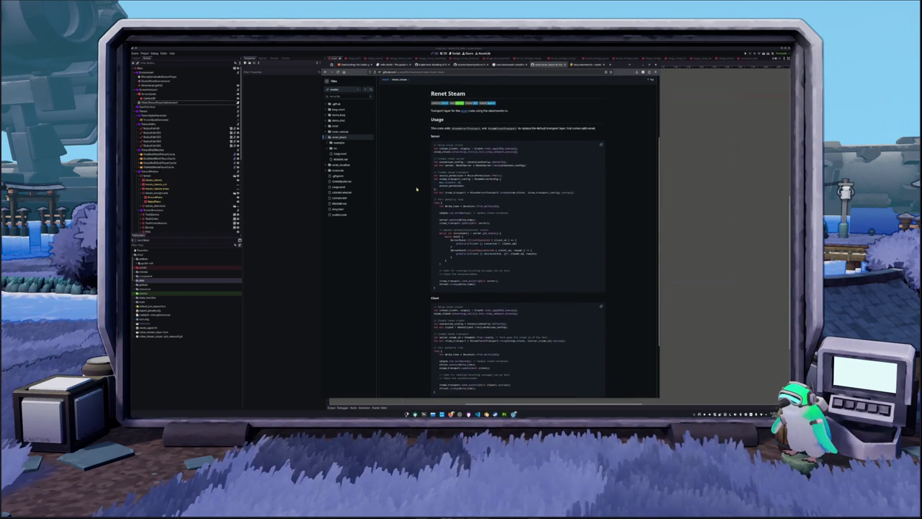
{"action": "scroll", "coordinate": [415, 191], "scroll_direction": "down", "scroll_amount": 2}
{"action": "left_click_drag", "start_coordinate": [442, 219], "coordinate": [426, 190]}
{"action": "left_click", "coordinate": [416, 197]}
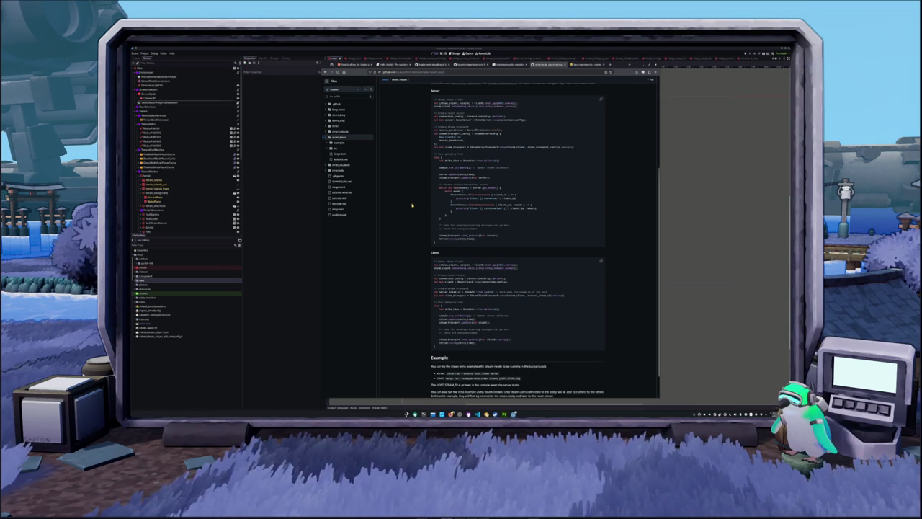
{"action": "scroll", "coordinate": [412, 206], "scroll_direction": "down", "scroll_amount": 1}
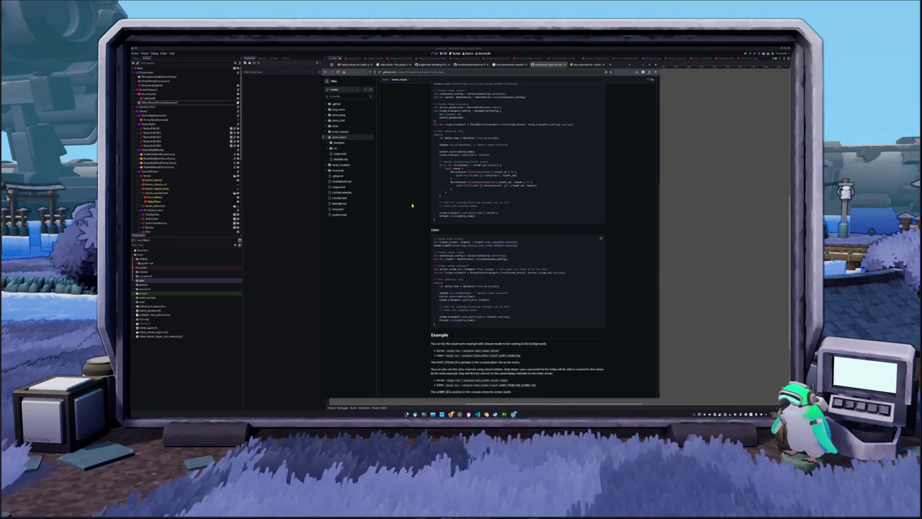
{"action": "scroll", "coordinate": [412, 206], "scroll_direction": "down", "scroll_amount": 1}
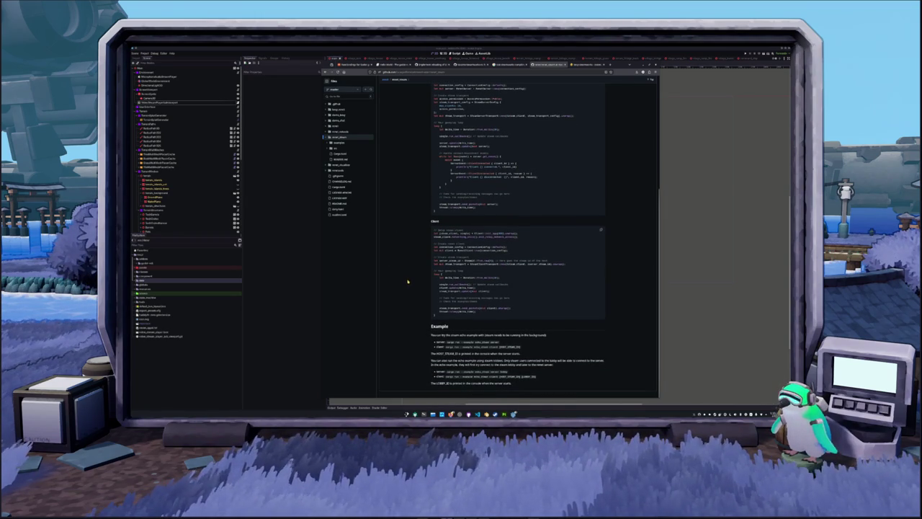
{"action": "scroll", "coordinate": [407, 282], "scroll_direction": "up", "scroll_amount": 5}
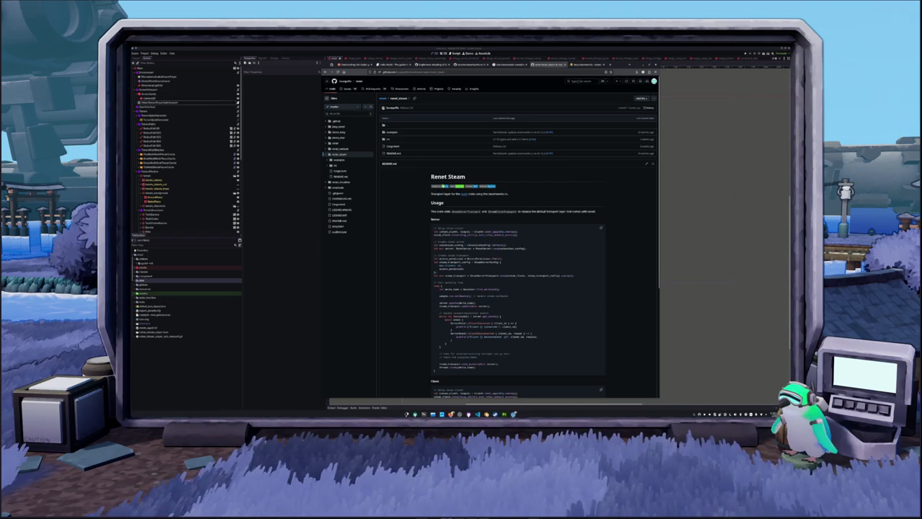
{"action": "left_click", "coordinate": [441, 186]}
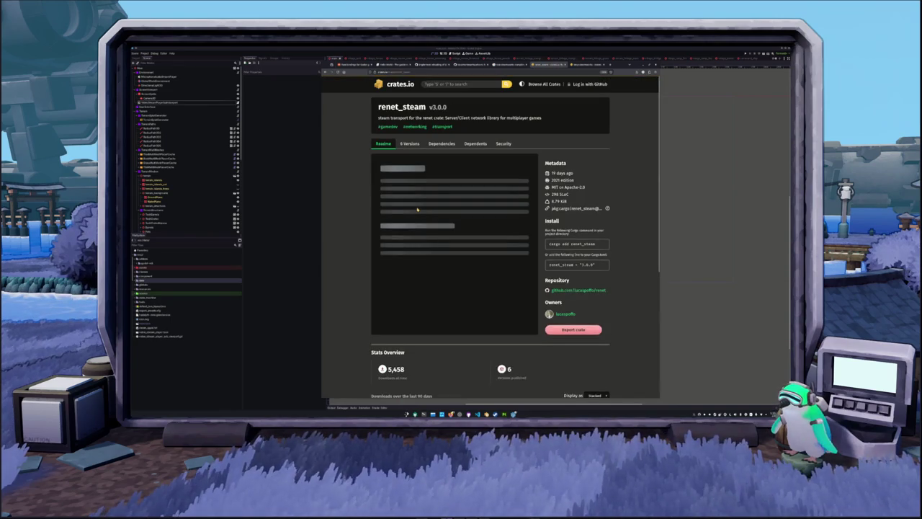
{"action": "scroll", "coordinate": [352, 206], "scroll_direction": "down", "scroll_amount": 2}
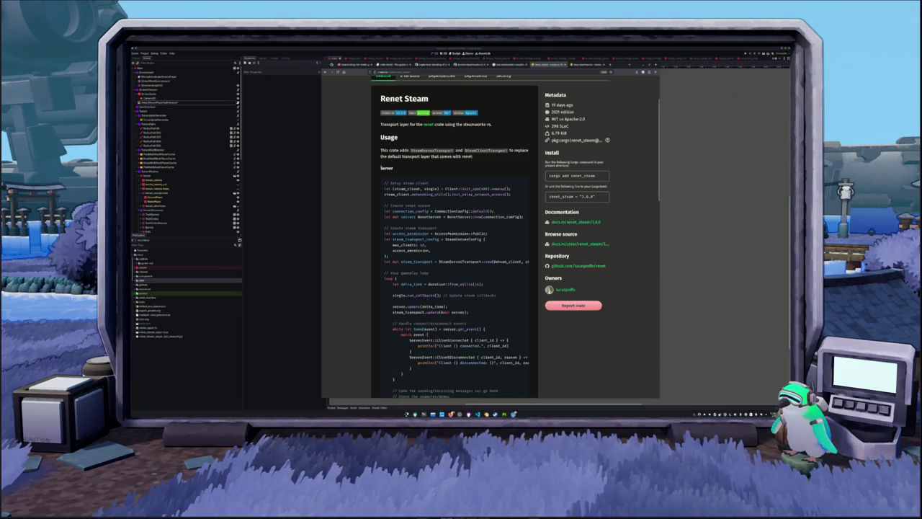
{"action": "scroll", "coordinate": [366, 191], "scroll_direction": "down", "scroll_amount": 7}
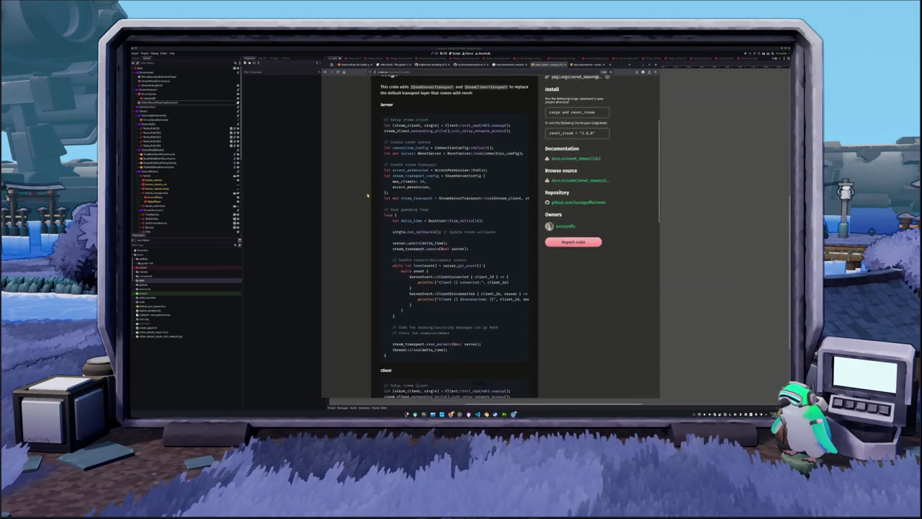
{"action": "scroll", "coordinate": [367, 194], "scroll_direction": "down", "scroll_amount": 5}
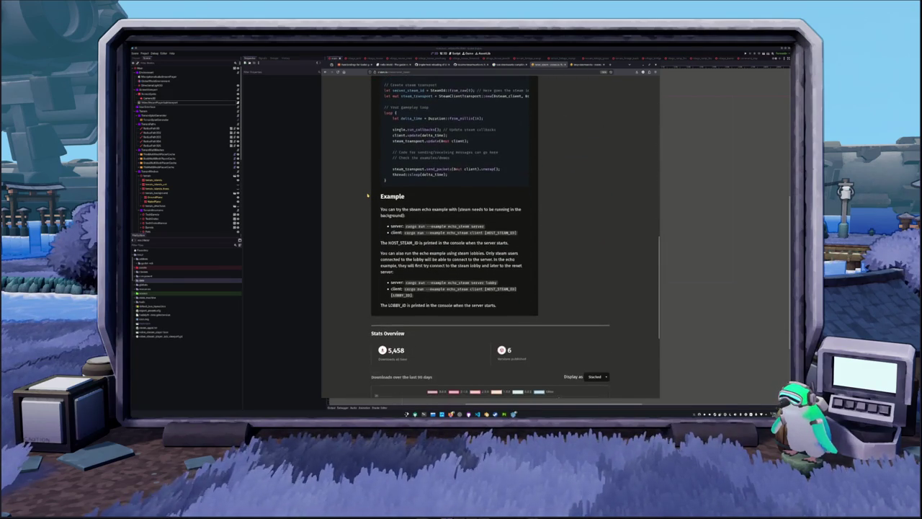
{"action": "scroll", "coordinate": [368, 195], "scroll_direction": "up", "scroll_amount": 15}
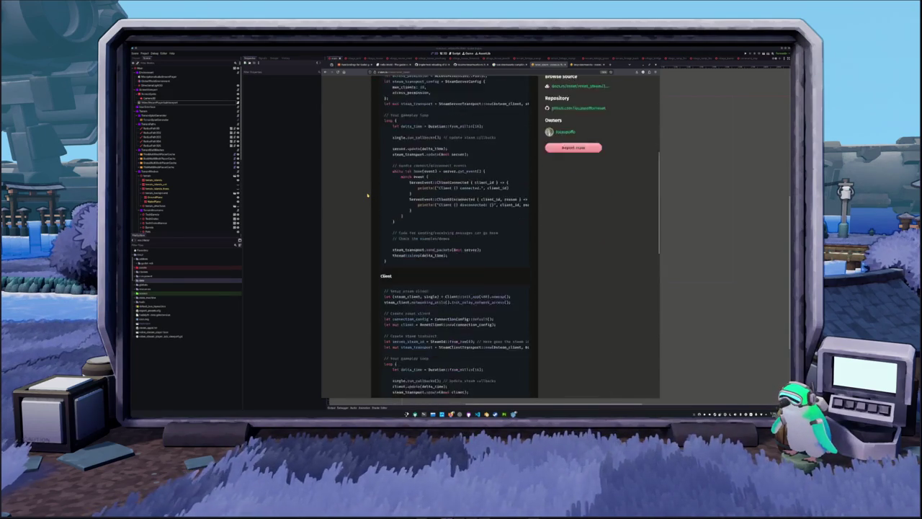
{"action": "scroll", "coordinate": [368, 194], "scroll_direction": "up", "scroll_amount": 2}
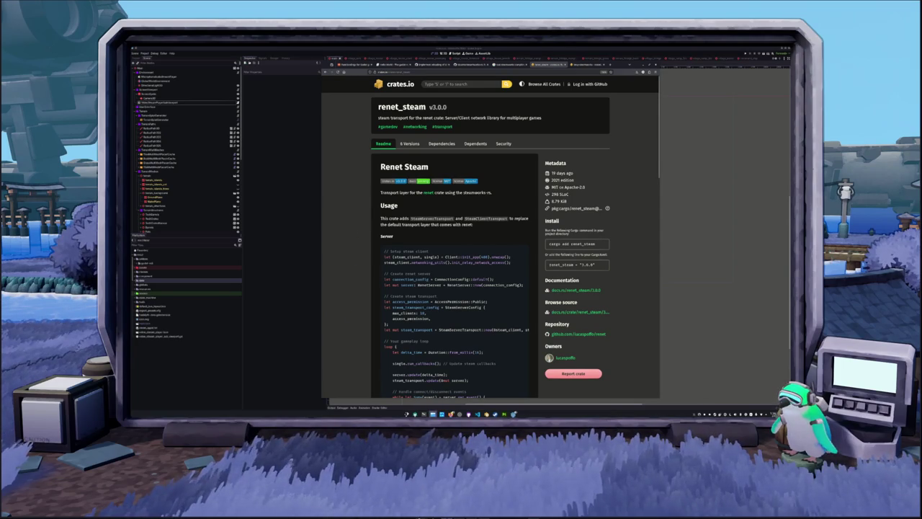
{"action": "key", "text": "ctrl+alt+t"}
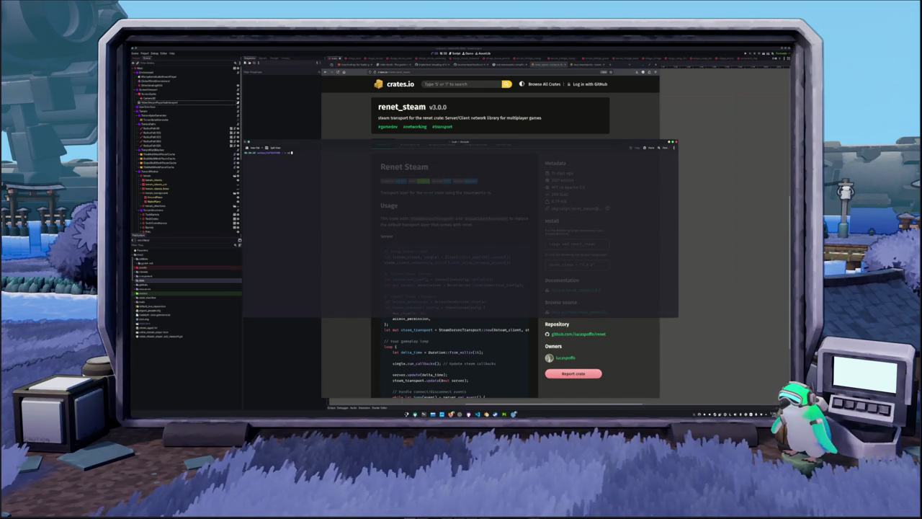
Change into the Documents/projects folder and clear the terminal screen.
{"action": "key", "text": "Return"}
{"action": "type", "text": "Documents/projects"}
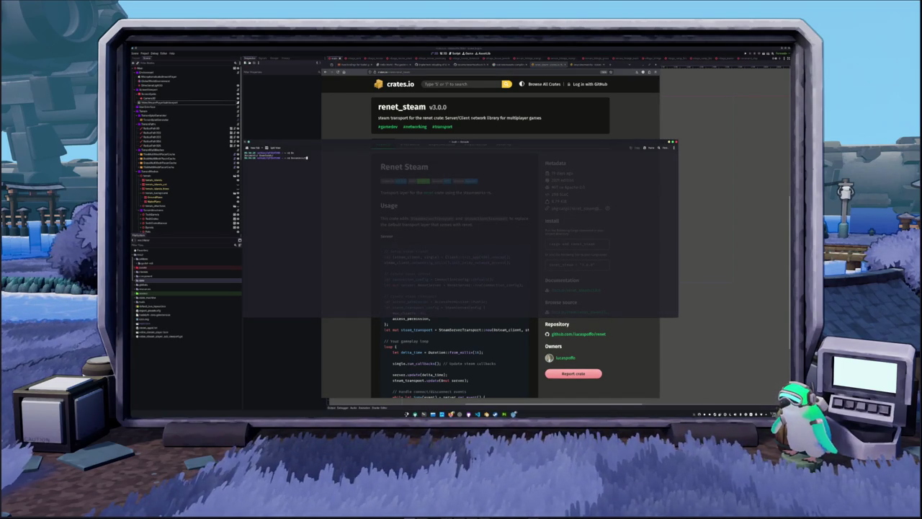
{"action": "key", "text": "Return"}
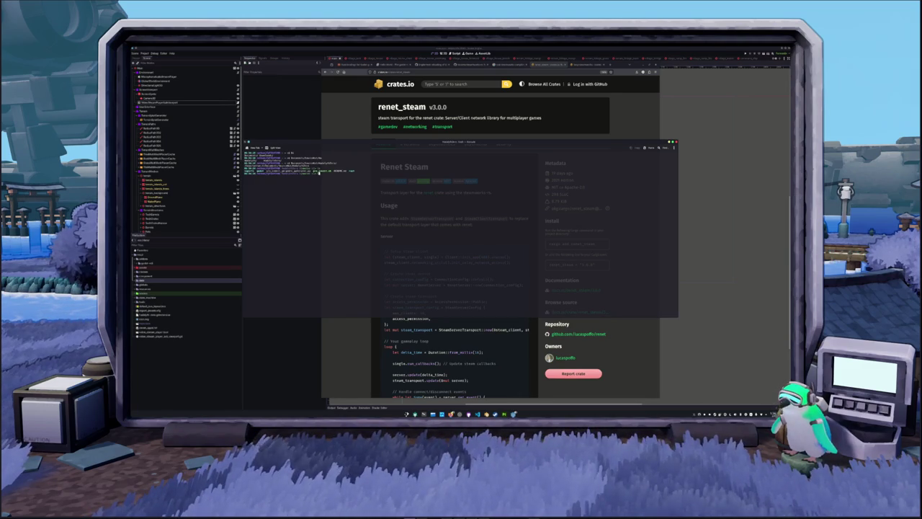
{"action": "key", "text": "ctrl+l"}
{"action": "key", "text": "Return"}
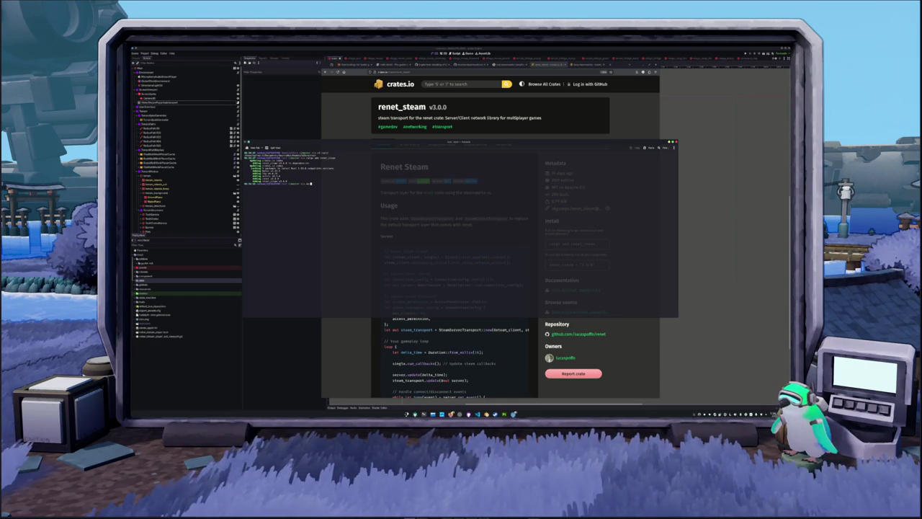
Build and run the cargo example, review build.sh in nano, and run the command.
{"action": "type", "text": "n --exampl"}
{"action": "key", "text": "Return"}
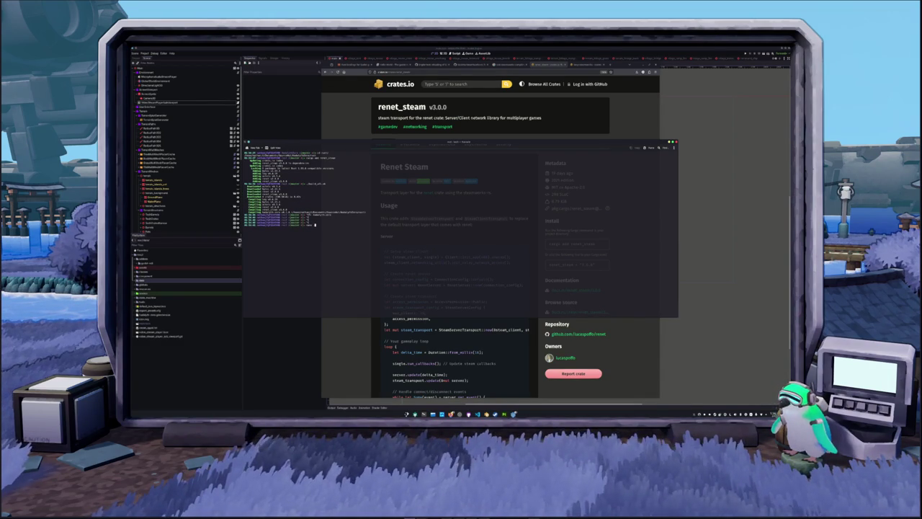
{"action": "type", "text": "build.sh"}
{"action": "key", "text": "Return"}
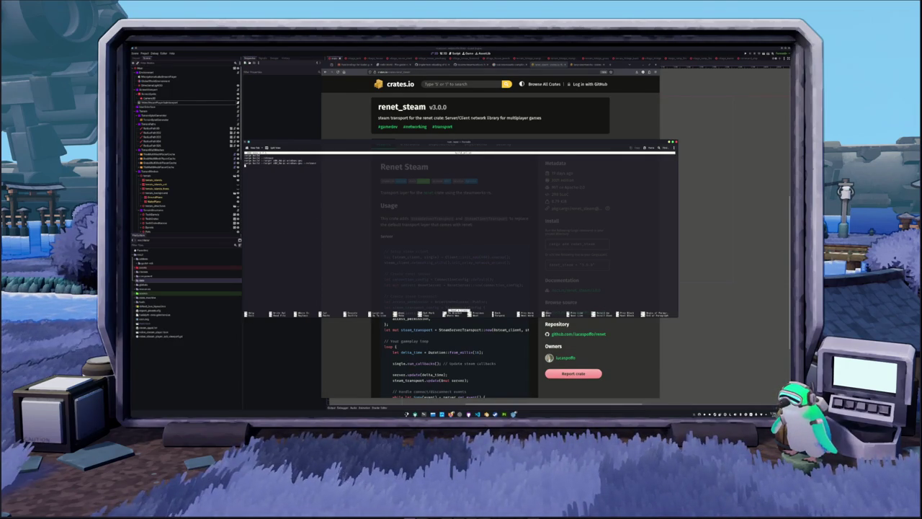
{"action": "key", "text": "ctrl+x"}
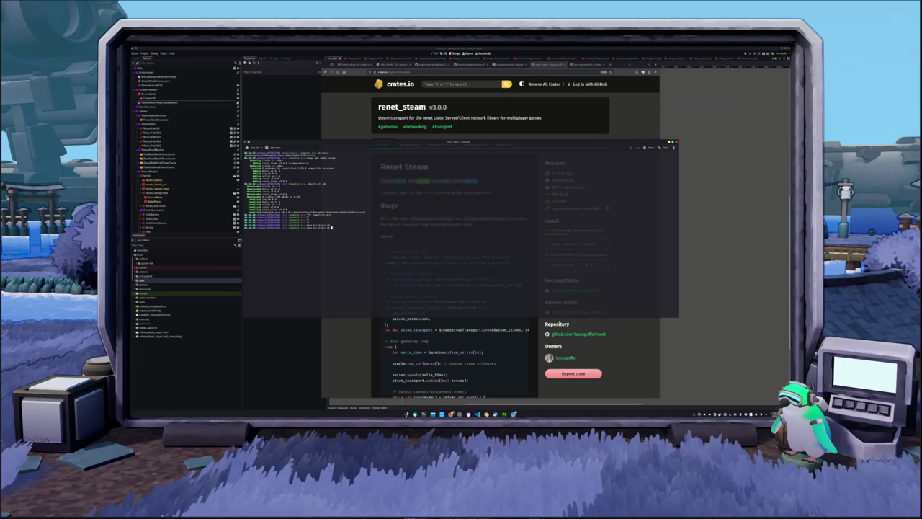
{"action": "key", "text": "Return"}
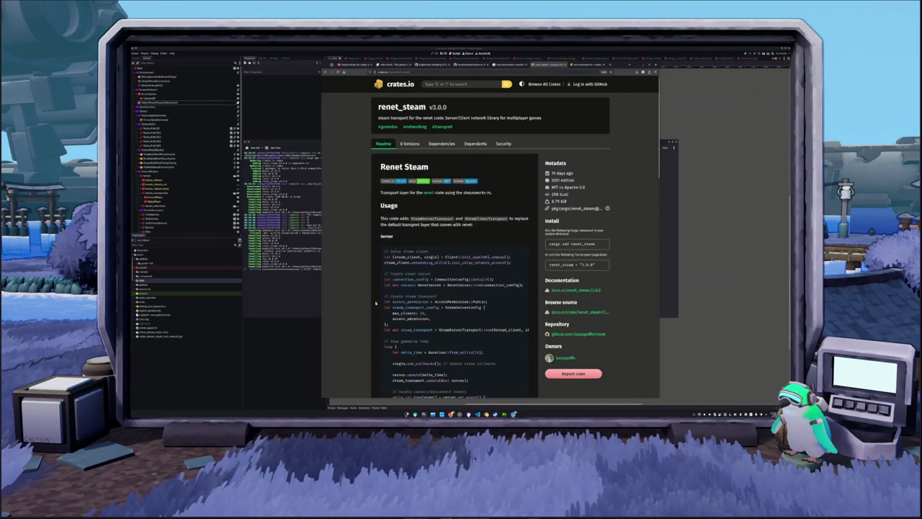
Read renet_steam's Steam server event-handling and client code on crates.io, then go to the steamworks README tab.
{"action": "scroll", "coordinate": [366, 214], "scroll_direction": "down", "scroll_amount": 3}
{"action": "scroll", "coordinate": [374, 232], "scroll_direction": "down", "scroll_amount": 1}
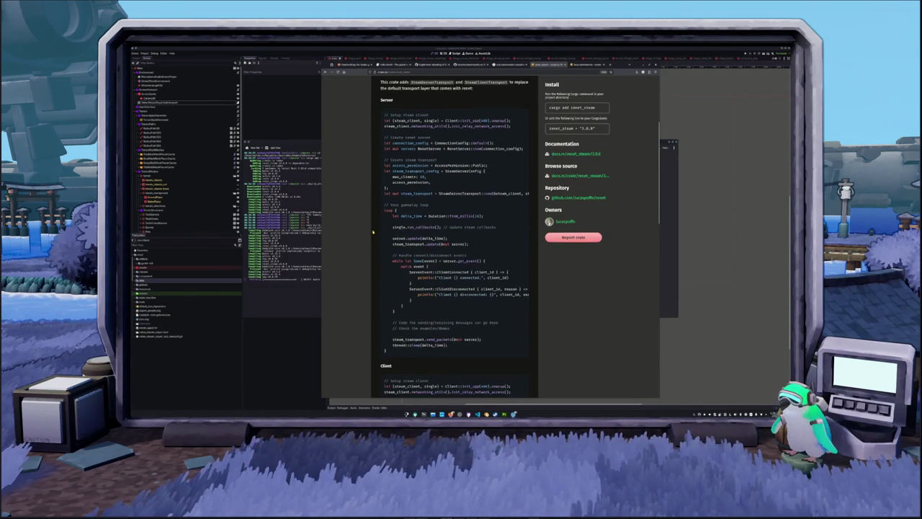
{"action": "scroll", "coordinate": [391, 244], "scroll_direction": "down", "scroll_amount": 1}
{"action": "scroll", "coordinate": [391, 243], "scroll_direction": "down", "scroll_amount": 3}
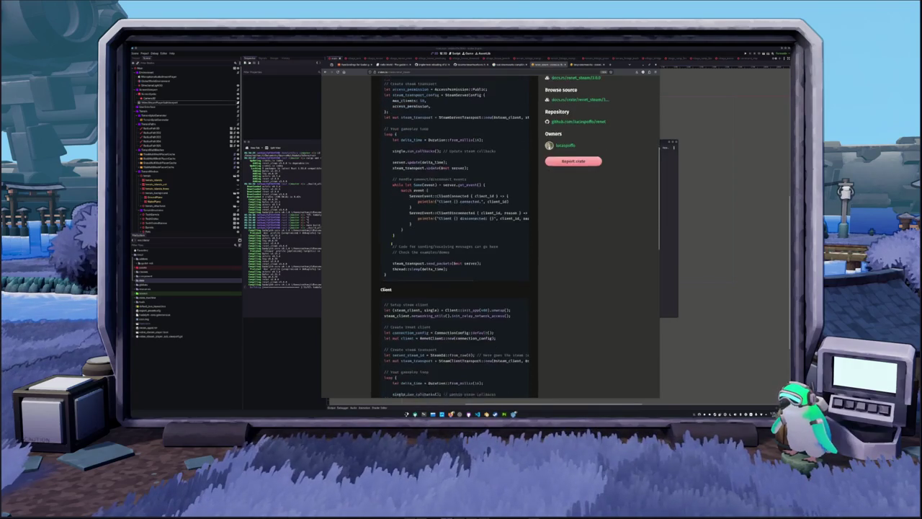
{"action": "scroll", "coordinate": [454, 220], "scroll_direction": "right", "scroll_amount": 2}
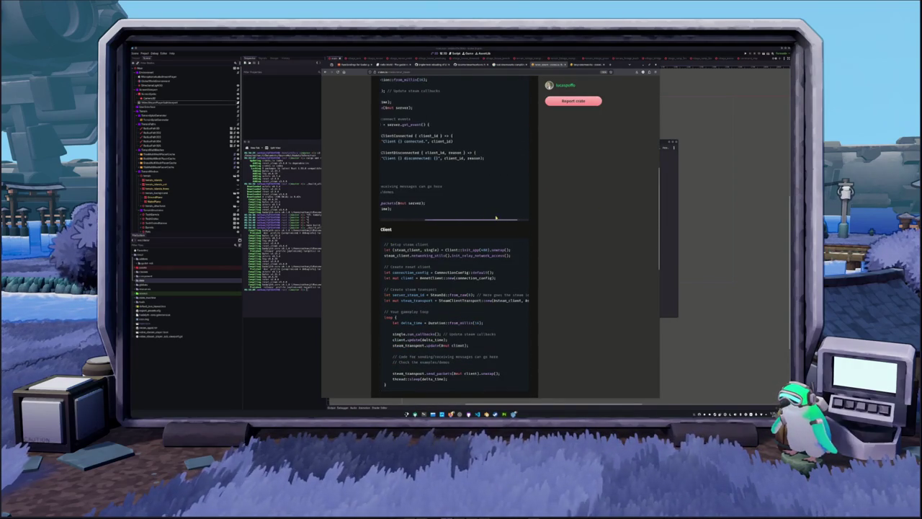
{"action": "scroll", "coordinate": [456, 220], "scroll_direction": "left", "scroll_amount": 1}
{"action": "scroll", "coordinate": [407, 166], "scroll_direction": "up", "scroll_amount": 1}
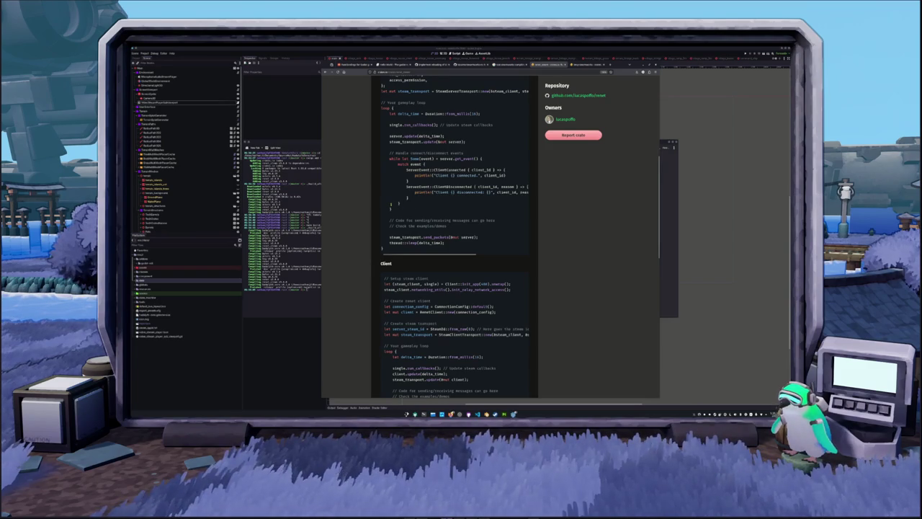
{"action": "left_click_drag", "start_coordinate": [393, 210], "coordinate": [377, 155]}
{"action": "left_click", "coordinate": [393, 207]}
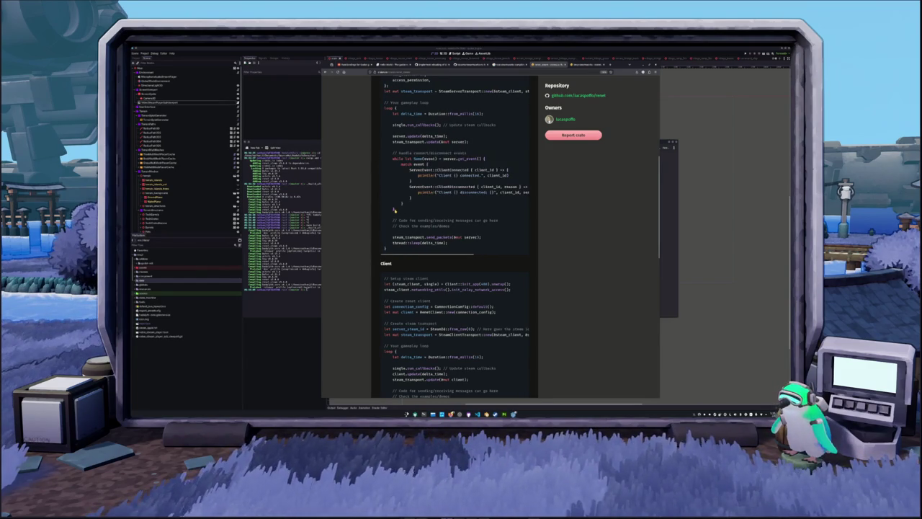
{"action": "scroll", "coordinate": [394, 208], "scroll_direction": "up", "scroll_amount": 1}
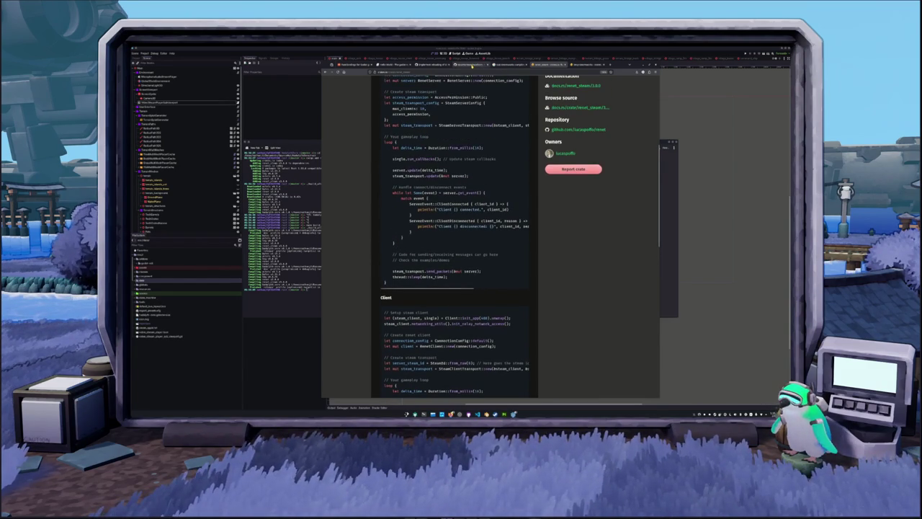
{"action": "left_click", "coordinate": [472, 64]}
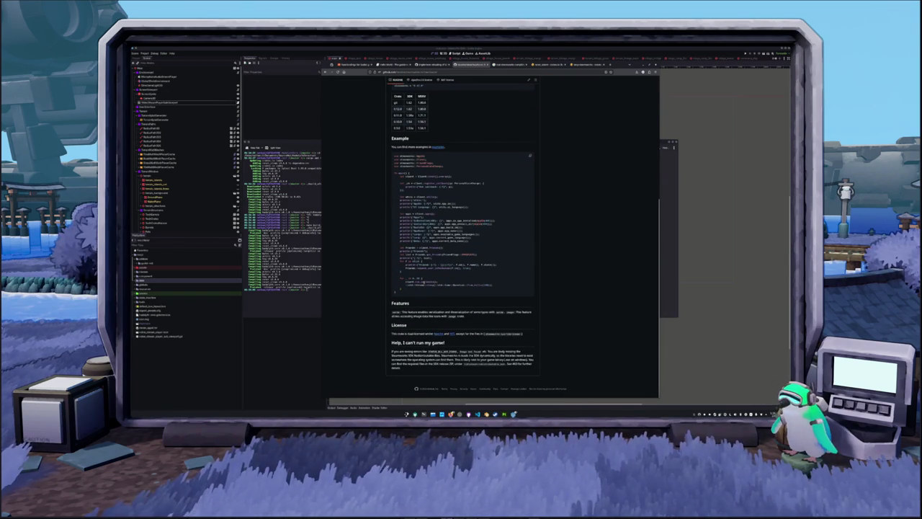
Open the steamworks-rs examples folder and read the achievements example README.
{"action": "scroll", "coordinate": [371, 285], "scroll_direction": "up", "scroll_amount": 5}
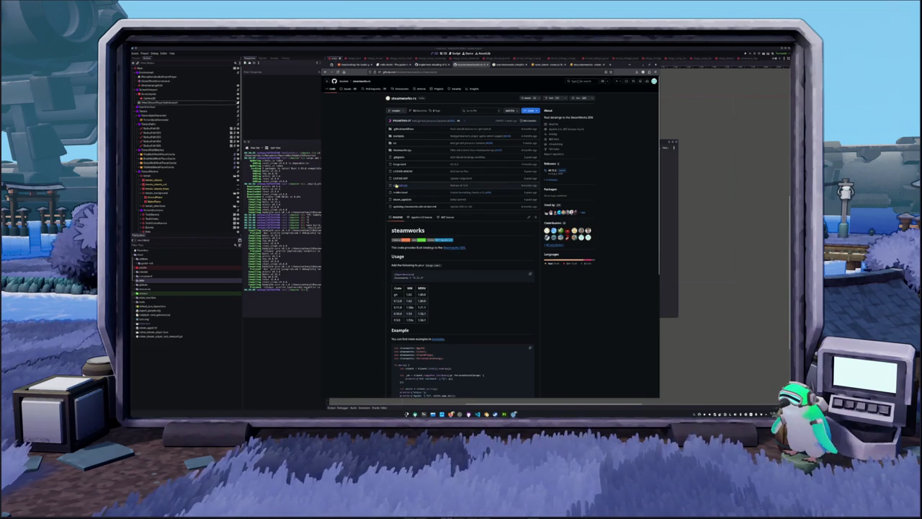
{"action": "left_click", "coordinate": [399, 136]}
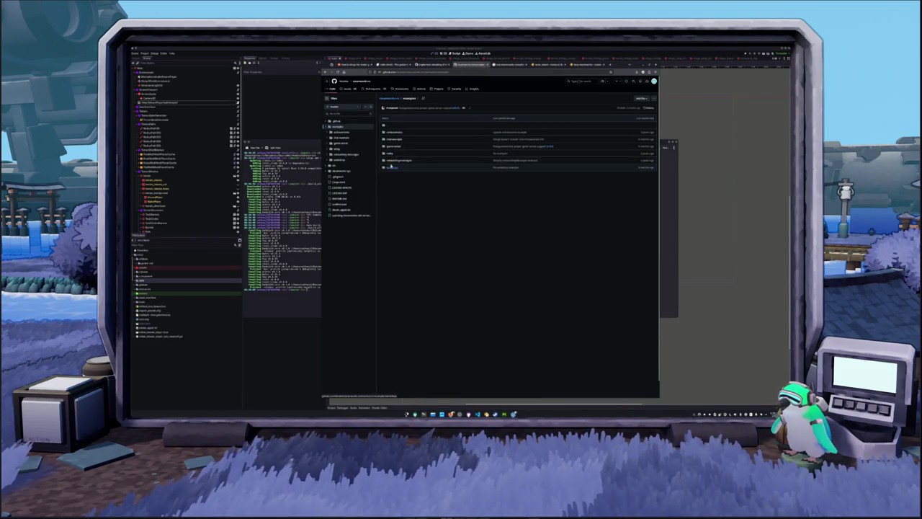
{"action": "left_click", "coordinate": [395, 132]}
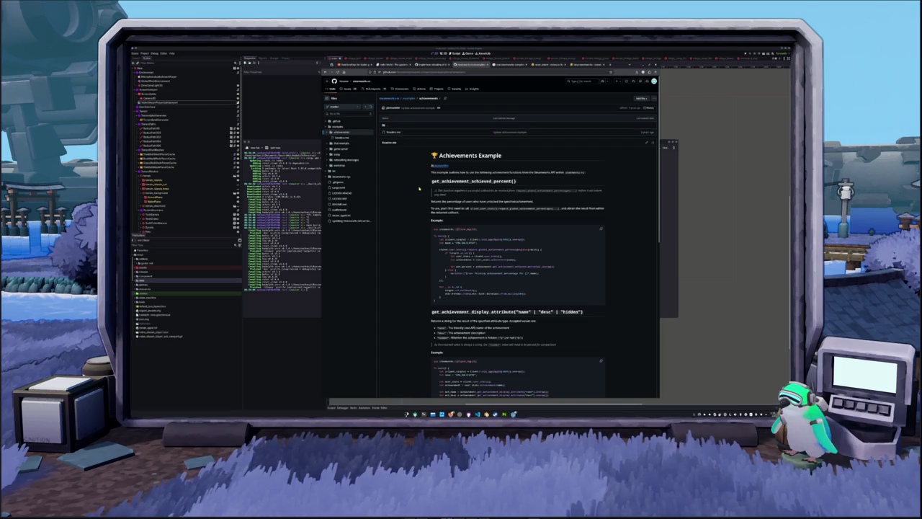
{"action": "scroll", "coordinate": [419, 188], "scroll_direction": "down", "scroll_amount": 1}
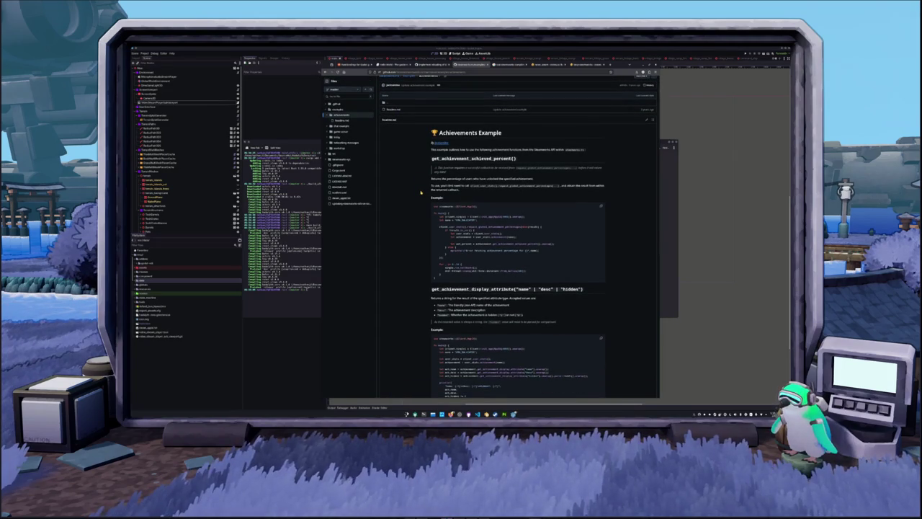
{"action": "scroll", "coordinate": [421, 193], "scroll_direction": "down", "scroll_amount": 4}
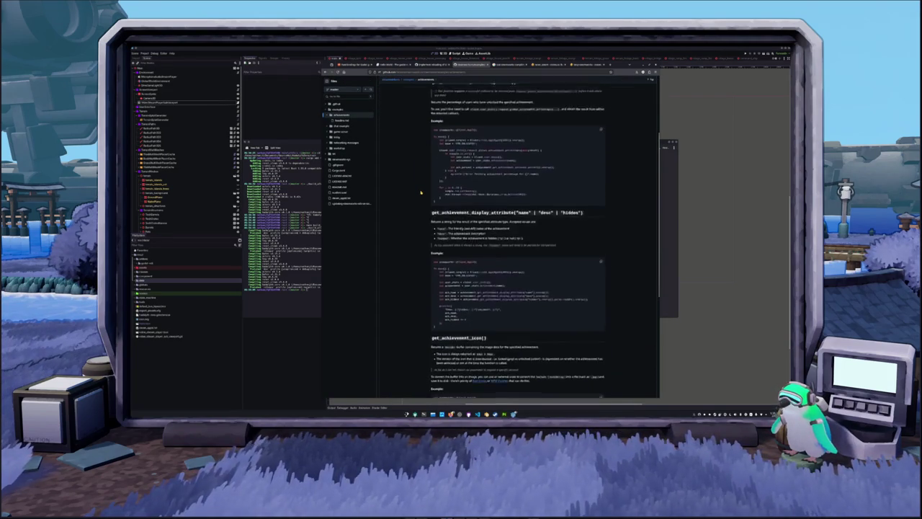
{"action": "scroll", "coordinate": [418, 189], "scroll_direction": "up", "scroll_amount": 5}
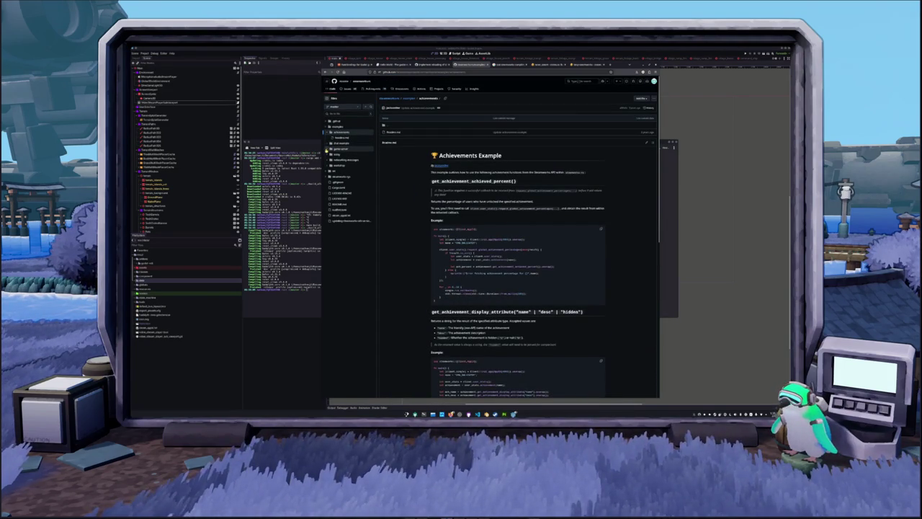
Open game-server/src/main.rs from the examples file tree.
{"action": "left_click", "coordinate": [339, 149]}
{"action": "left_click", "coordinate": [340, 154]}
{"action": "left_click", "coordinate": [339, 159]}
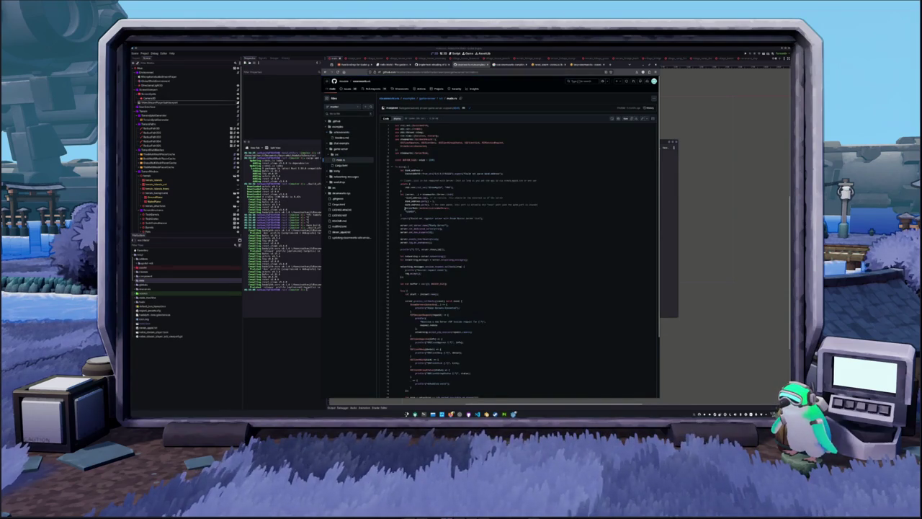
Zoom the GitHub page in and scroll through the game-server example's main.rs.
{"action": "key", "text": "ctrl+plus"}
{"action": "key", "text": "ctrl+plus"}
{"action": "key", "text": "ctrl+plus"}
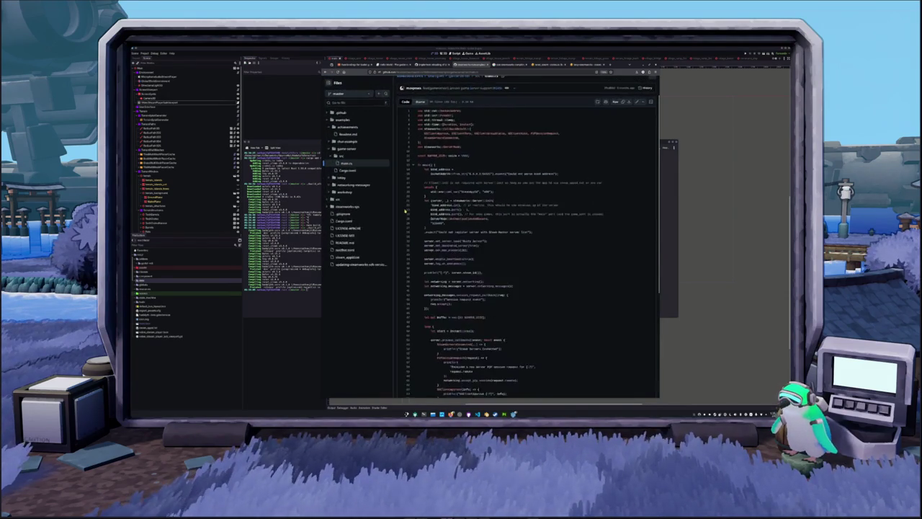
{"action": "scroll", "coordinate": [578, 251], "scroll_direction": "down", "scroll_amount": 5}
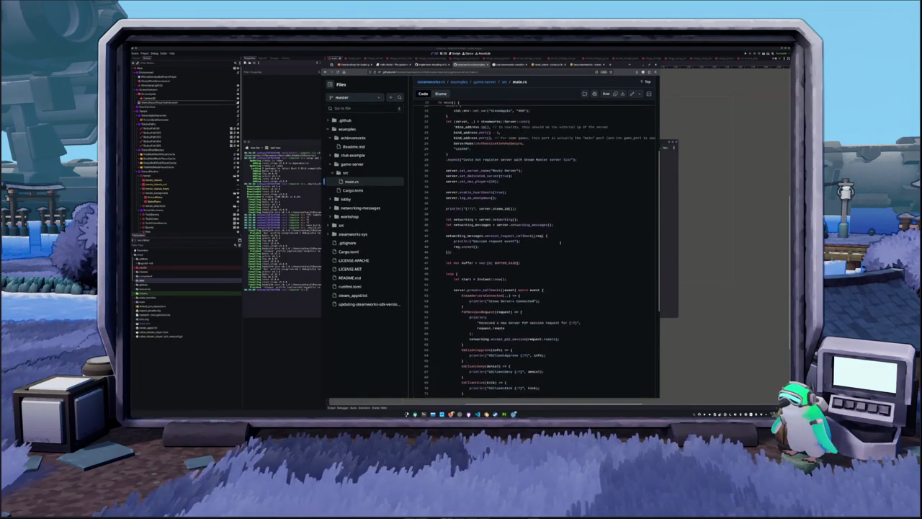
{"action": "scroll", "coordinate": [578, 251], "scroll_direction": "down", "scroll_amount": 1}
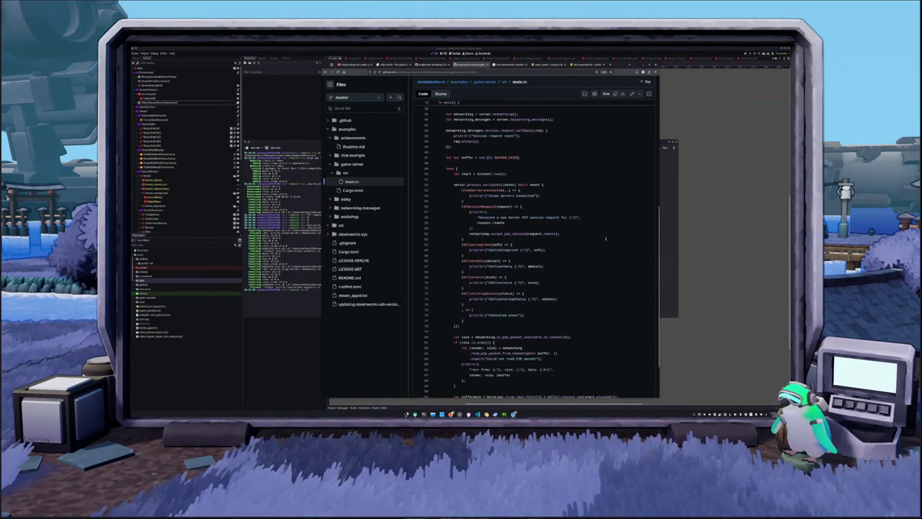
{"action": "scroll", "coordinate": [606, 239], "scroll_direction": "down", "scroll_amount": 1}
{"action": "scroll", "coordinate": [606, 238], "scroll_direction": "down", "scroll_amount": 1}
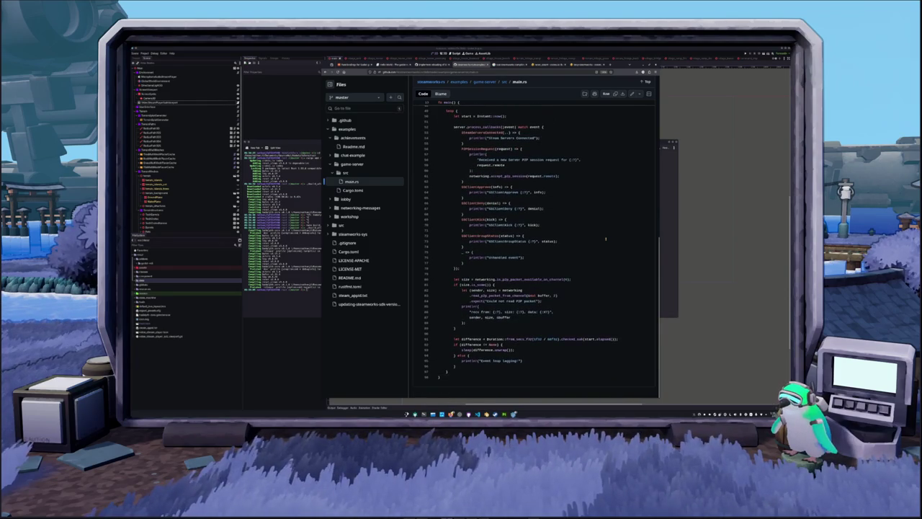
{"action": "scroll", "coordinate": [606, 238], "scroll_direction": "up", "scroll_amount": 4}
Open the lobby example's src/main.rs in the file tree.
{"action": "left_click", "coordinate": [346, 200]}
{"action": "left_click", "coordinate": [346, 208]}
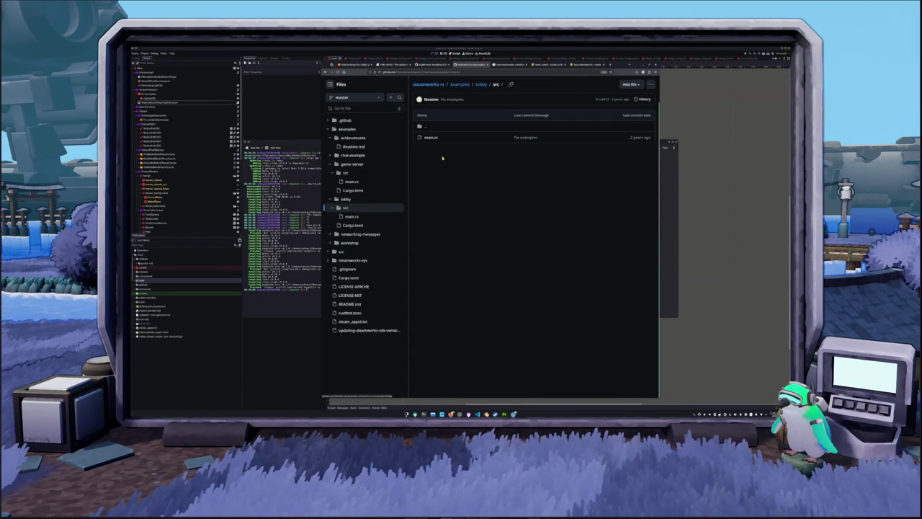
{"action": "left_click", "coordinate": [431, 137]}
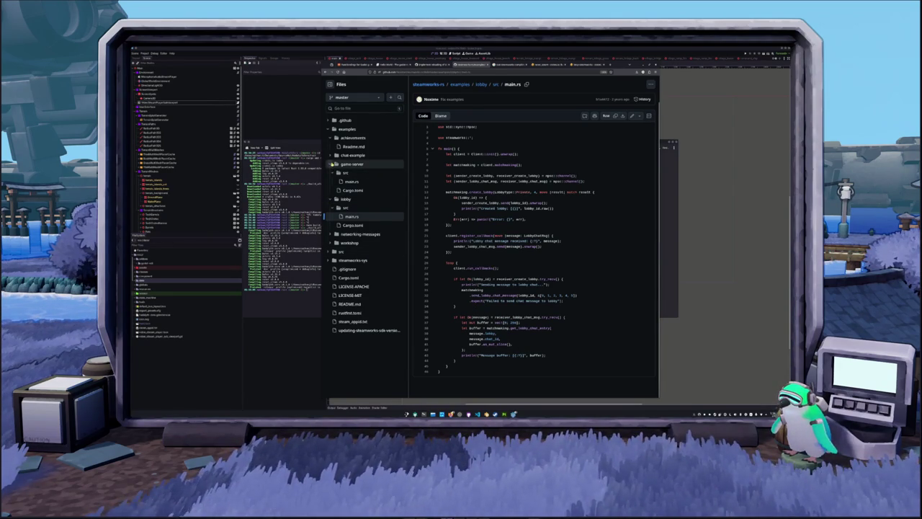
Open the chat-example's src/main.rs in the file tree.
{"action": "left_click", "coordinate": [333, 155]}
{"action": "left_click", "coordinate": [342, 164]}
{"action": "left_click", "coordinate": [431, 137]}
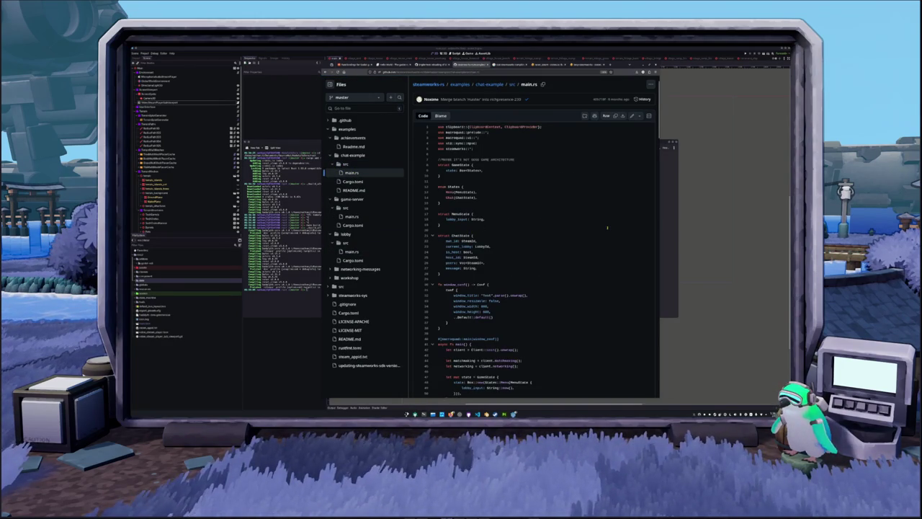
Read down through the chat-example main.rs source.
{"action": "scroll", "coordinate": [600, 222], "scroll_direction": "down", "scroll_amount": 3}
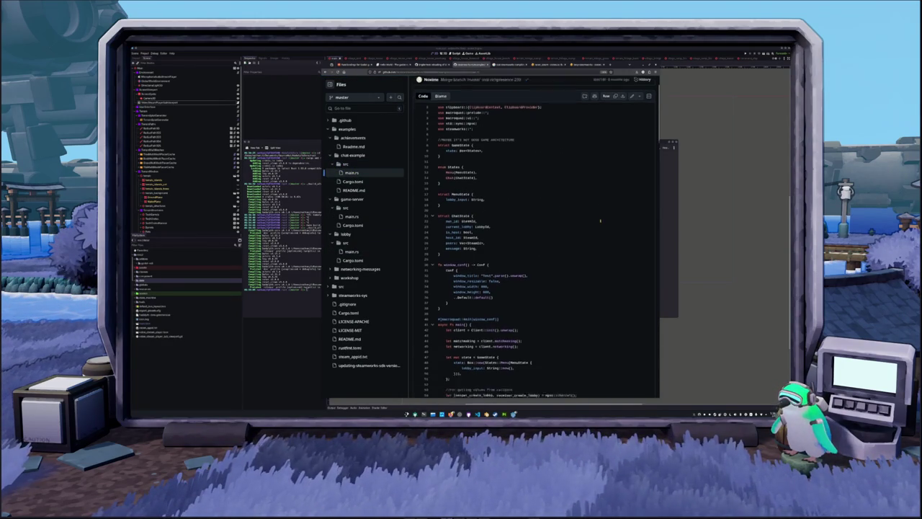
{"action": "scroll", "coordinate": [599, 218], "scroll_direction": "down", "scroll_amount": 3}
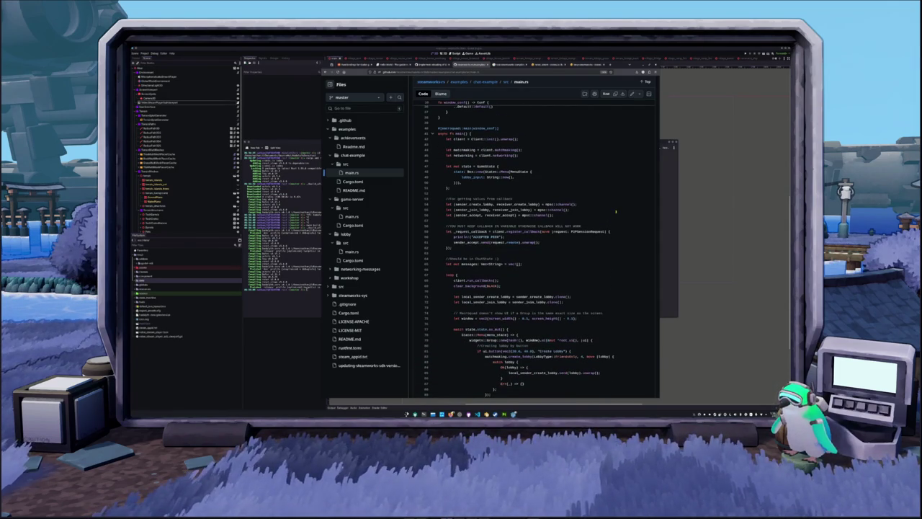
{"action": "scroll", "coordinate": [616, 211], "scroll_direction": "down", "scroll_amount": 3}
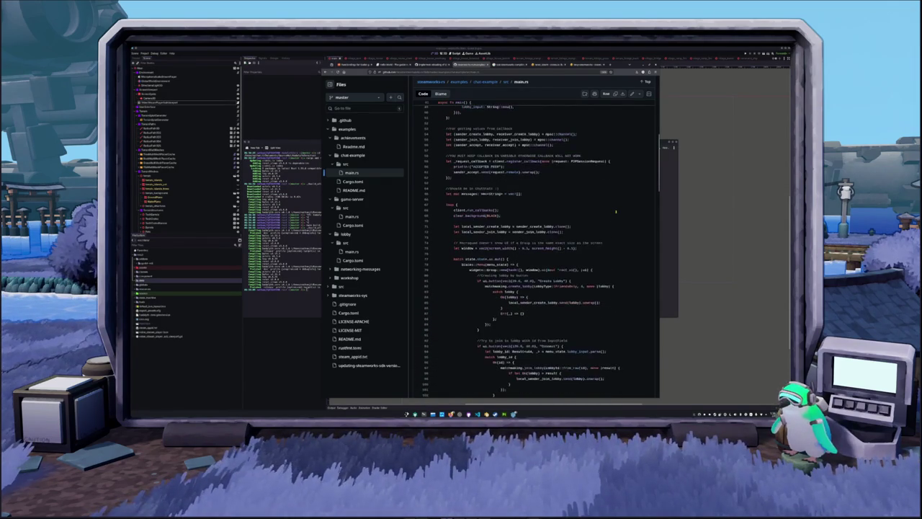
{"action": "scroll", "coordinate": [616, 211], "scroll_direction": "down", "scroll_amount": 5}
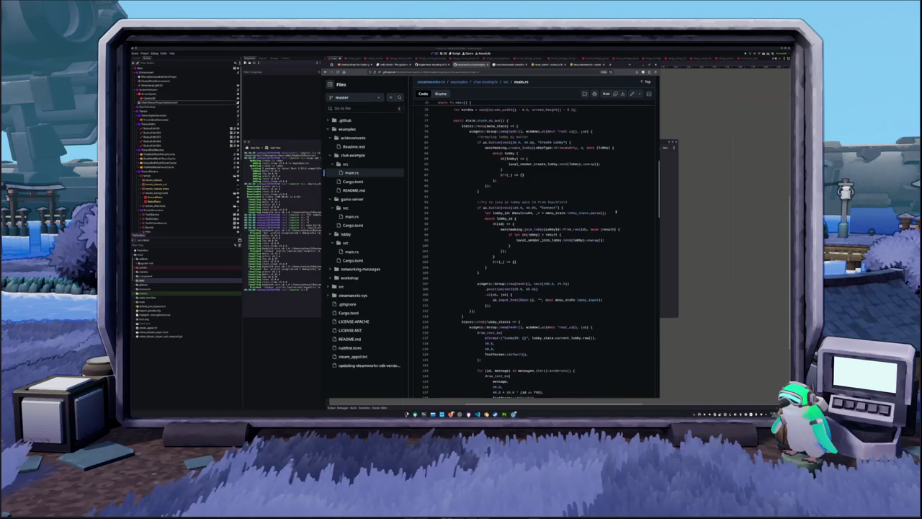
{"action": "scroll", "coordinate": [616, 211], "scroll_direction": "down", "scroll_amount": 5}
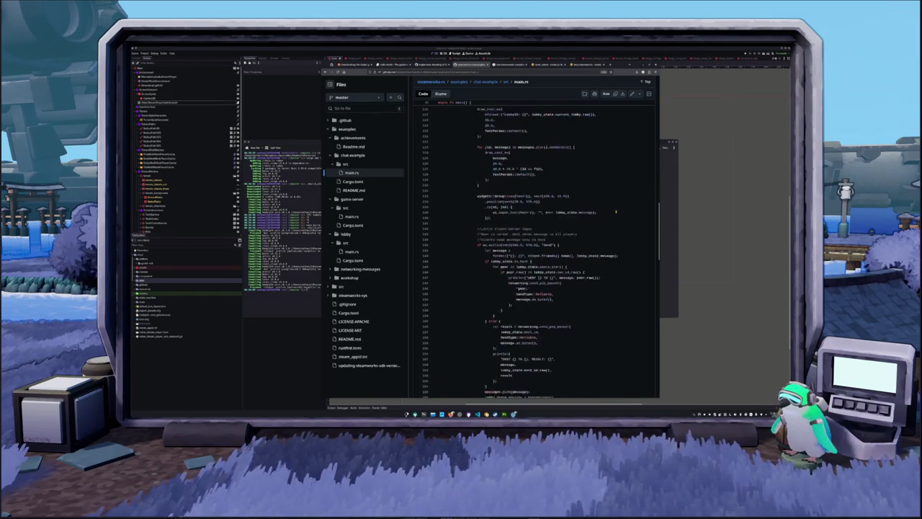
{"action": "scroll", "coordinate": [617, 211], "scroll_direction": "down", "scroll_amount": 1}
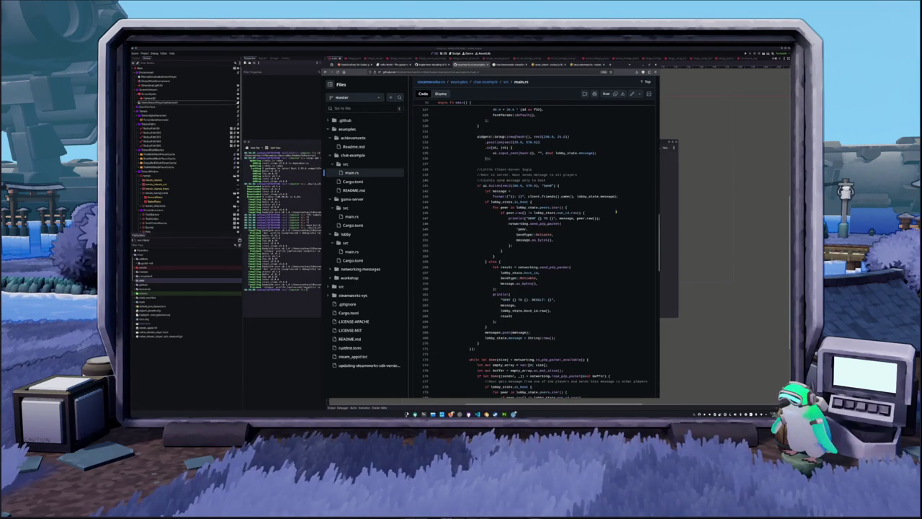
{"action": "scroll", "coordinate": [616, 212], "scroll_direction": "down", "scroll_amount": 10}
Open the networking-messages example's src/main.rs from the file tree.
{"action": "scroll", "coordinate": [613, 211], "scroll_direction": "down", "scroll_amount": 2}
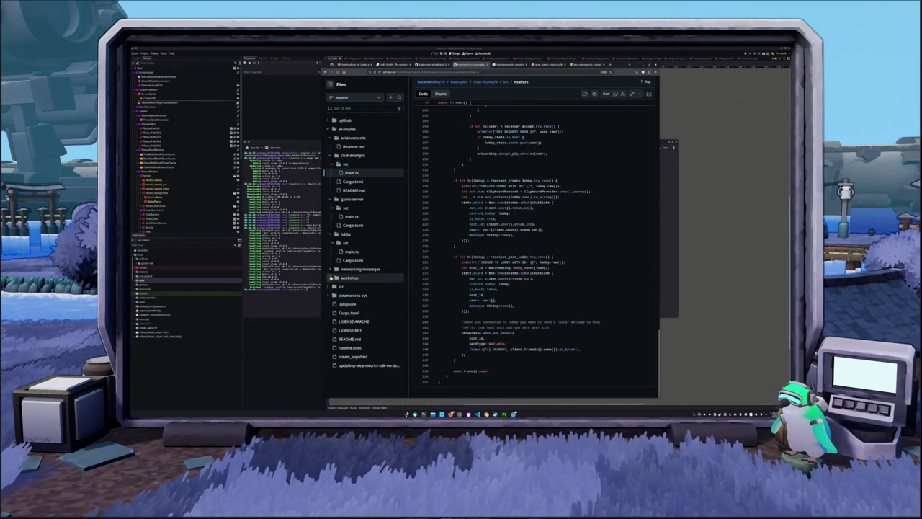
{"action": "left_click", "coordinate": [332, 269]}
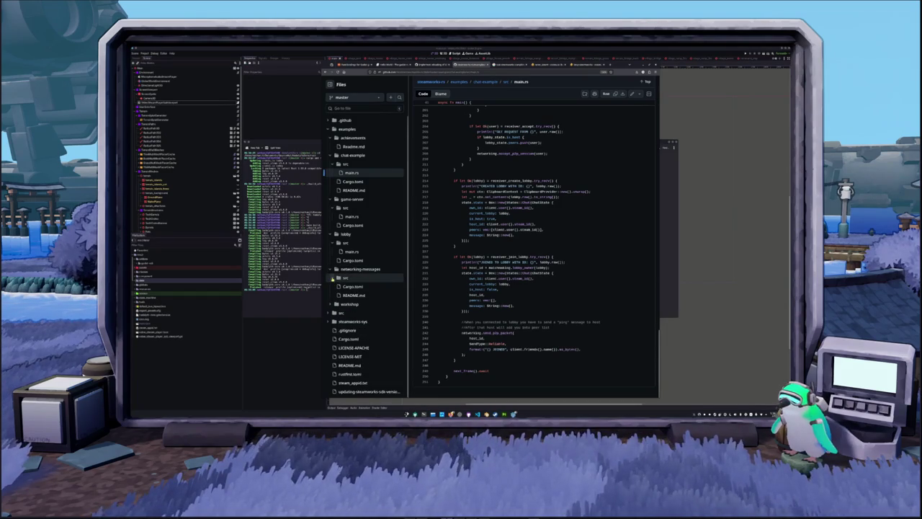
{"action": "left_click", "coordinate": [351, 286]}
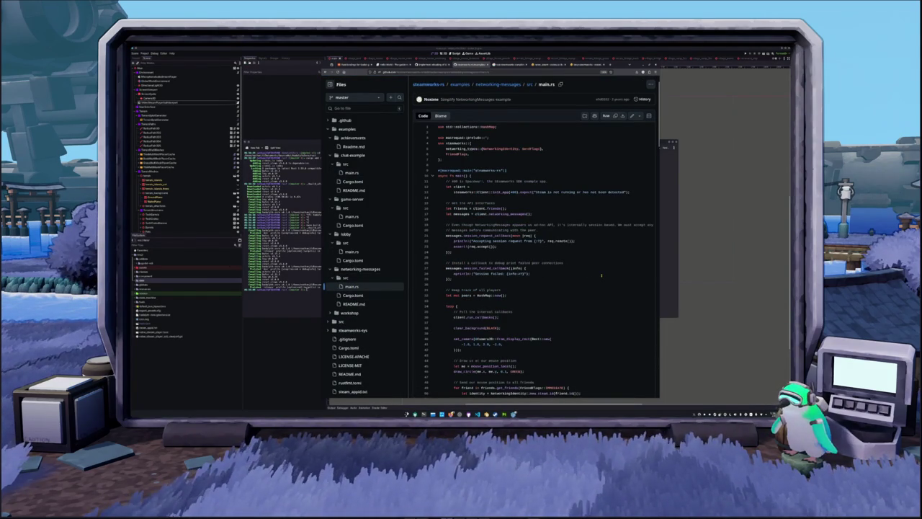
{"action": "scroll", "coordinate": [602, 275], "scroll_direction": "down", "scroll_amount": 5}
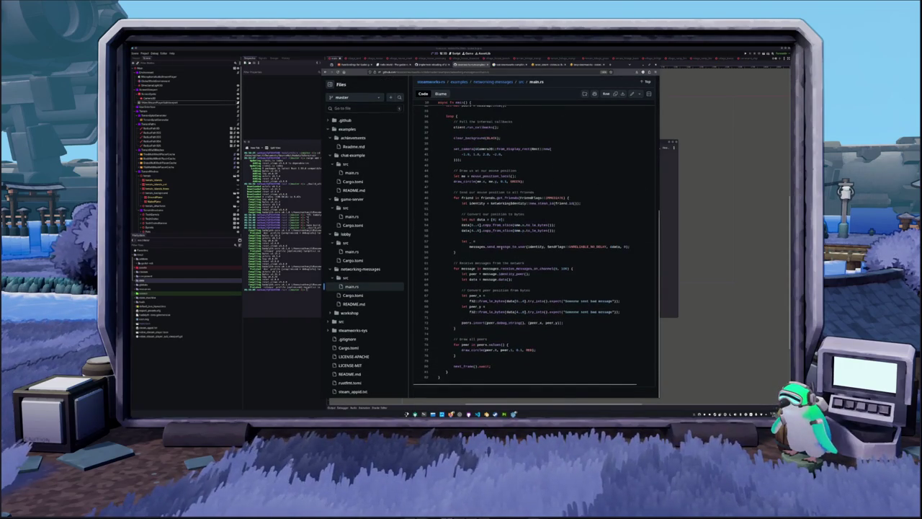
{"action": "left_click_drag", "start_coordinate": [513, 279], "coordinate": [438, 279]}
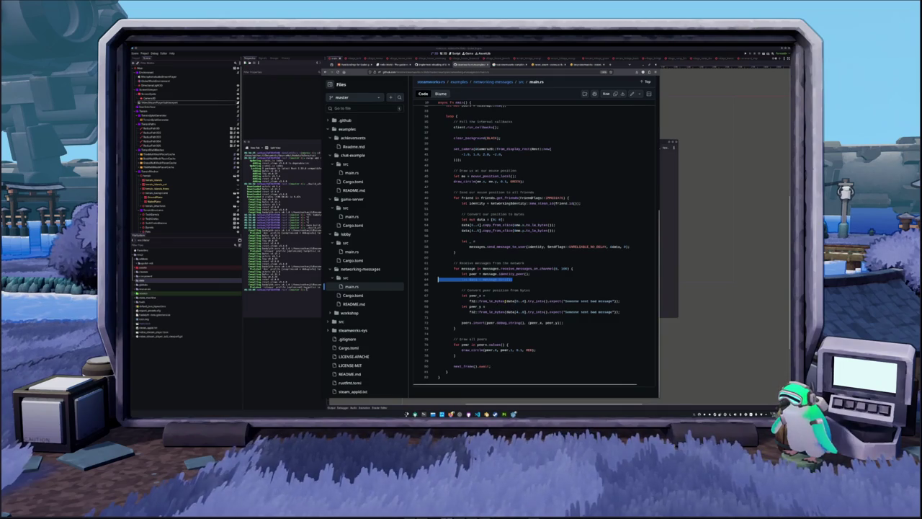
{"action": "left_click", "coordinate": [438, 279]}
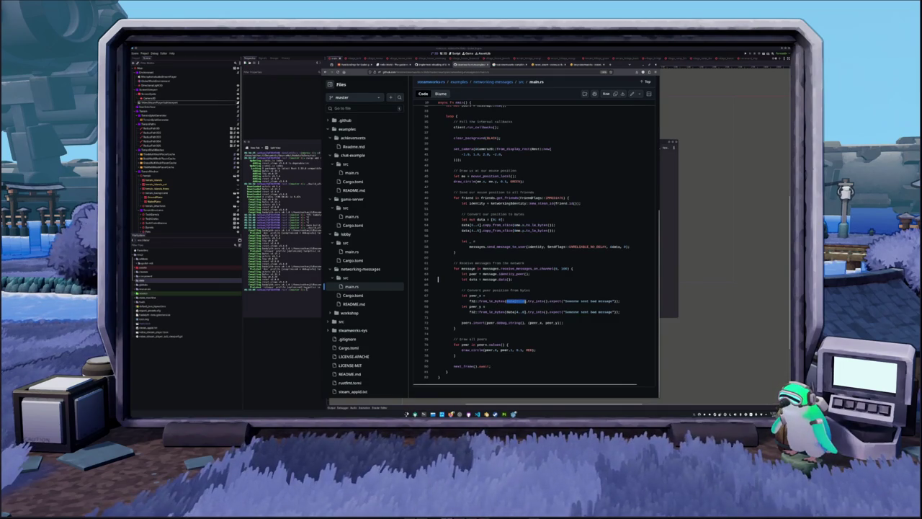